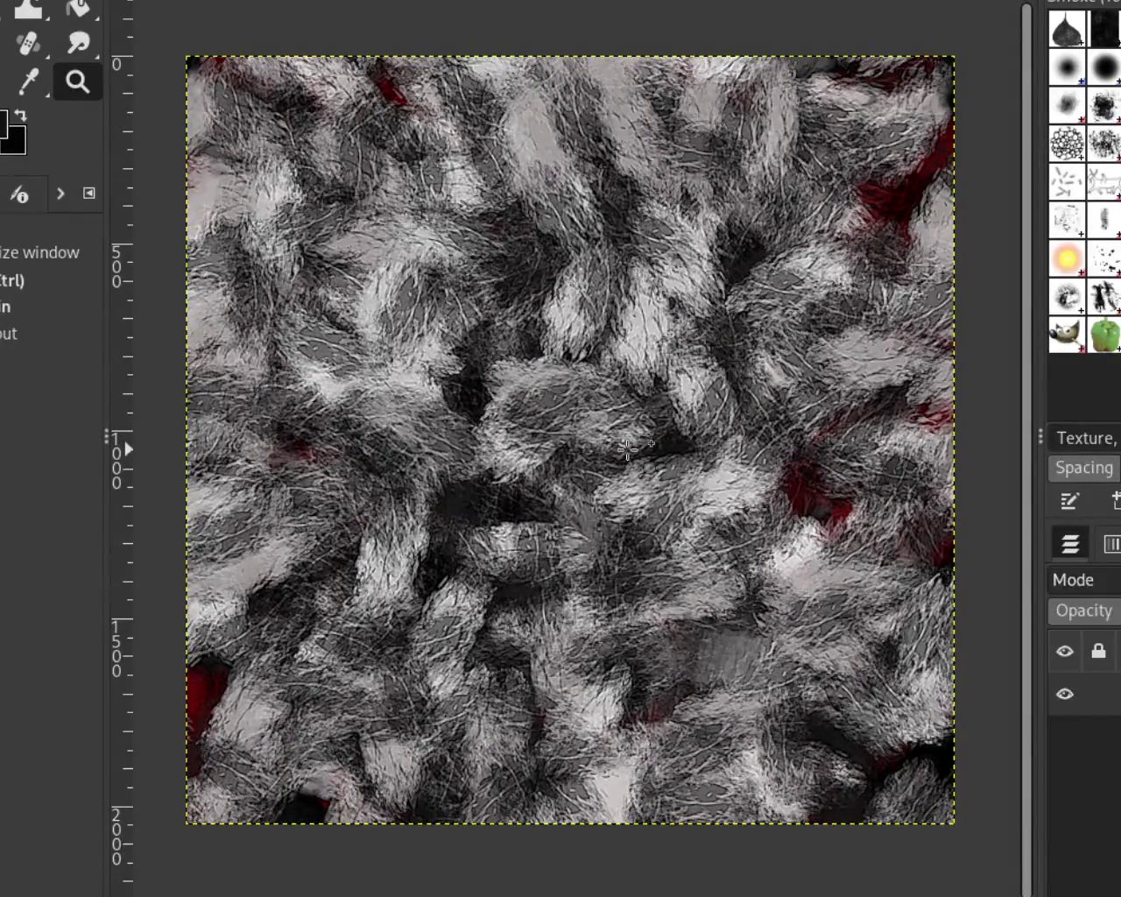
# Switch the Zoom tool to zoom-out mode by holding Ctrl
pyautogui.press('ctrl')
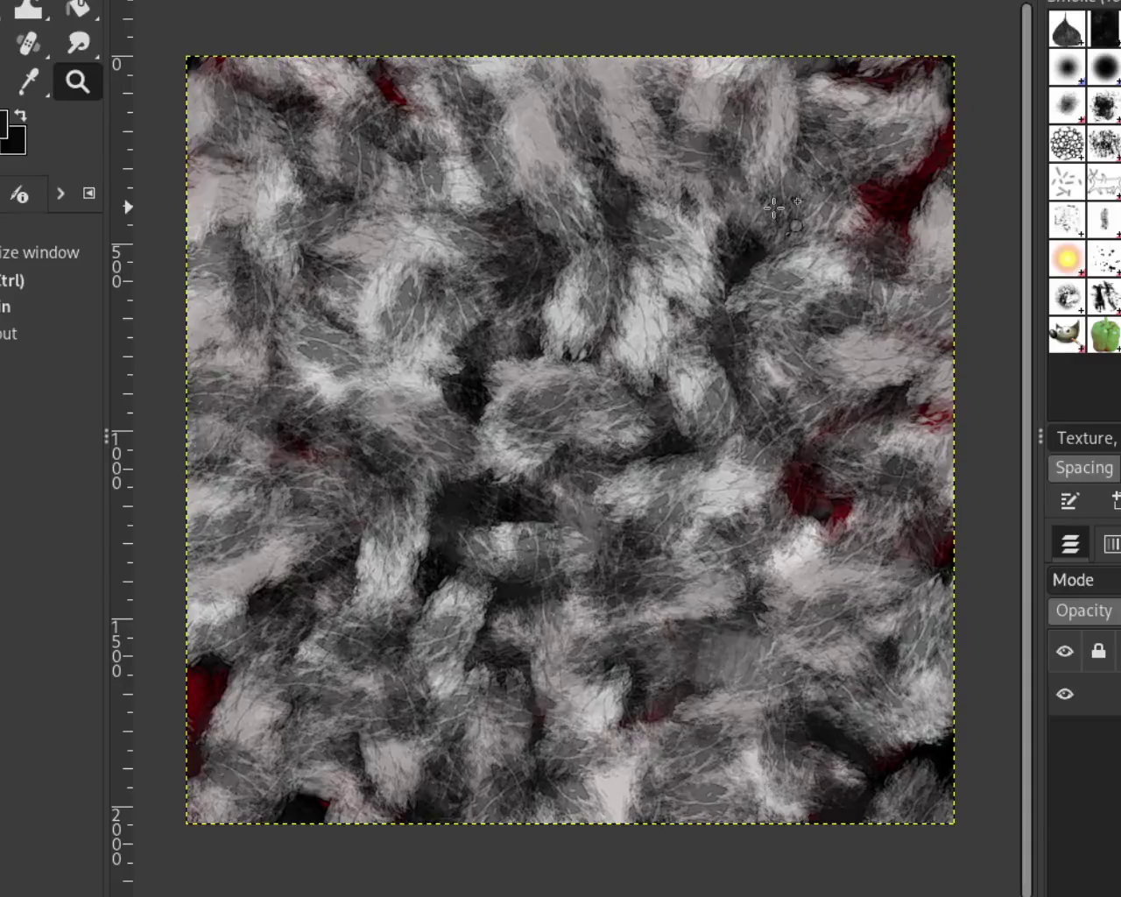
pyautogui.press('ctrl')
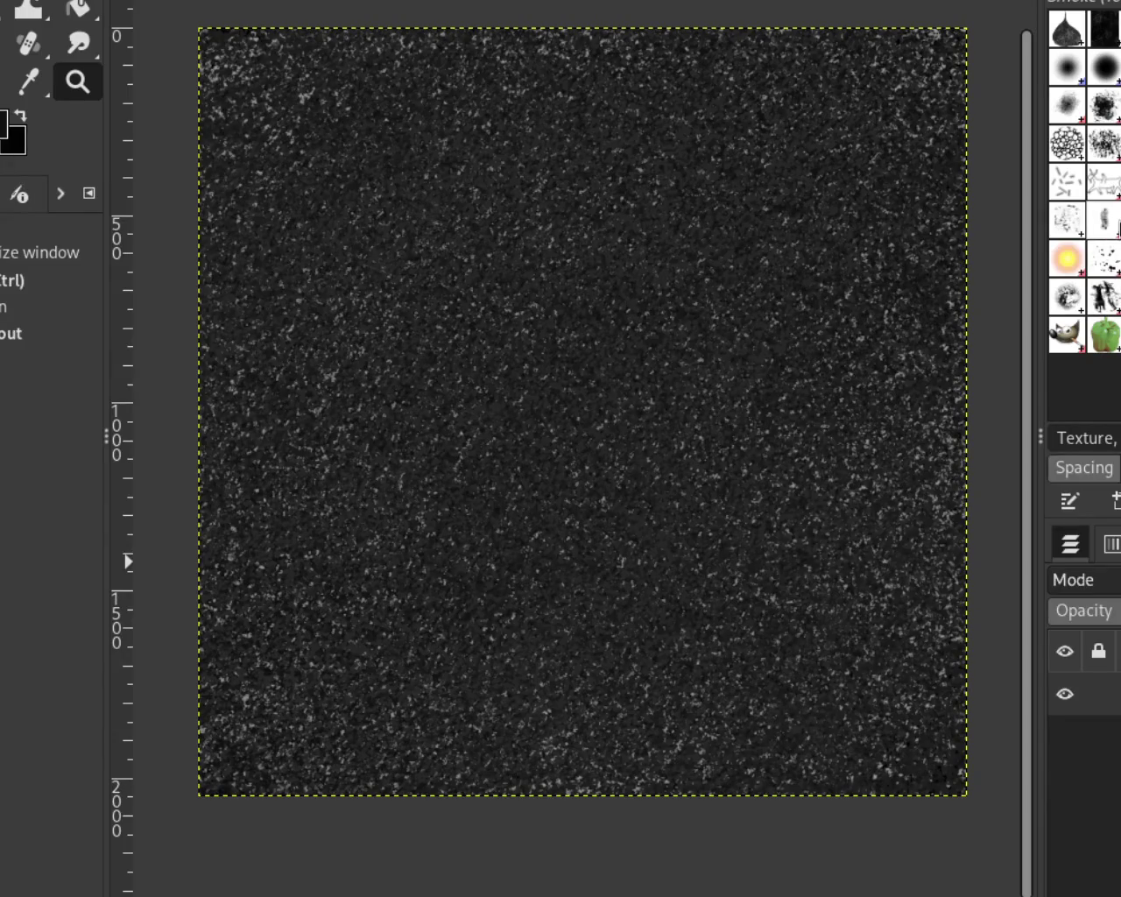
# Select the Sketch brush, inspect the speckles at 200% zoom, then fit the whole image
pyautogui.click(1103, 219)
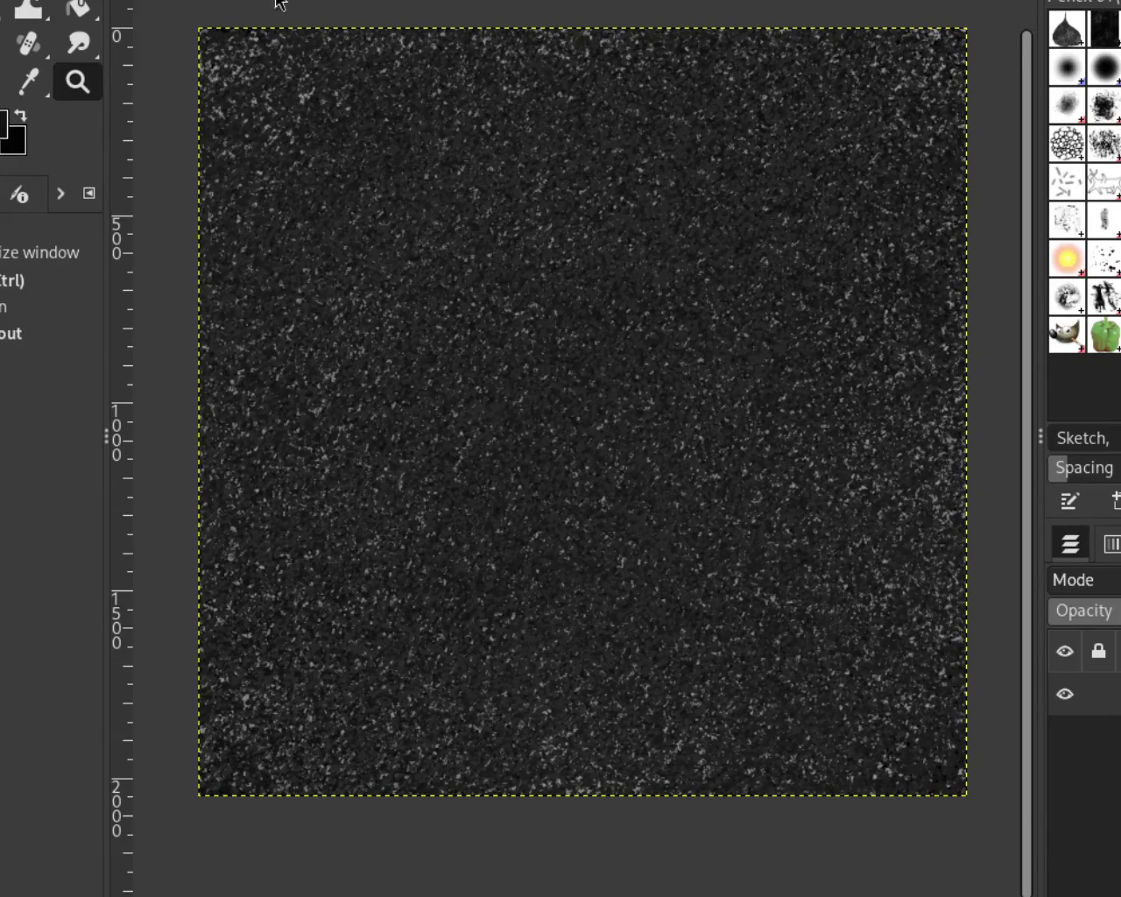
pyautogui.press('2')
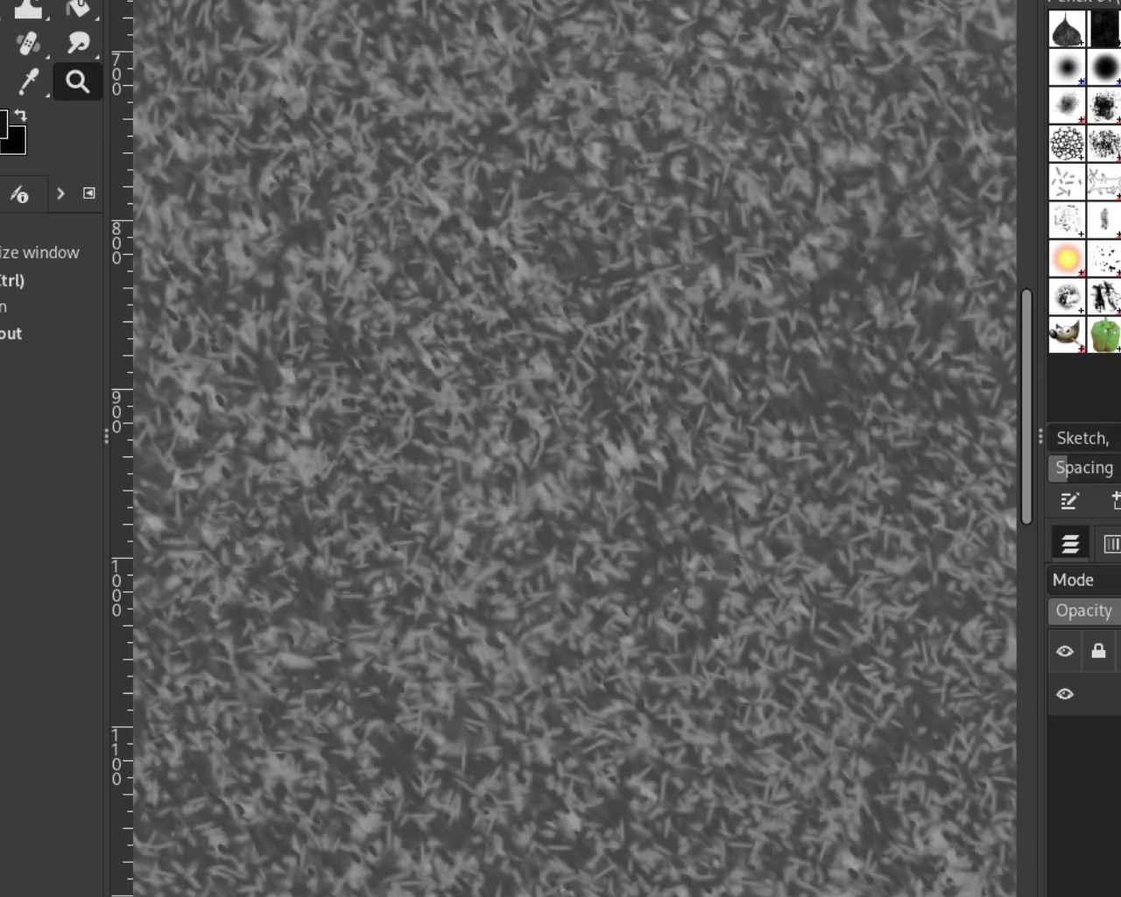
pyautogui.hotkey('shift', 'ctrl', 'j')
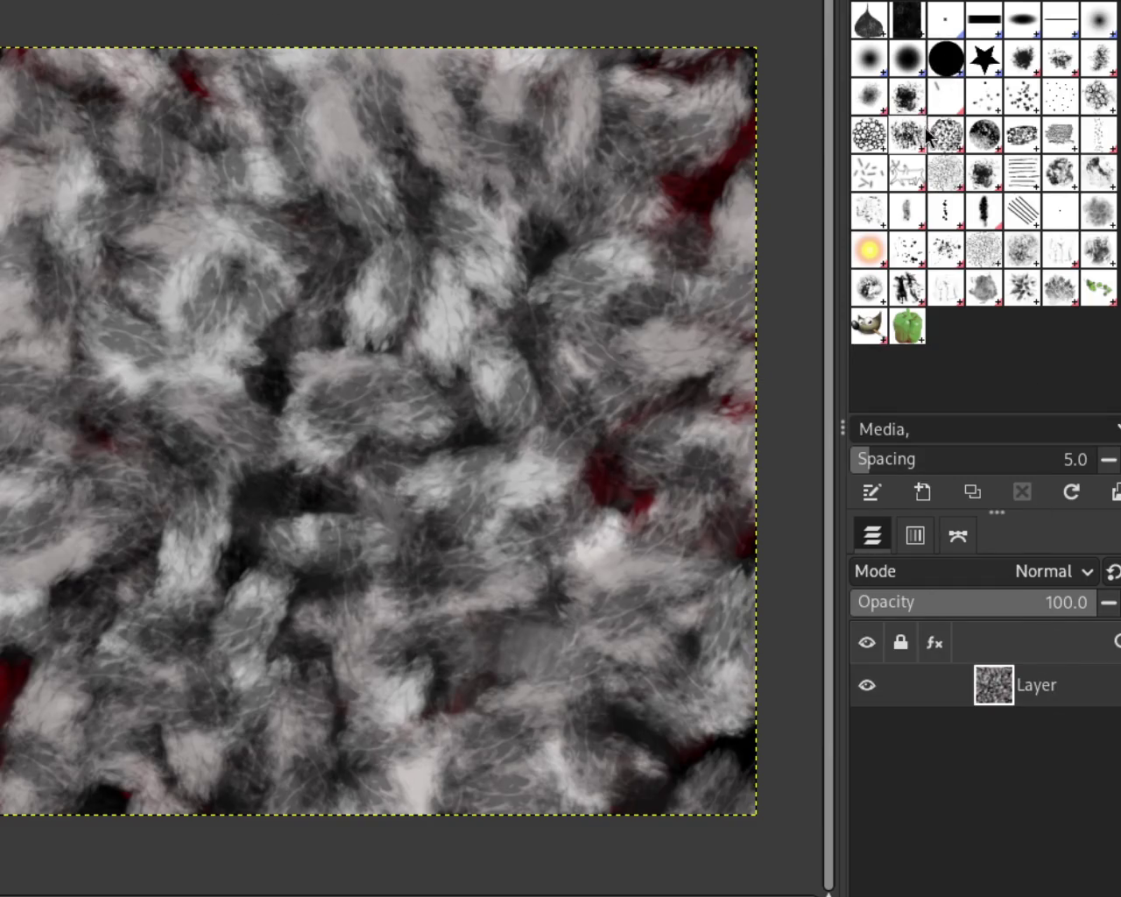
# Rename the texture's layer to 'smoke'
pyautogui.doubleClick(1050, 685)
pyautogui.write('smoke')
pyautogui.press('Return')
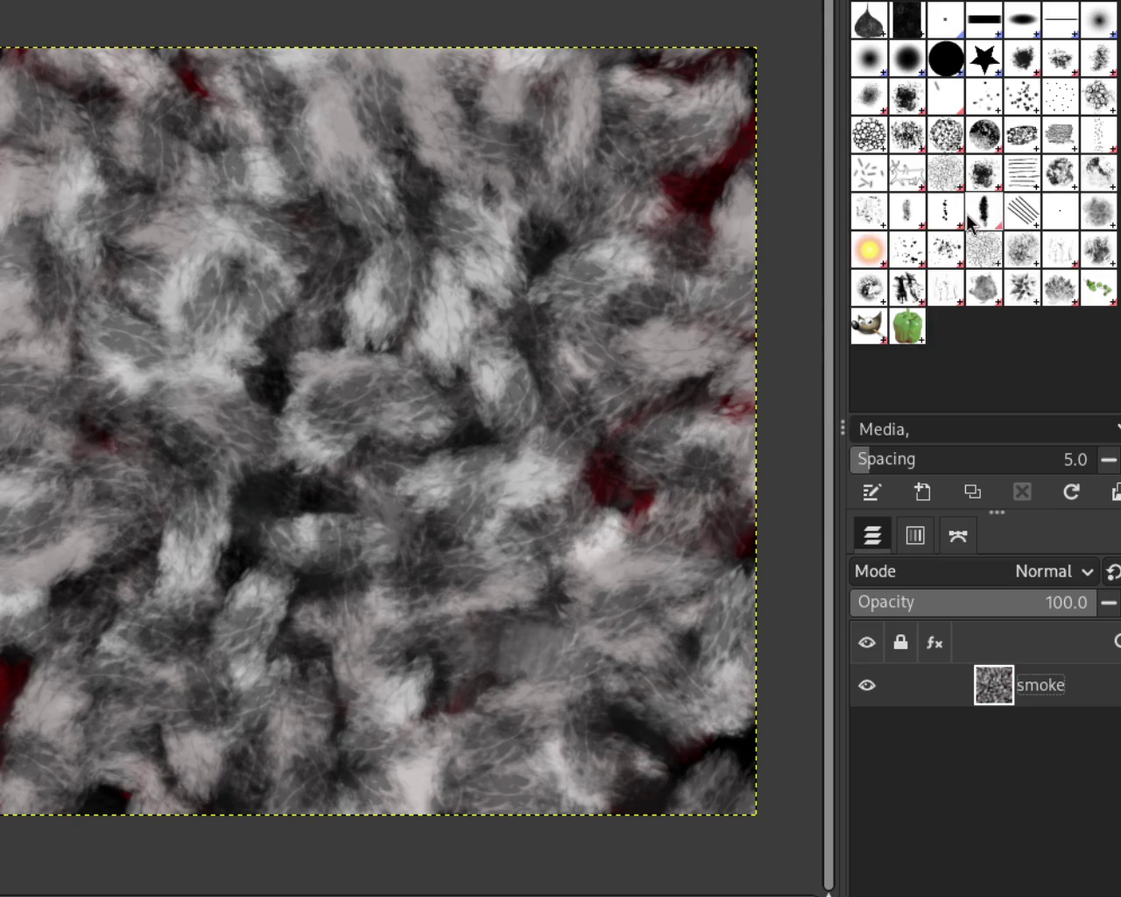
# Choose the Splatters brush from the Brushes panel
pyautogui.click(870, 222)
pyautogui.click(871, 251)
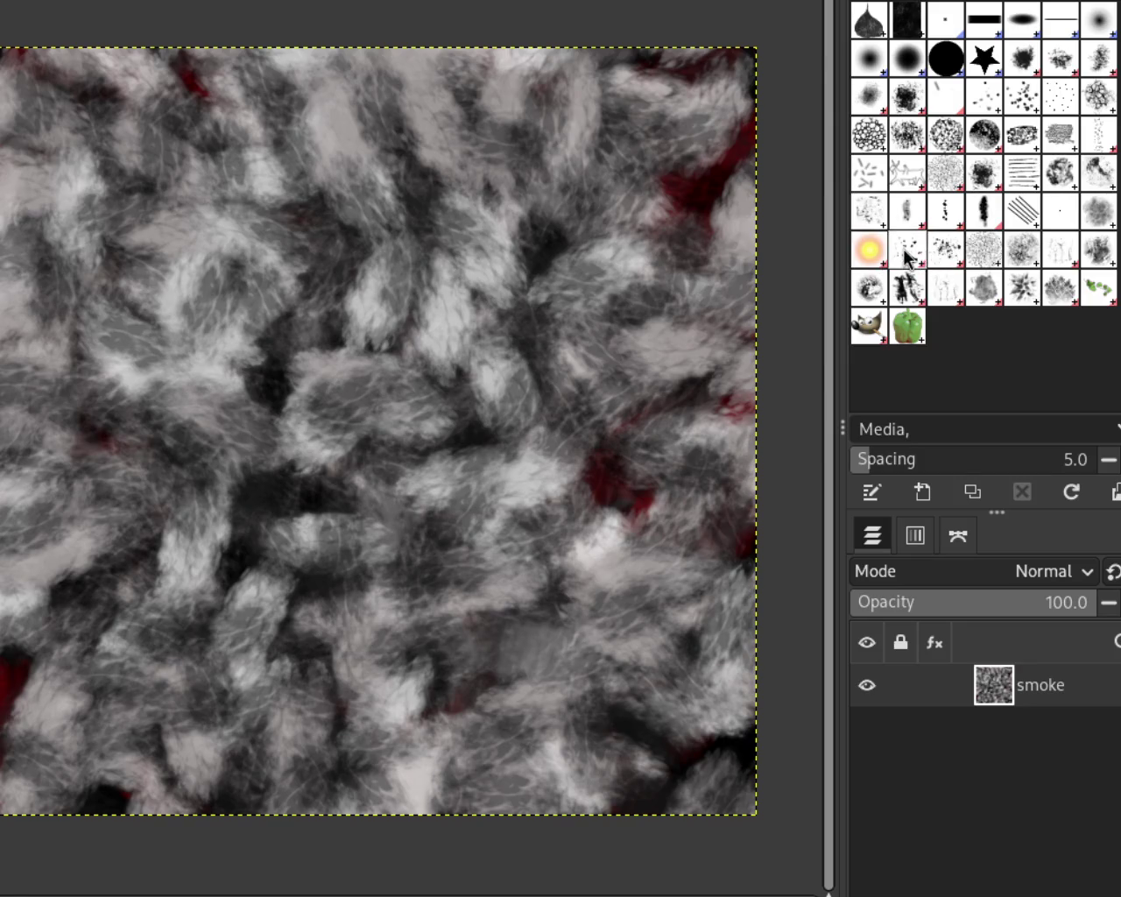
pyautogui.click(908, 251)
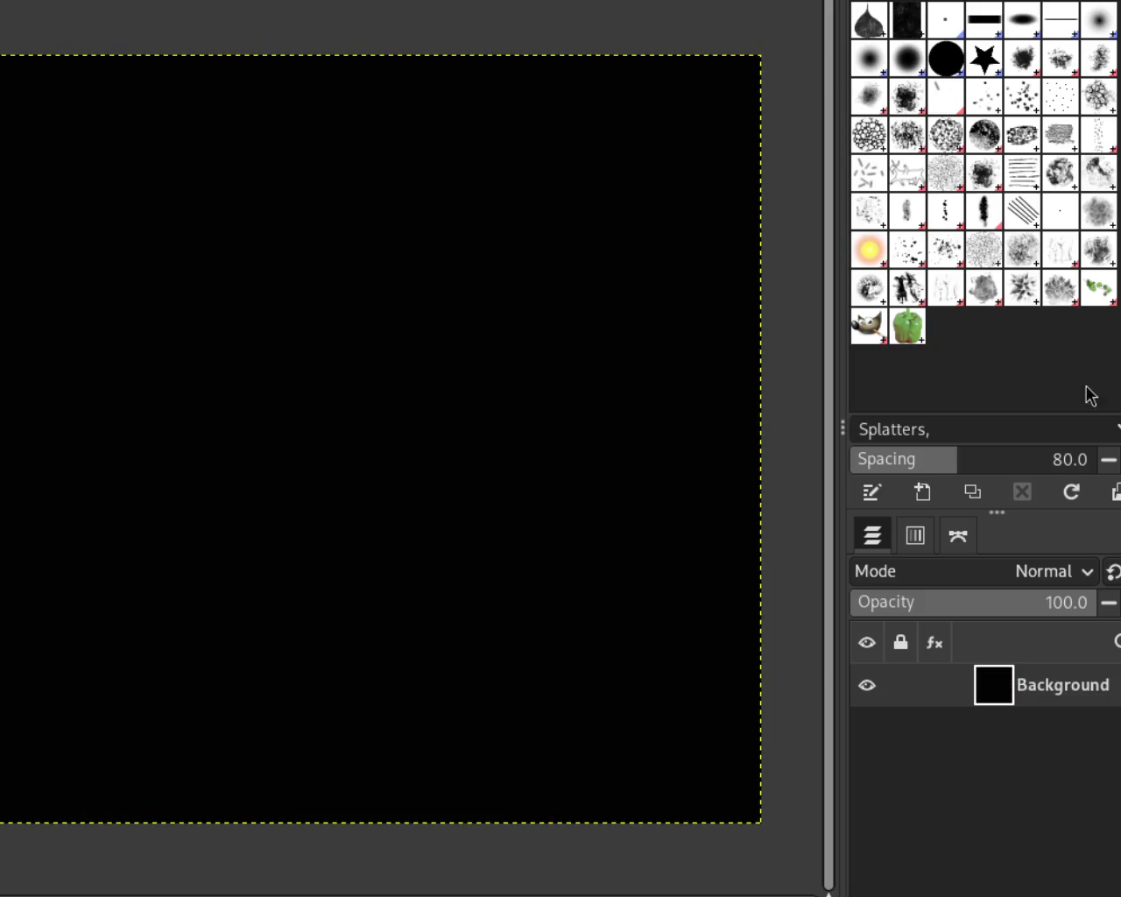
# Switch to the black square image, pick the Splatters brush at spacing 30, and zoom in
pyautogui.click(984, 287)
pyautogui.press('1')
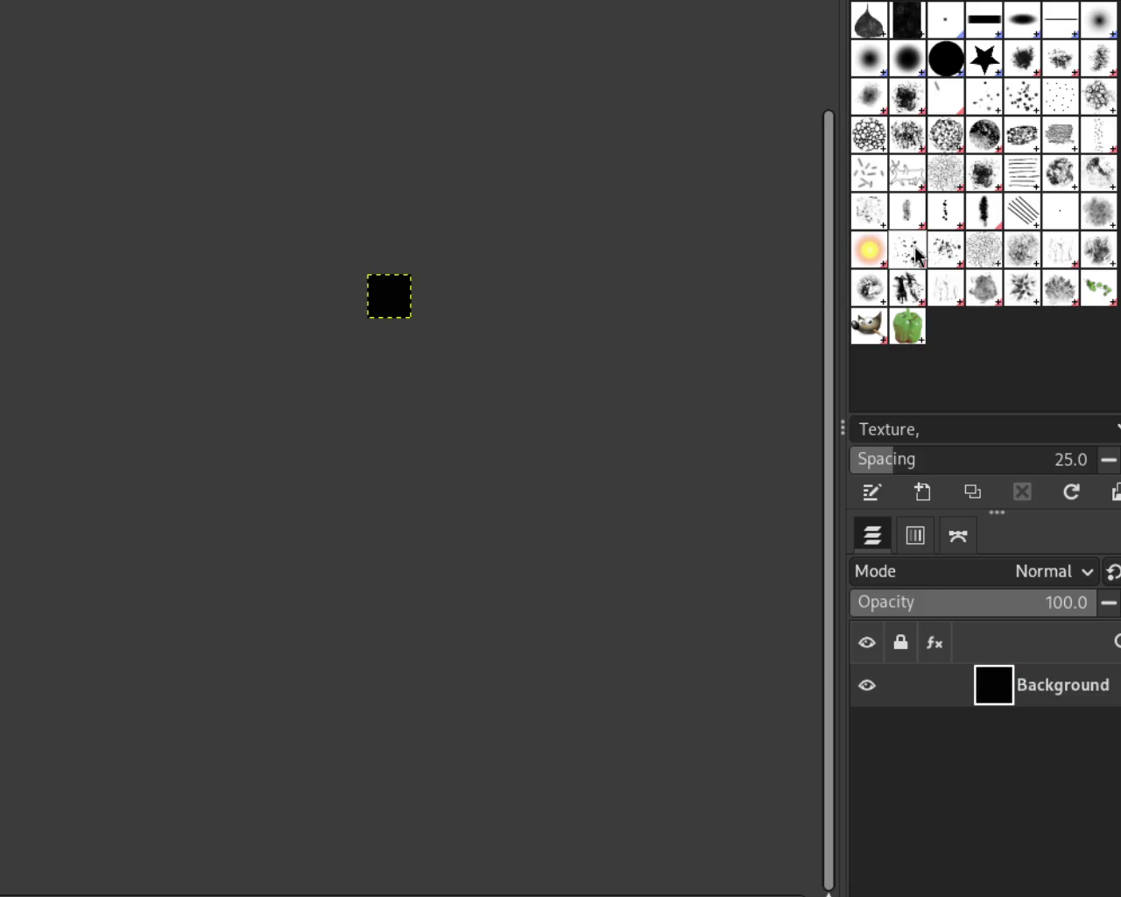
pyautogui.click(1022, 257)
pyautogui.moveTo(463, 198); pyautogui.dragTo(316, 508)
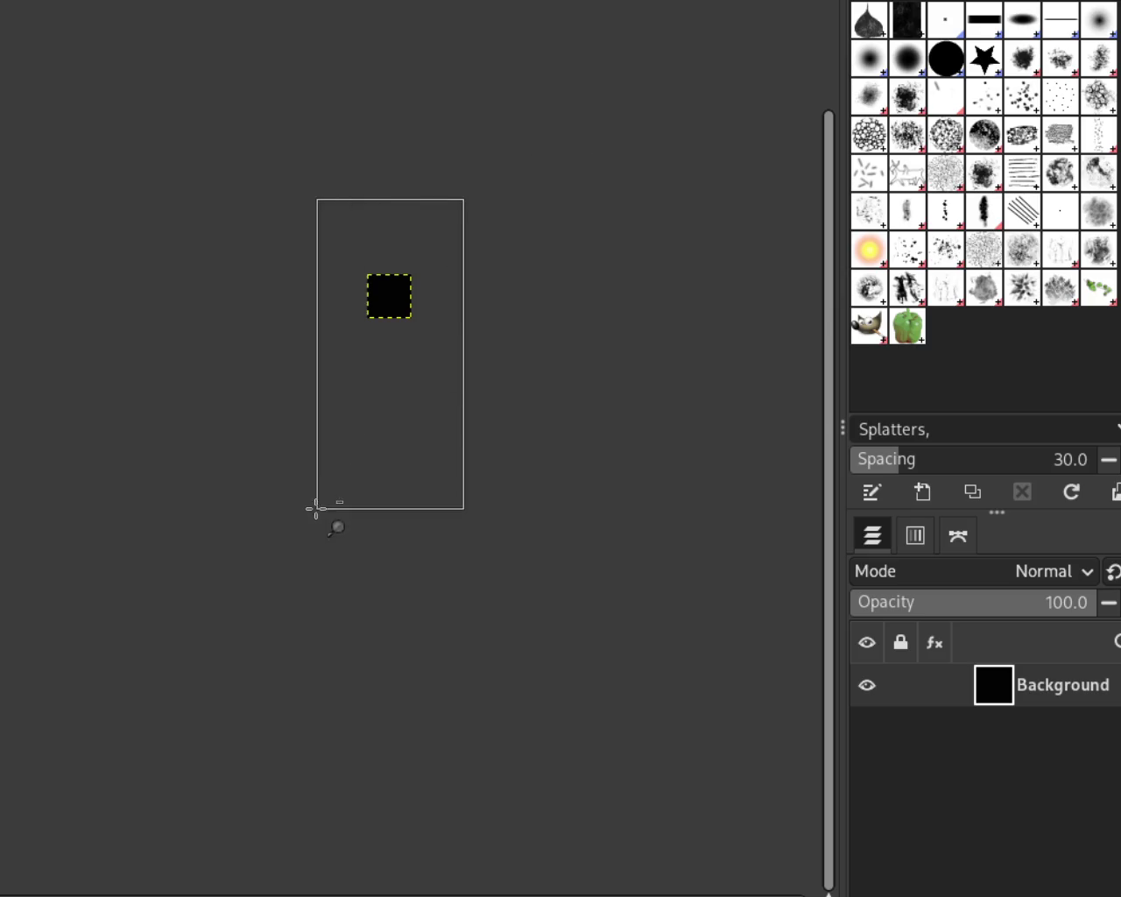
pyautogui.scroll(2, 423, 284)
pyautogui.scroll(3, 388, 283)
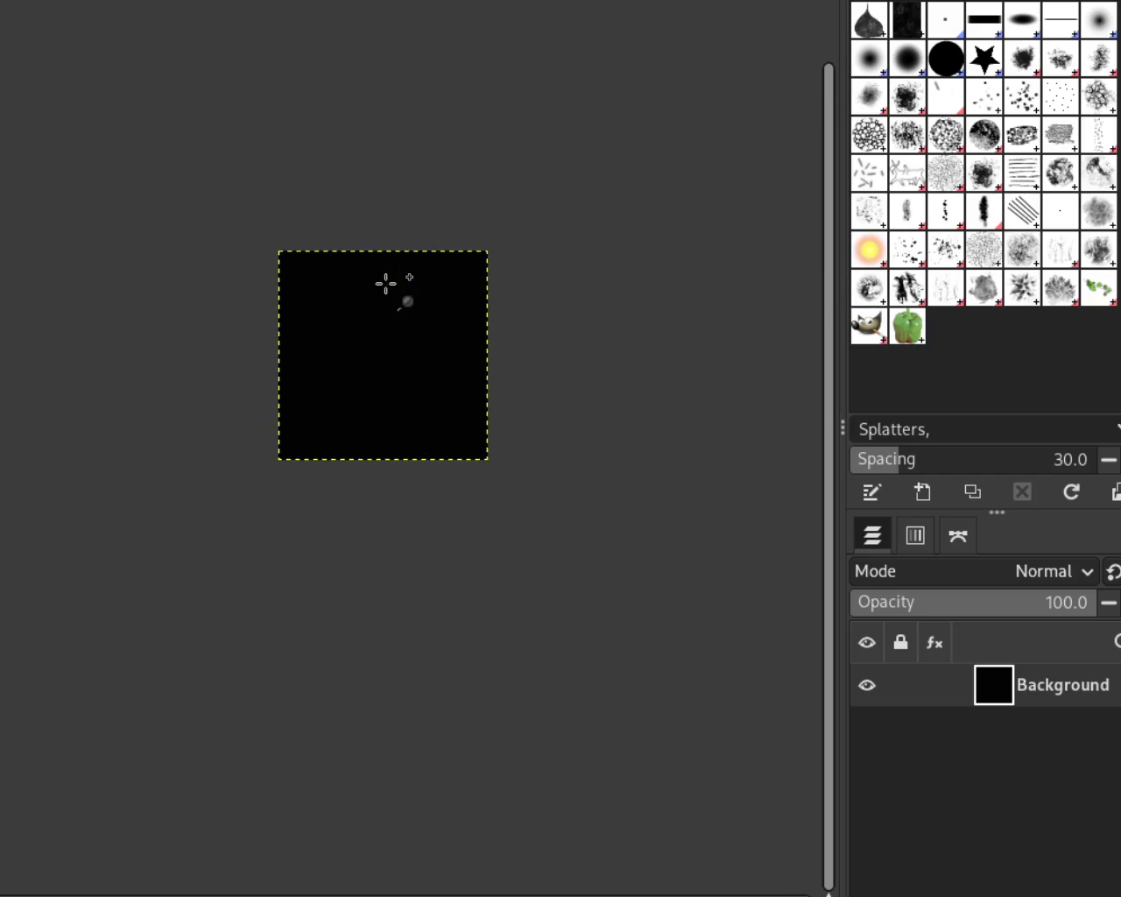
pyautogui.scroll(2, 223, 253)
# Test faint grey splatters across the canvas, then undo them
pyautogui.moveTo(301, 260); pyautogui.dragTo(456, 555)
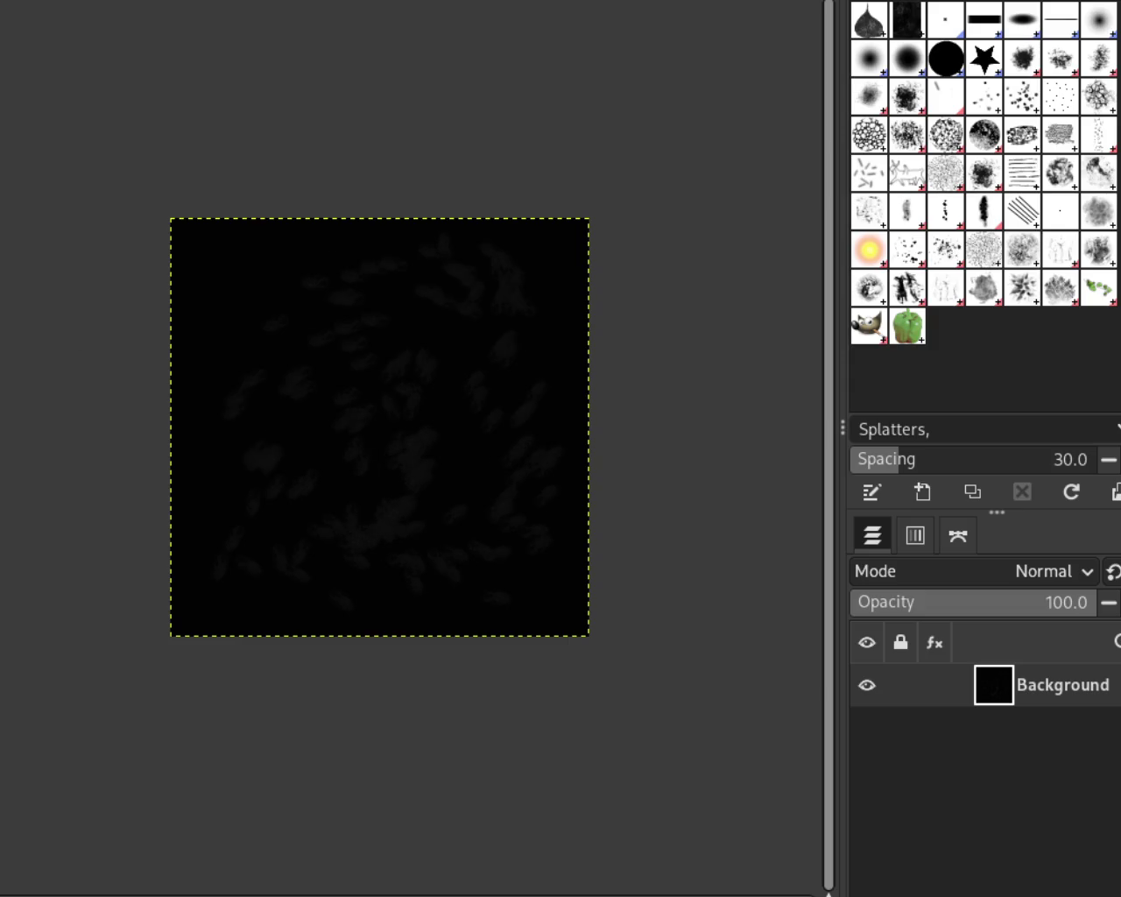
pyautogui.scroll(1, 292, 321)
pyautogui.scroll(1, 293, 320)
pyautogui.hotkey('ctrl', 'z')
pyautogui.scroll(1, 312, 243)
pyautogui.scroll(-1, 313, 242)
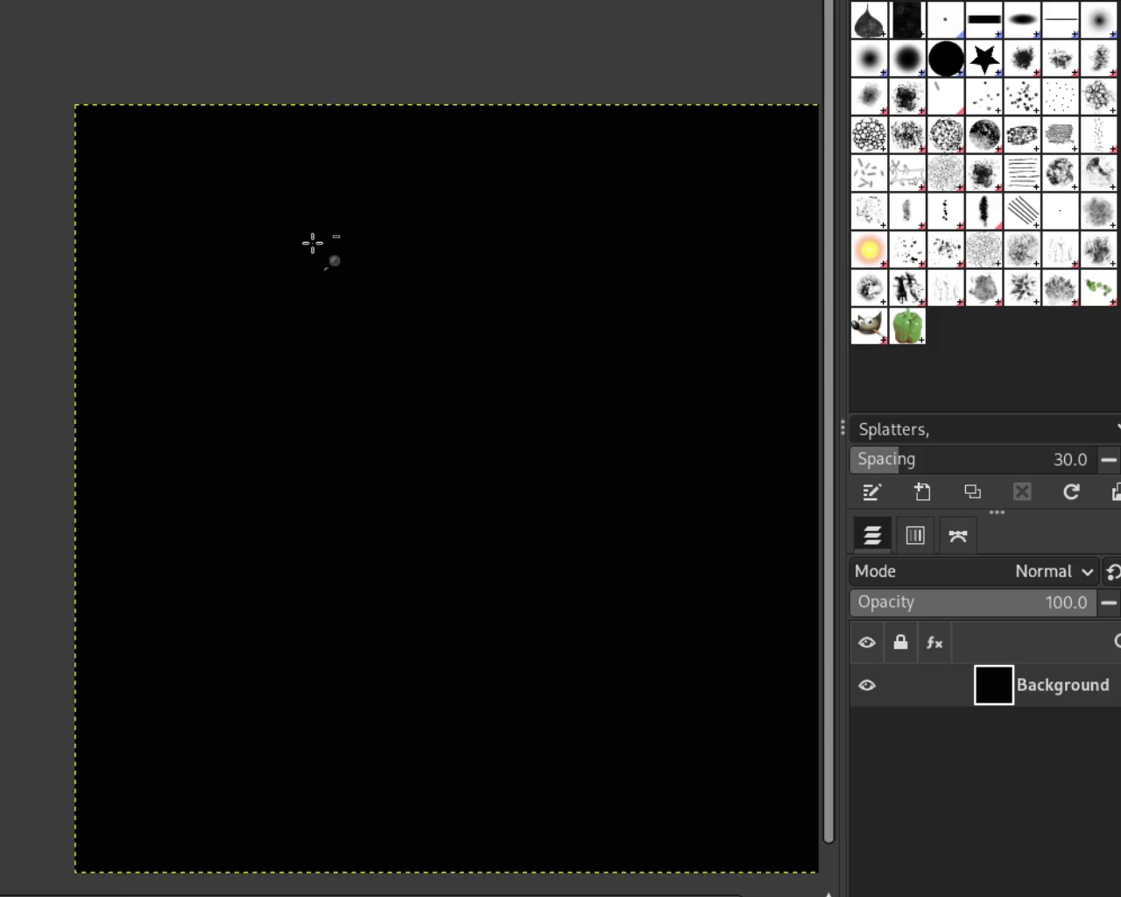
pyautogui.scroll(-2, 312, 242)
pyautogui.scroll(2, 468, 328)
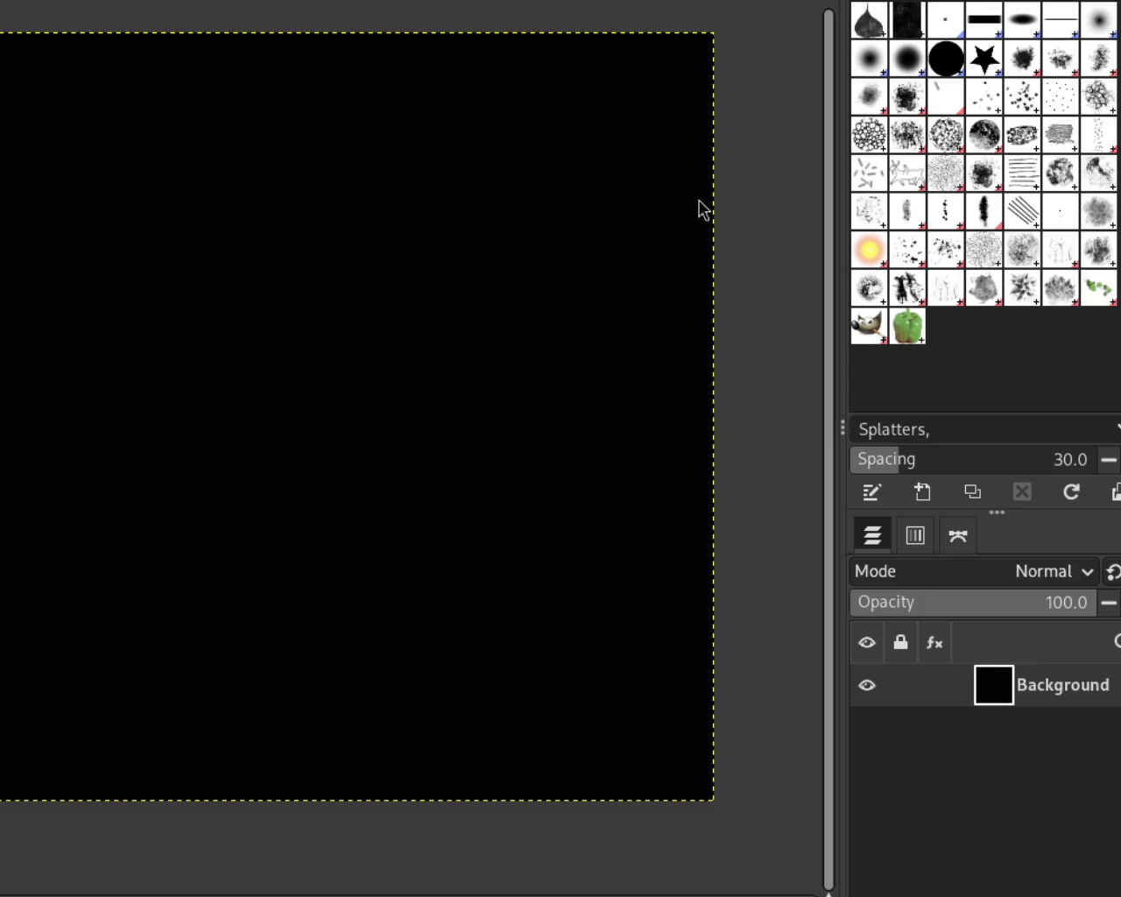
# Paint a radial burst of grey splatters, layering darker and brighter dabs over it
pyautogui.moveTo(365, 213)
pyautogui.mouseDown()
pyautogui.moveTo(442, 493)
pyautogui.moveTo(463, 333)
pyautogui.moveTo(333, 350)
pyautogui.mouseUp()
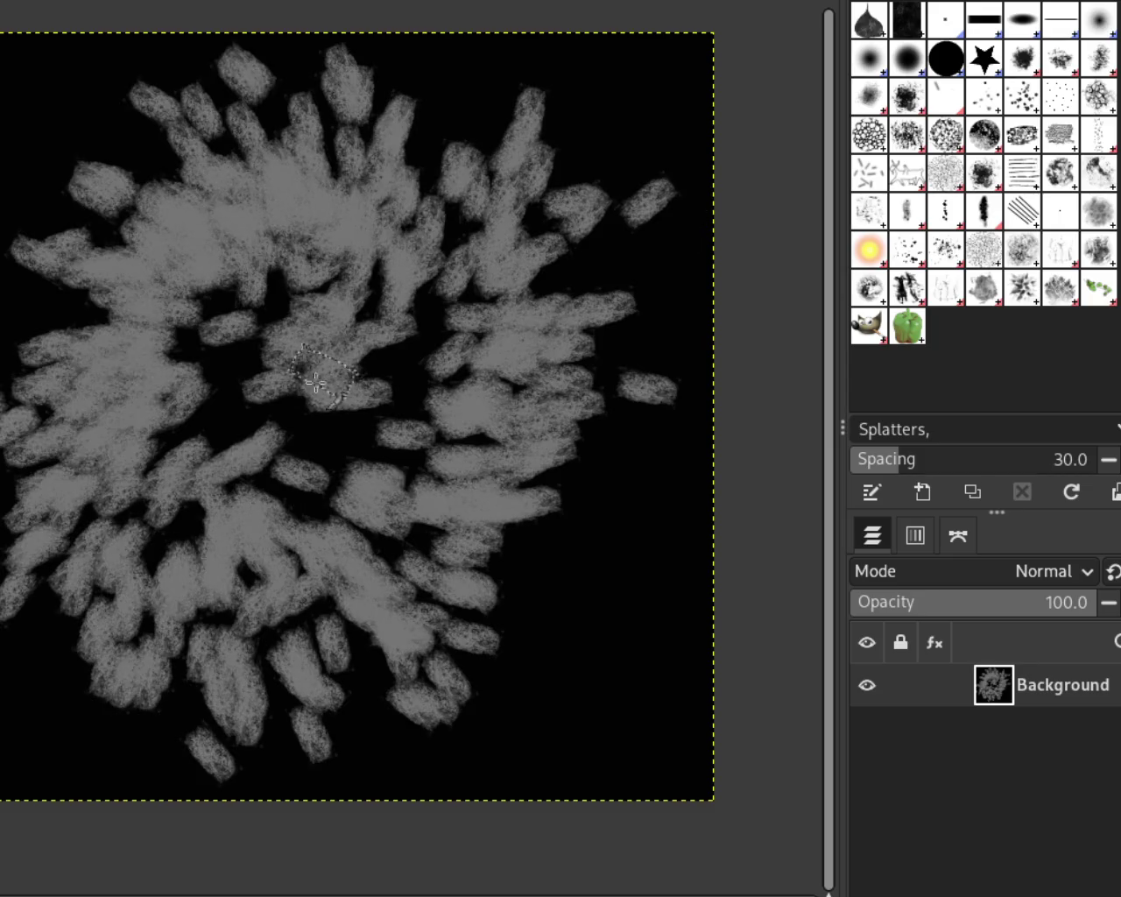
pyautogui.moveTo(212, 233)
pyautogui.mouseDown()
pyautogui.moveTo(87, 411)
pyautogui.moveTo(453, 216)
pyautogui.moveTo(351, 120)
pyautogui.moveTo(275, 412)
pyautogui.moveTo(491, 96)
pyautogui.moveTo(222, 670)
pyautogui.moveTo(358, 570)
pyautogui.moveTo(155, 243)
pyautogui.moveTo(23, 279)
pyautogui.mouseUp()
pyautogui.hotkey('ctrl', 'z')
pyautogui.moveTo(587, 89)
pyautogui.mouseDown()
pyautogui.moveTo(631, 437)
pyautogui.moveTo(114, 350)
pyautogui.moveTo(233, 205)
pyautogui.moveTo(596, 280)
pyautogui.moveTo(78, 380)
pyautogui.moveTo(149, 303)
pyautogui.moveTo(197, 289)
pyautogui.mouseUp()
pyautogui.moveTo(235, 119)
pyautogui.mouseDown()
pyautogui.moveTo(225, 625)
pyautogui.moveTo(150, 225)
pyautogui.moveTo(543, 300)
pyautogui.moveTo(486, 746)
pyautogui.moveTo(625, 376)
pyautogui.mouseUp()
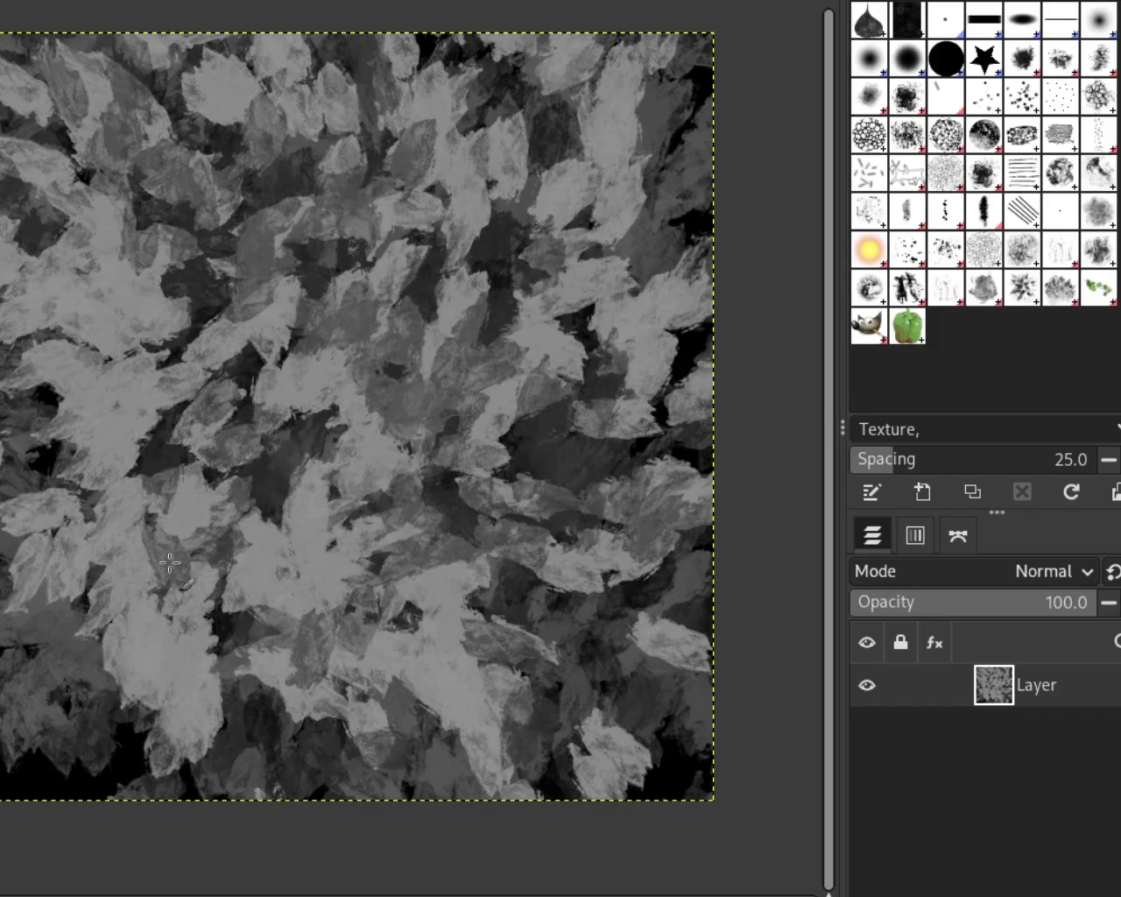
# Stamp overlapping grey and dark leaves over the whole canvas: upper-left, centre, middle and bottom
pyautogui.moveTo(324, 569)
pyautogui.mouseDown()
pyautogui.moveTo(599, 706)
pyautogui.moveTo(494, 510)
pyautogui.mouseUp()
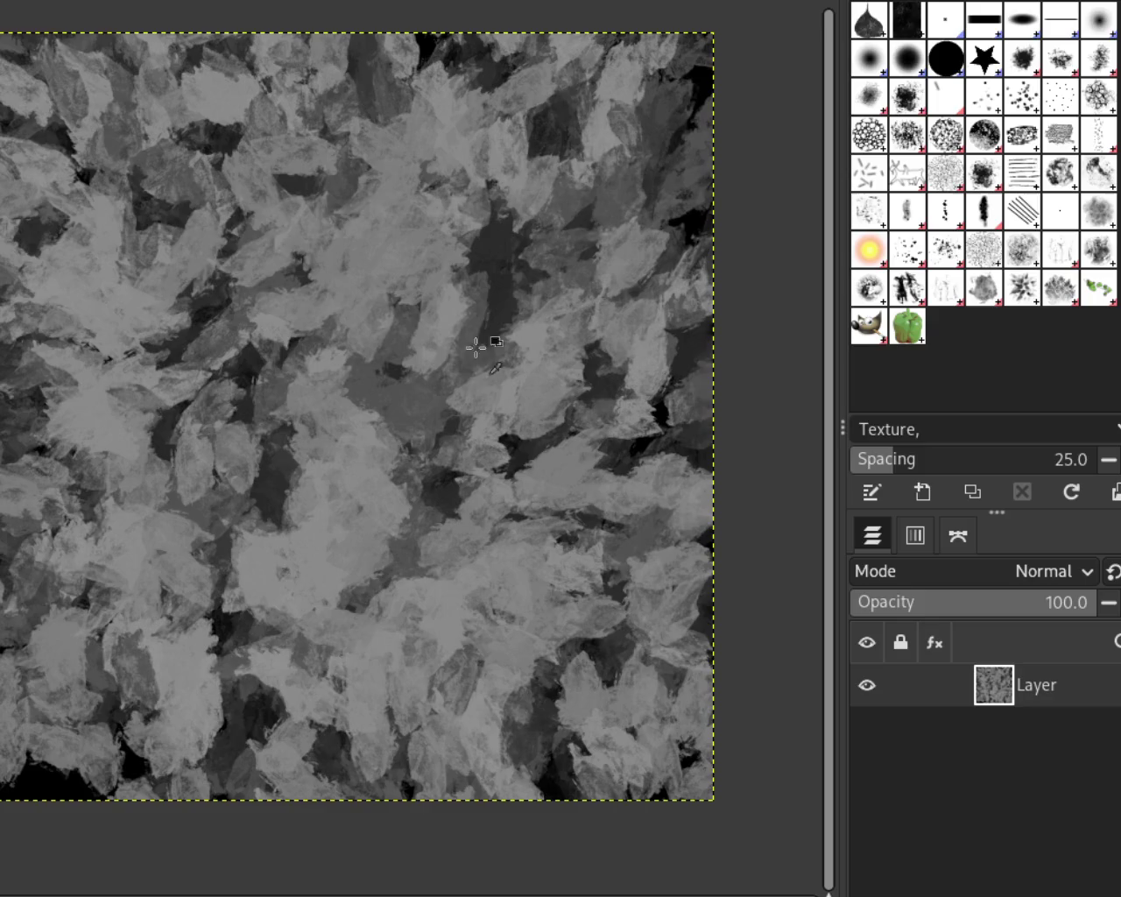
pyautogui.moveTo(495, 287)
pyautogui.mouseDown()
pyautogui.moveTo(251, 662)
pyautogui.moveTo(325, 458)
pyautogui.moveTo(372, 261)
pyautogui.mouseUp()
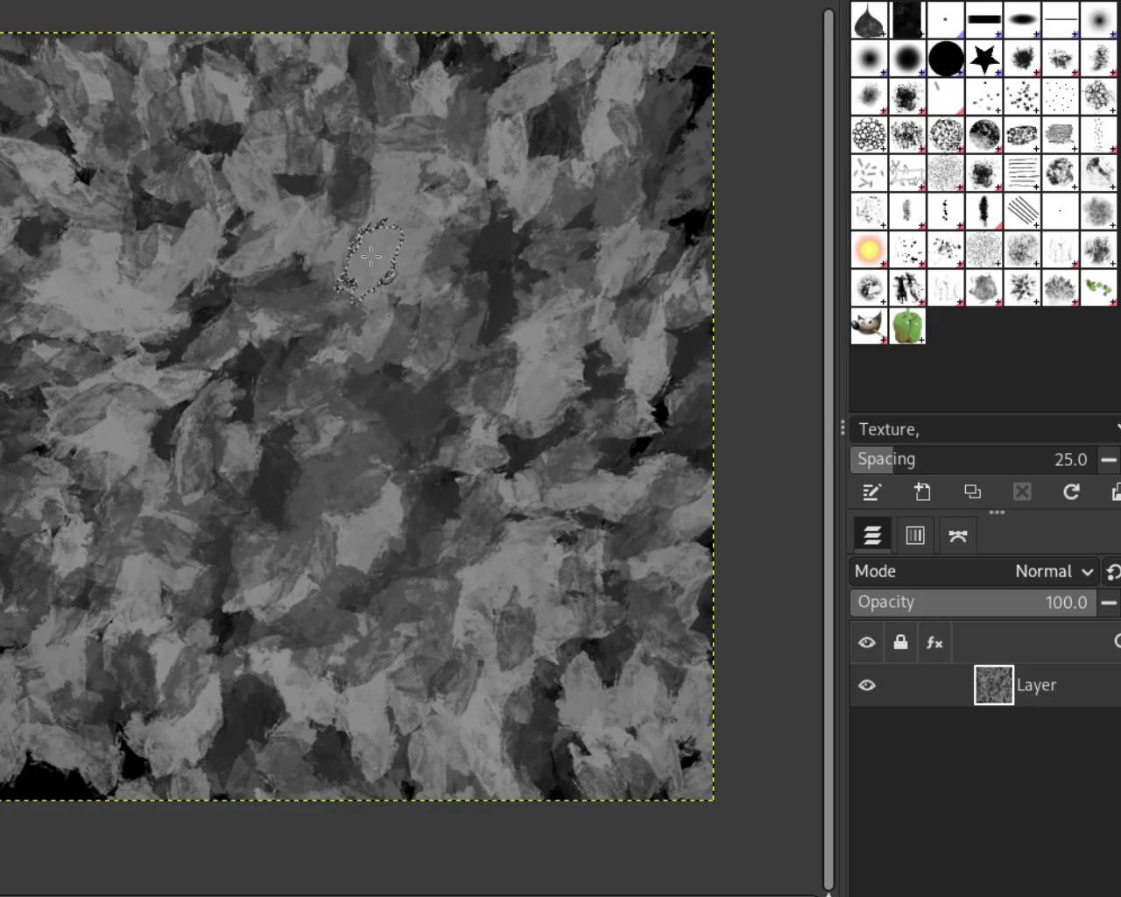
pyautogui.moveTo(414, 203)
pyautogui.mouseDown()
pyautogui.moveTo(238, 312)
pyautogui.moveTo(500, 638)
pyautogui.moveTo(663, 588)
pyautogui.mouseUp()
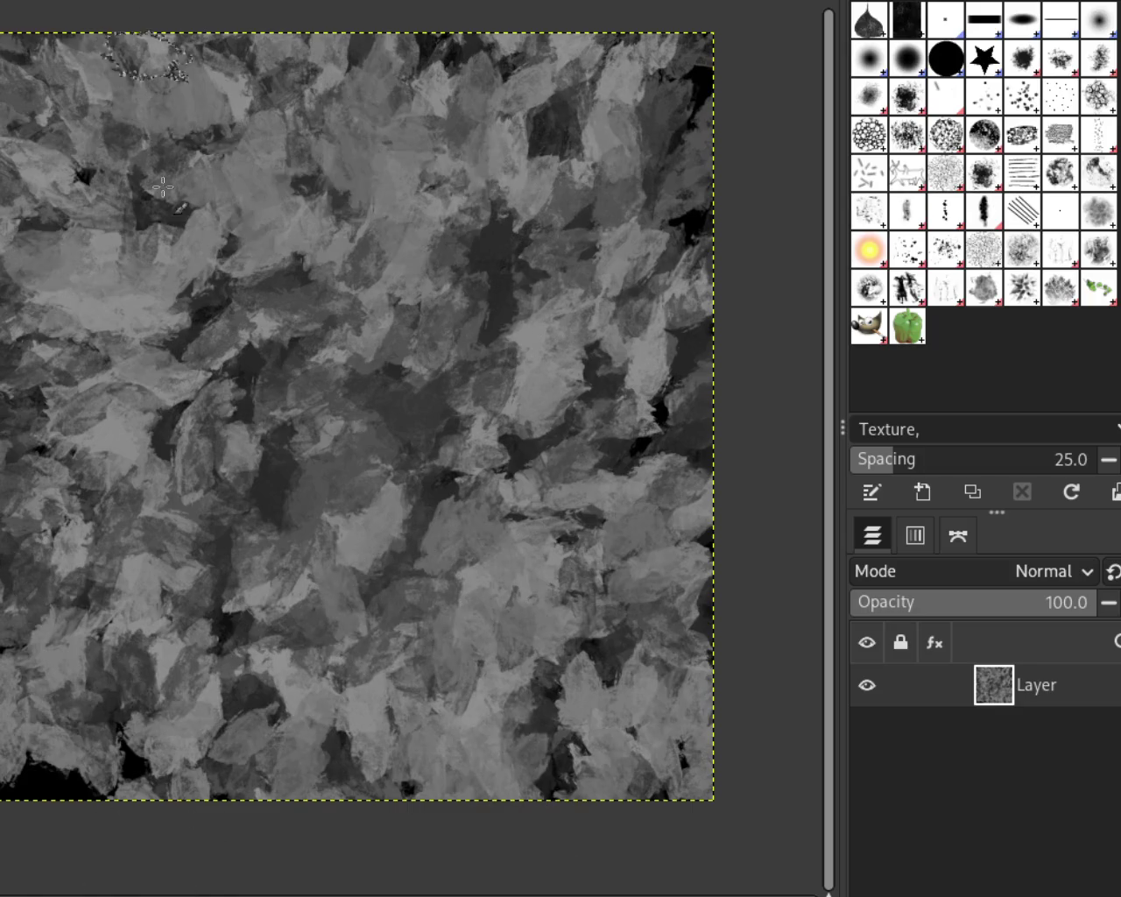
pyautogui.moveTo(695, 216)
pyautogui.mouseDown()
pyautogui.moveTo(734, 673)
pyautogui.moveTo(175, 351)
pyautogui.moveTo(570, 347)
pyautogui.moveTo(325, 200)
pyautogui.moveTo(210, 447)
pyautogui.moveTo(516, 663)
pyautogui.mouseUp()
pyautogui.moveTo(377, 613); pyautogui.dragTo(114, 770)
pyautogui.moveTo(9, 315)
pyautogui.mouseDown()
pyautogui.moveTo(450, 675)
pyautogui.moveTo(332, 188)
pyautogui.moveTo(300, 272)
pyautogui.moveTo(311, 707)
pyautogui.mouseUp()
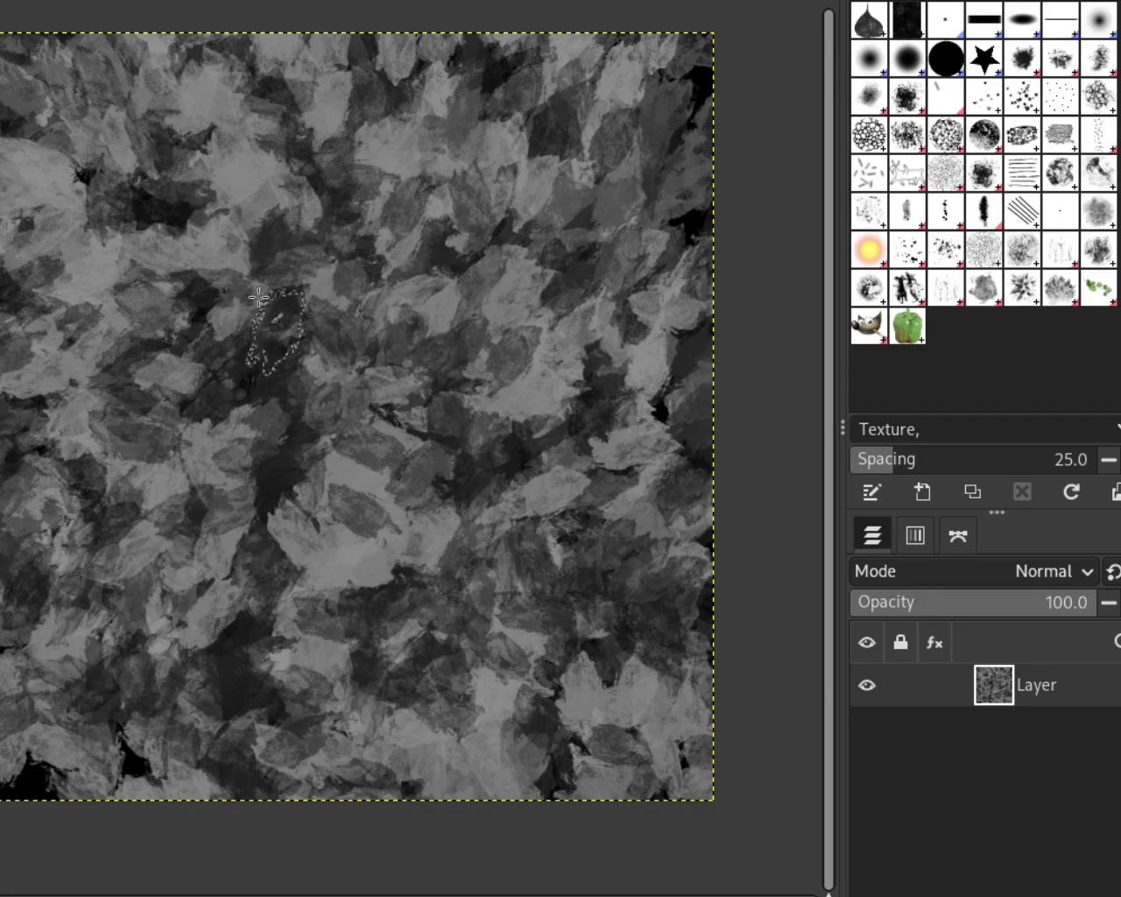
pyautogui.moveTo(272, 193); pyautogui.dragTo(53, 166)
pyautogui.moveTo(329, 203); pyautogui.dragTo(335, 618)
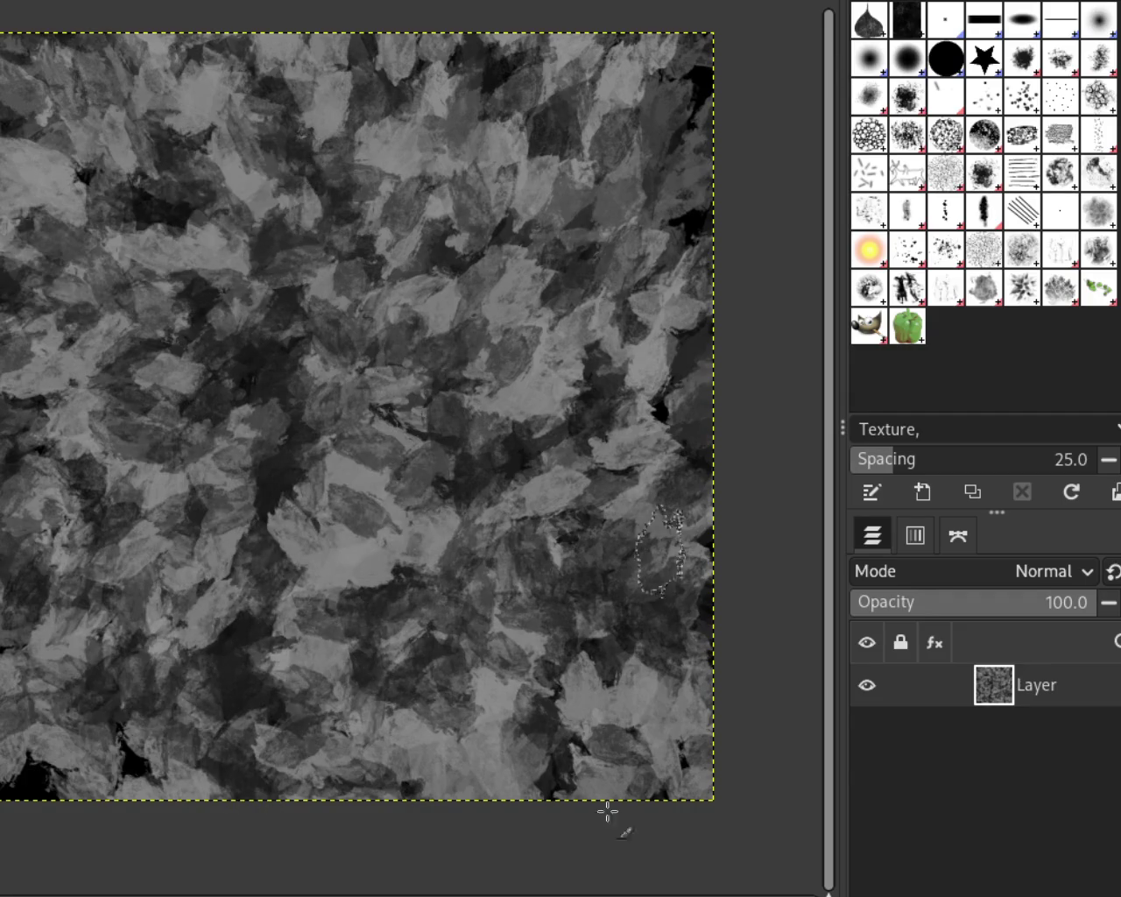
pyautogui.moveTo(668, 710); pyautogui.dragTo(277, 732)
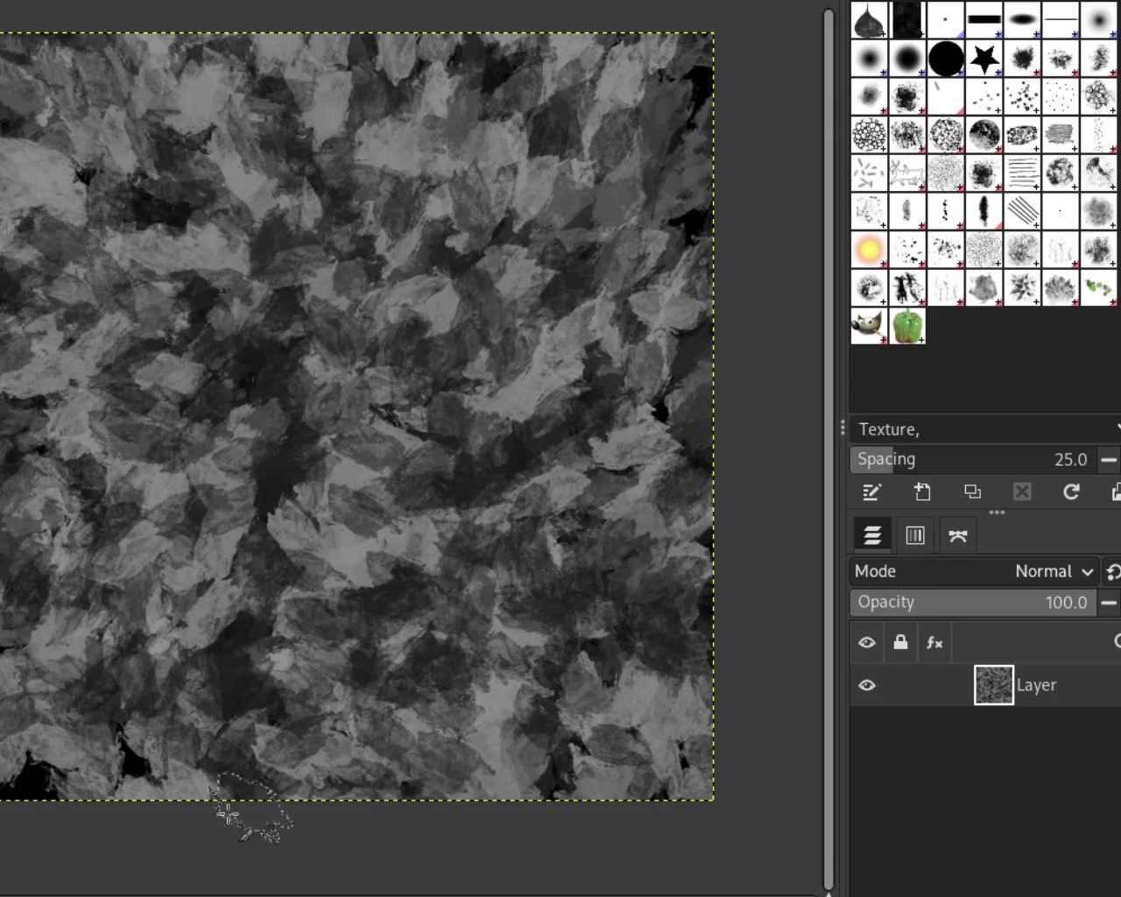
pyautogui.moveTo(451, 201); pyautogui.dragTo(331, 153)
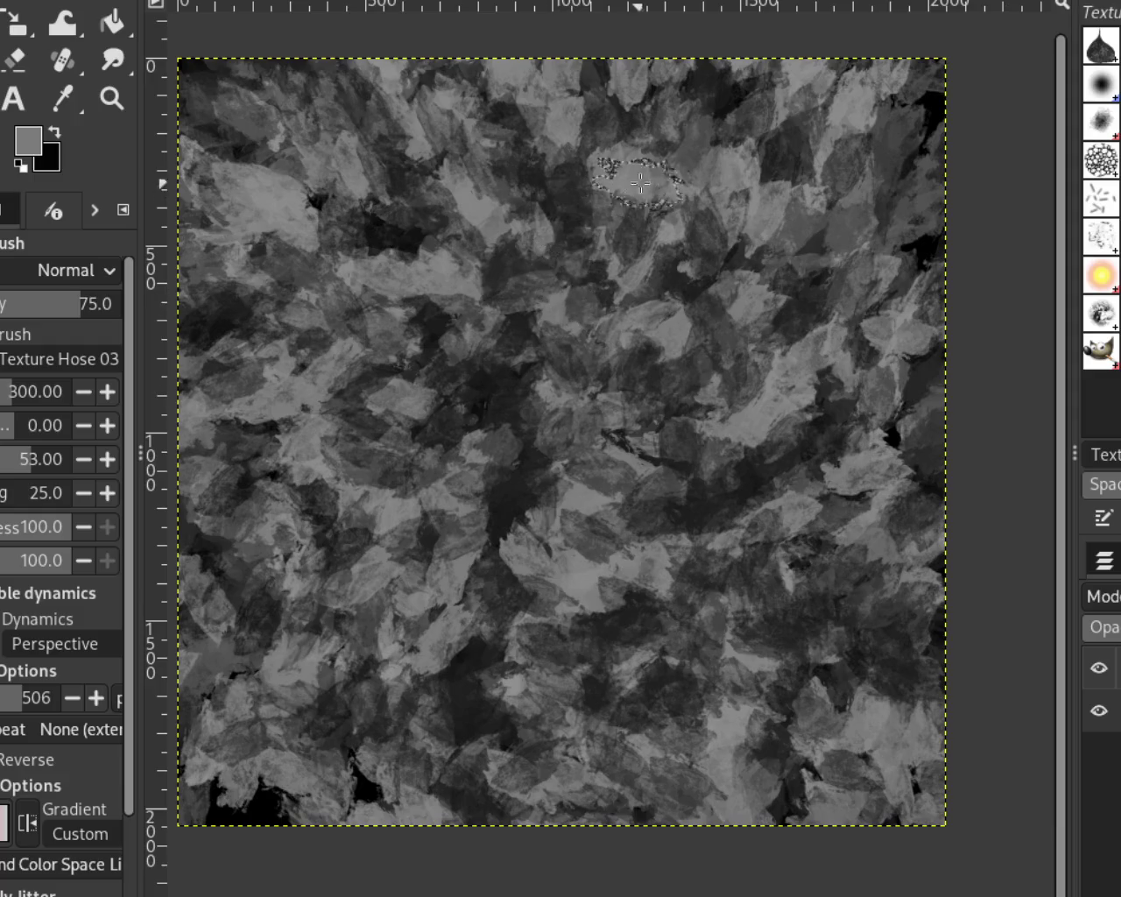
# Try near-black and mid-grey vegetation dabs, undoing the unwanted dark strokes
pyautogui.keyDown('ctrl'); pyautogui.click(393, 244); pyautogui.keyUp('ctrl')
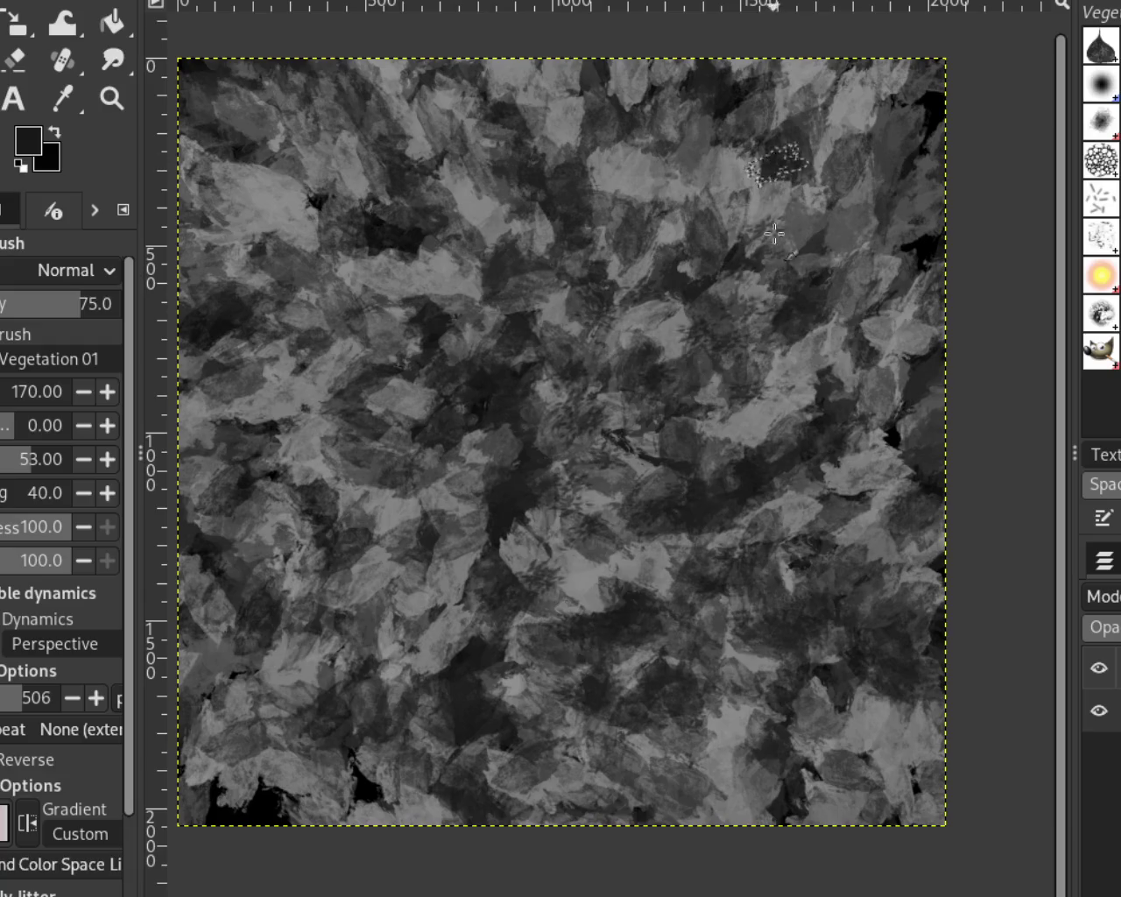
pyautogui.moveTo(509, 355)
pyautogui.mouseDown()
pyautogui.moveTo(816, 139)
pyautogui.moveTo(300, 751)
pyautogui.moveTo(236, 792)
pyautogui.moveTo(194, 603)
pyautogui.moveTo(645, 517)
pyautogui.mouseUp()
pyautogui.hotkey('ctrl', 'z')
pyautogui.hotkey('ctrl', 'z')
pyautogui.keyDown('ctrl'); pyautogui.click(695, 325); pyautogui.keyUp('ctrl')
pyautogui.moveTo(695, 325)
pyautogui.mouseDown()
pyautogui.moveTo(608, 412)
pyautogui.moveTo(648, 268)
pyautogui.moveTo(643, 618)
pyautogui.moveTo(817, 475)
pyautogui.mouseUp()
pyautogui.hotkey('ctrl', 'z')
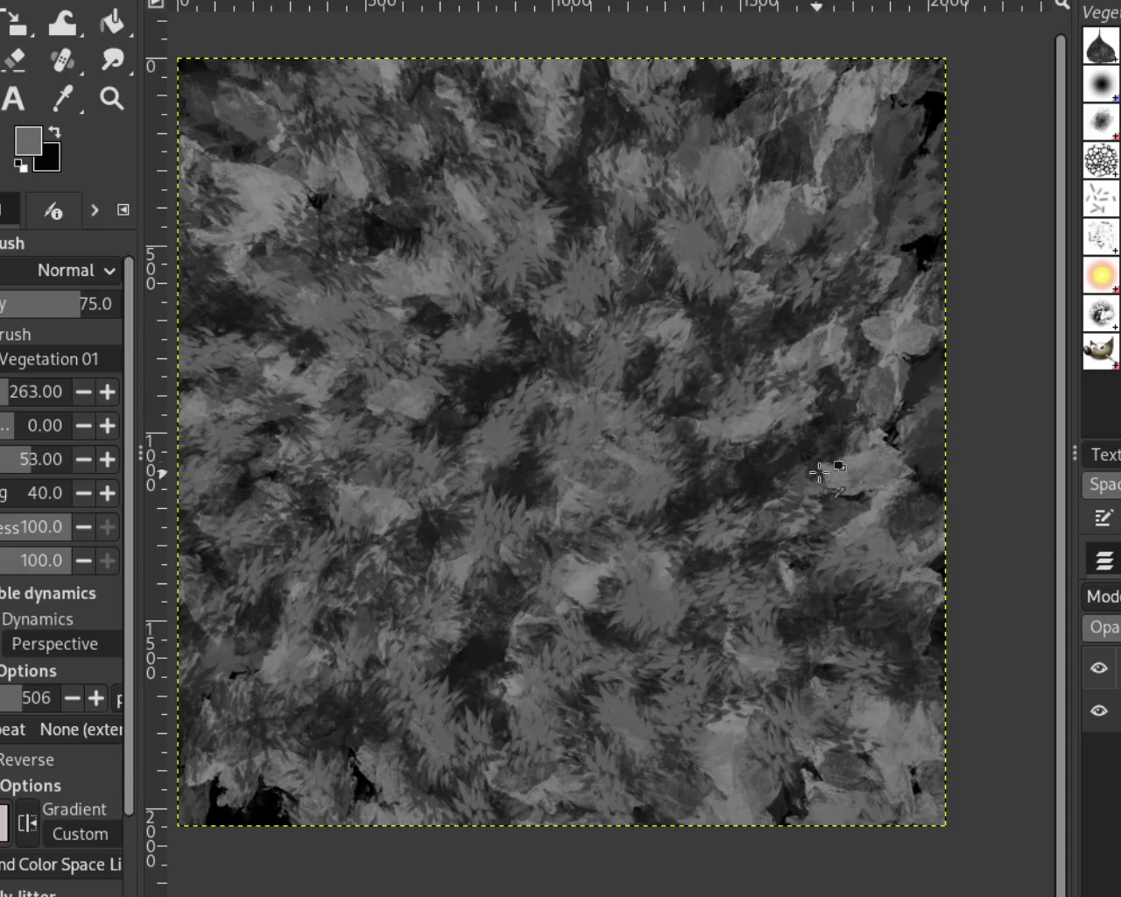
# Undo the last light-grey vegetation strokes and select the Texture Hose 01 brush
pyautogui.moveTo(759, 417); pyautogui.dragTo(841, 438)
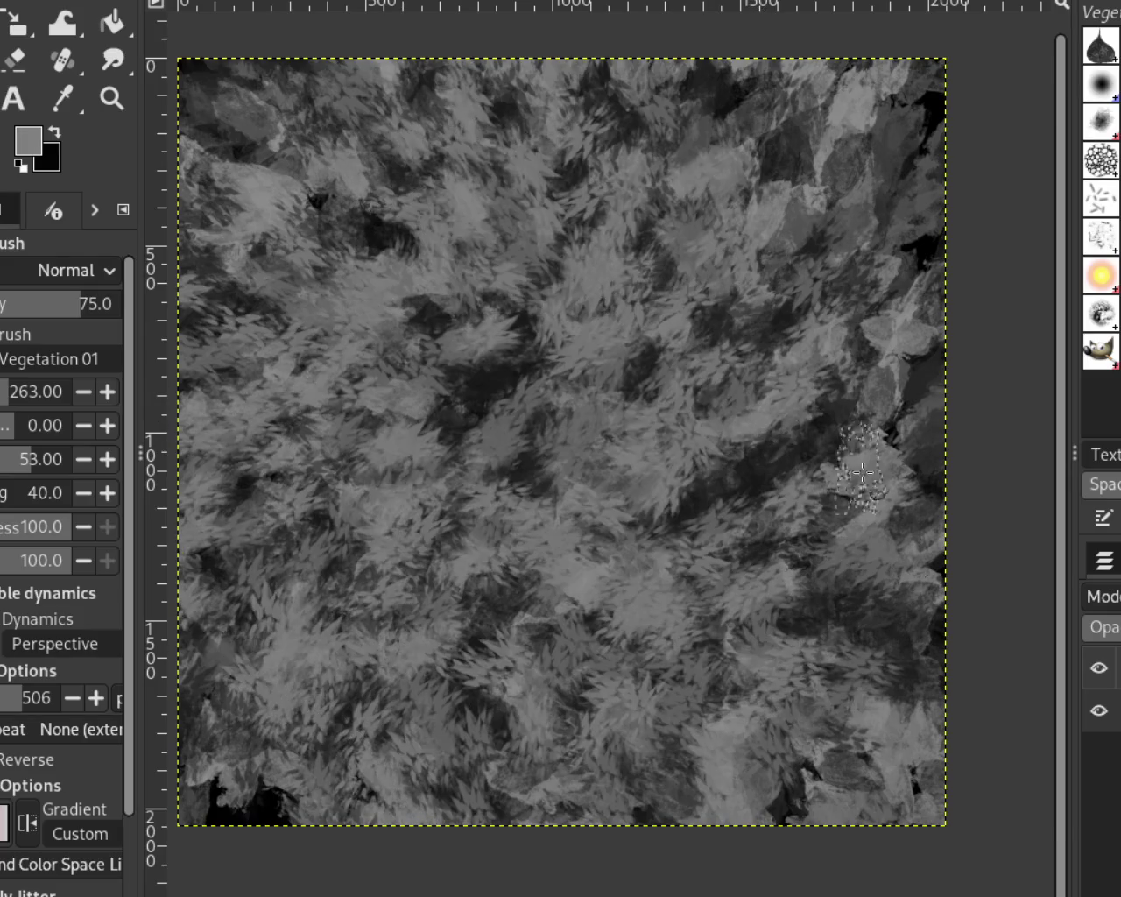
pyautogui.hotkey('ctrl', 'z')
pyautogui.hotkey('ctrl', 'z')
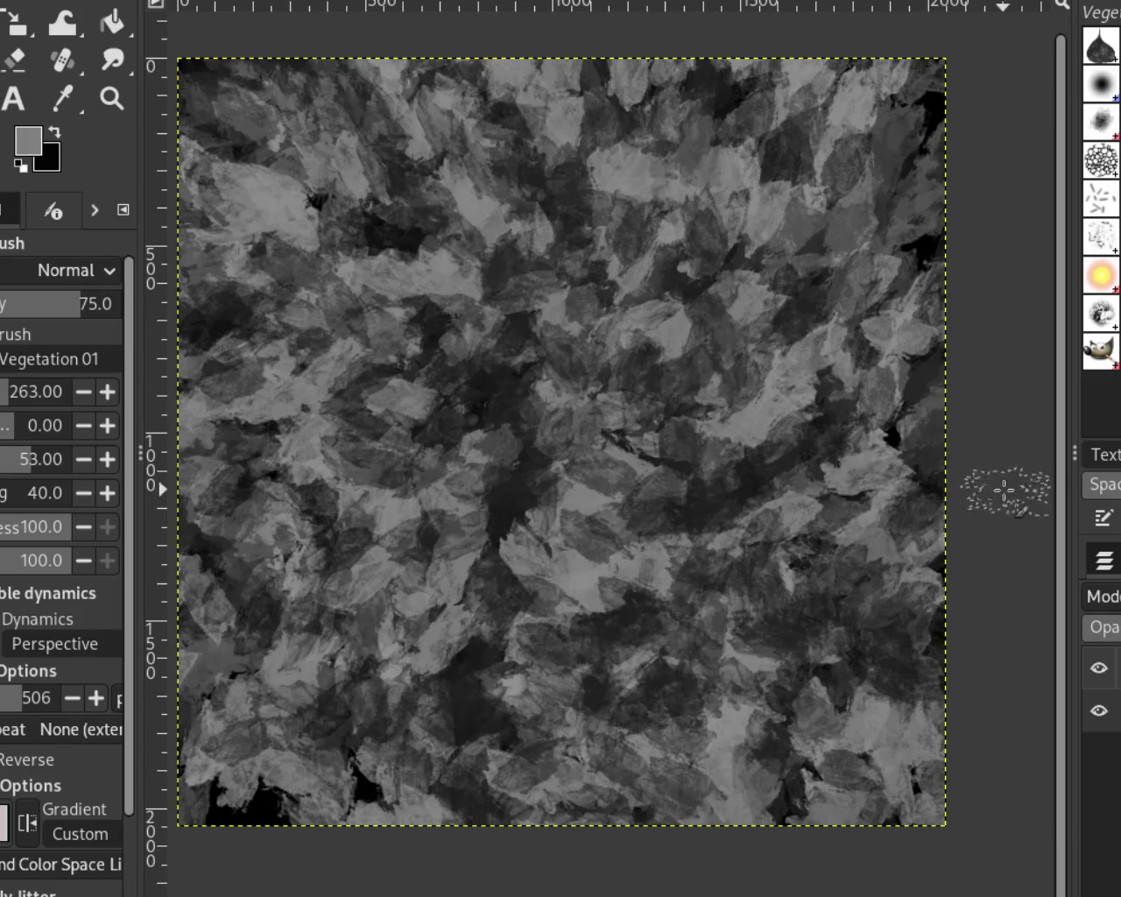
pyautogui.hotkey('ctrl', 'z')
pyautogui.hotkey('ctrl', 'z')
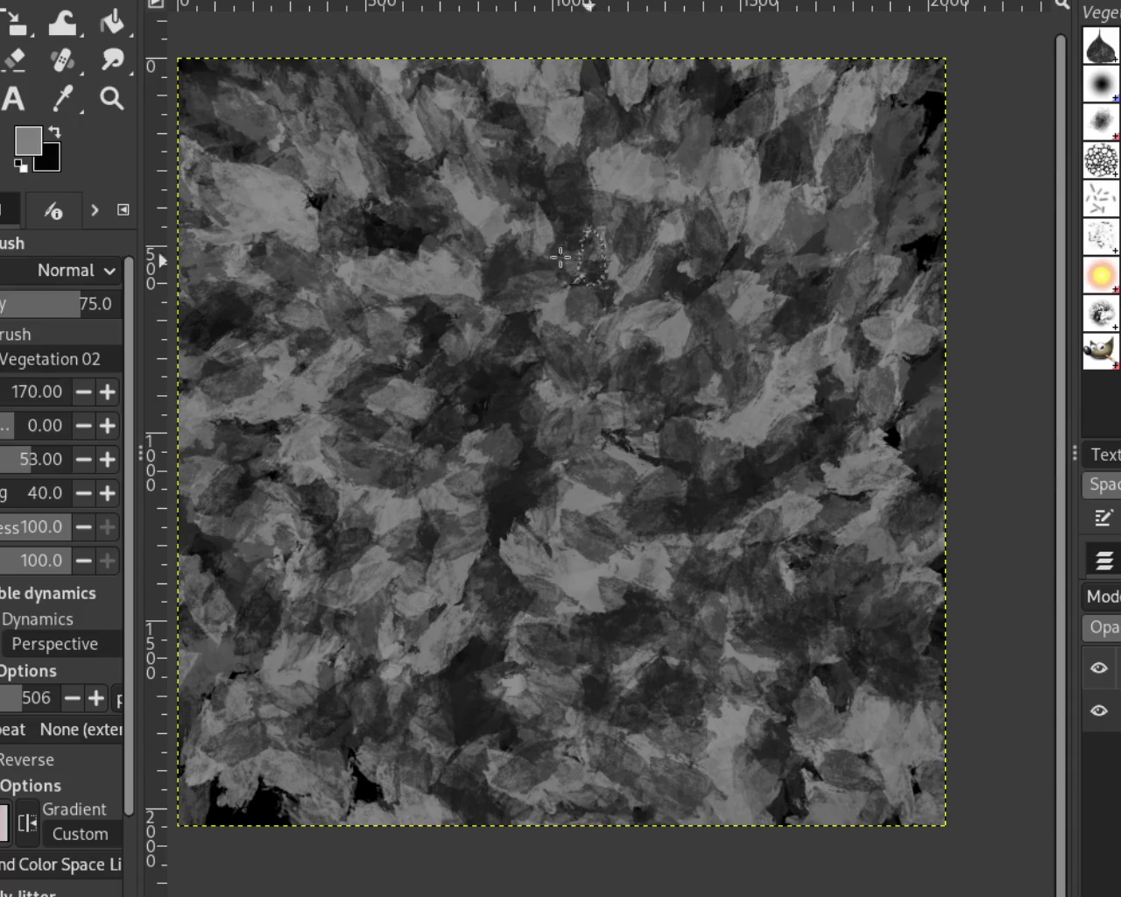
pyautogui.press(',')
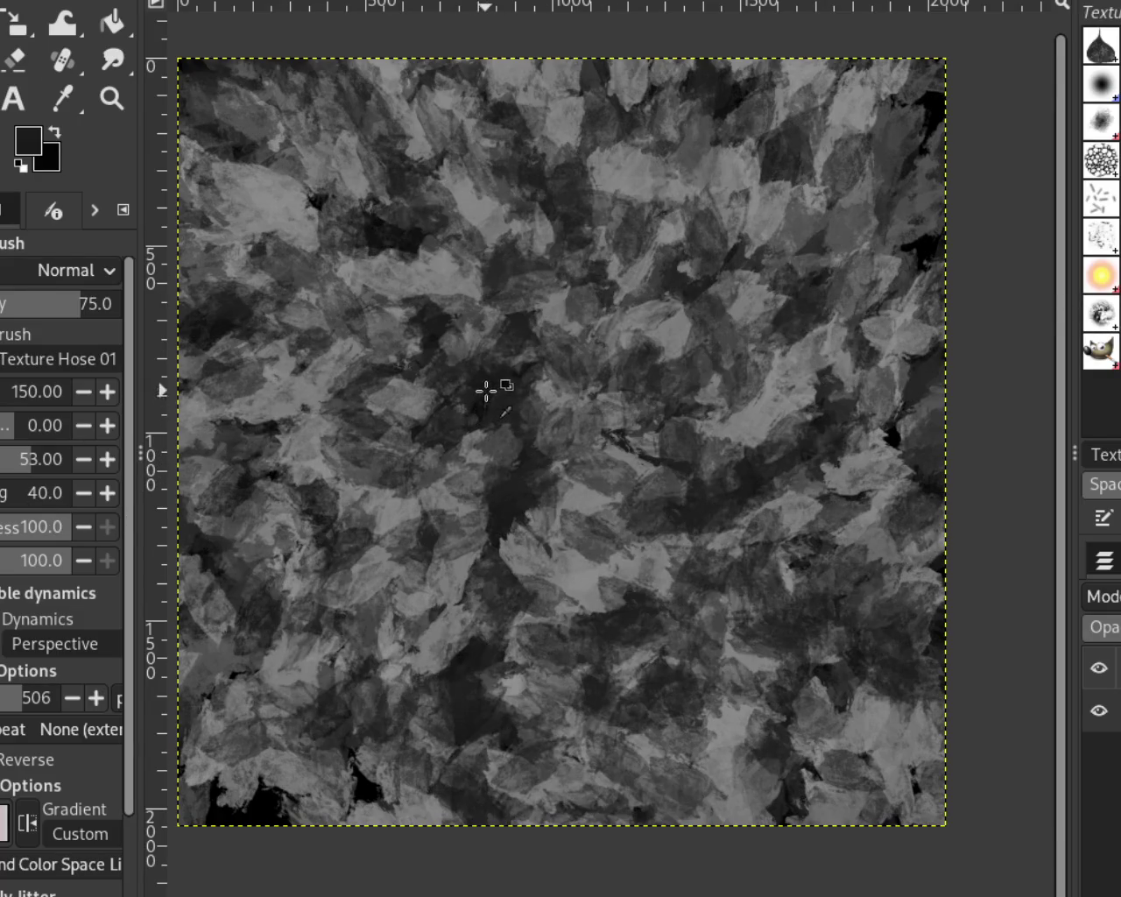
# Scatter dark Texture Hose dabs over the leaves, then add sampled mid-grey dabs across the canvas
pyautogui.moveTo(612, 228)
pyautogui.mouseDown()
pyautogui.moveTo(731, 479)
pyautogui.moveTo(703, 428)
pyautogui.mouseUp()
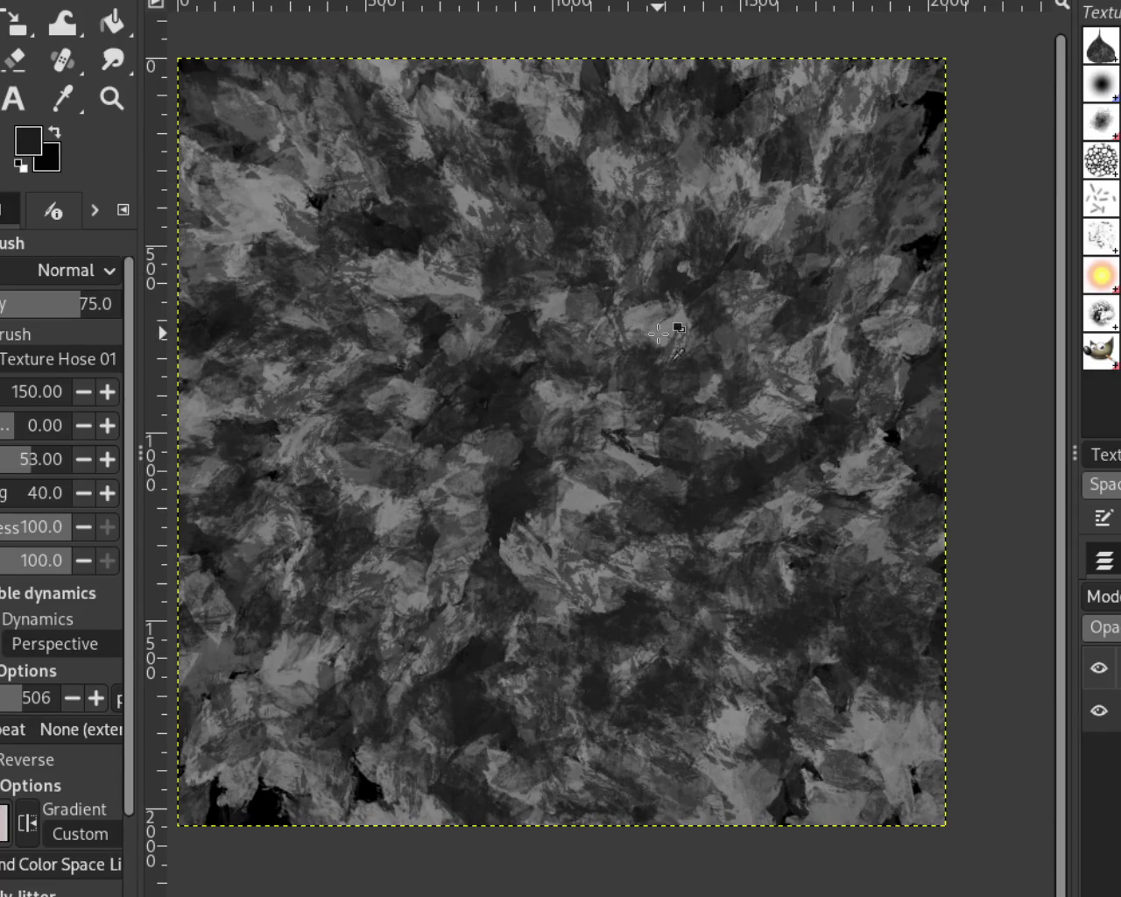
pyautogui.moveTo(658, 334); pyautogui.dragTo(656, 385)
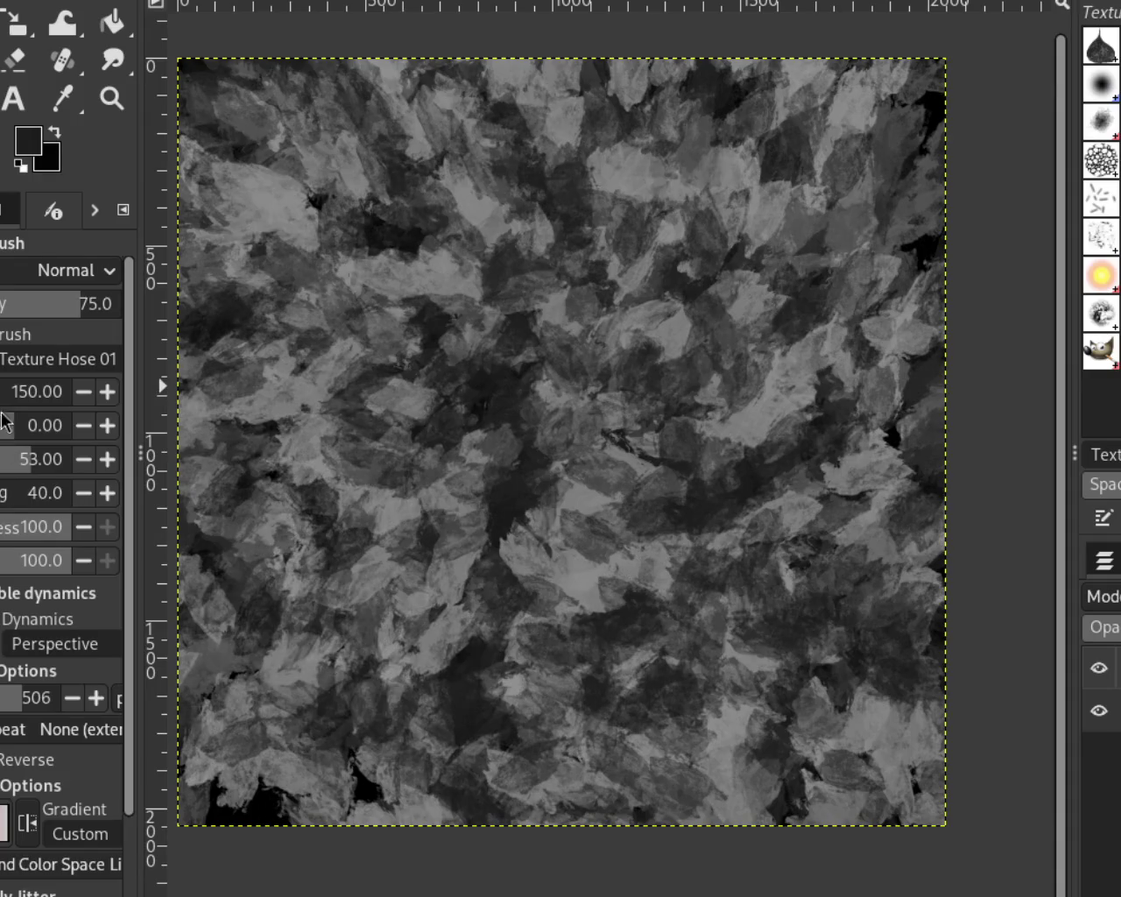
pyautogui.moveTo(613, 289)
pyautogui.mouseDown()
pyautogui.moveTo(417, 397)
pyautogui.moveTo(617, 421)
pyautogui.moveTo(908, 669)
pyautogui.mouseUp()
pyautogui.keyDown('ctrl'); pyautogui.click(408, 347); pyautogui.keyUp('ctrl')
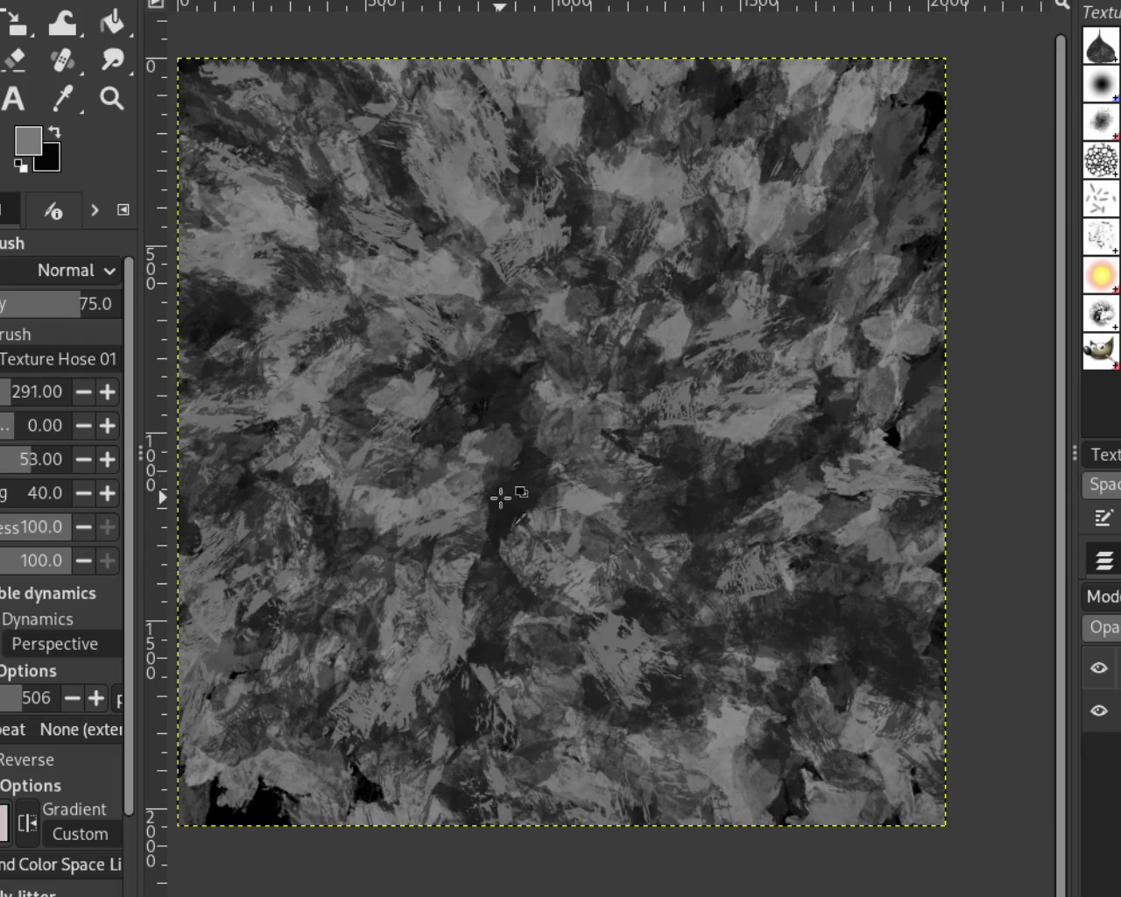
pyautogui.moveTo(274, 212)
pyautogui.mouseDown()
pyautogui.moveTo(294, 415)
pyautogui.moveTo(874, 366)
pyautogui.moveTo(275, 400)
pyautogui.moveTo(517, 595)
pyautogui.moveTo(408, 352)
pyautogui.moveTo(1034, 405)
pyautogui.mouseUp()
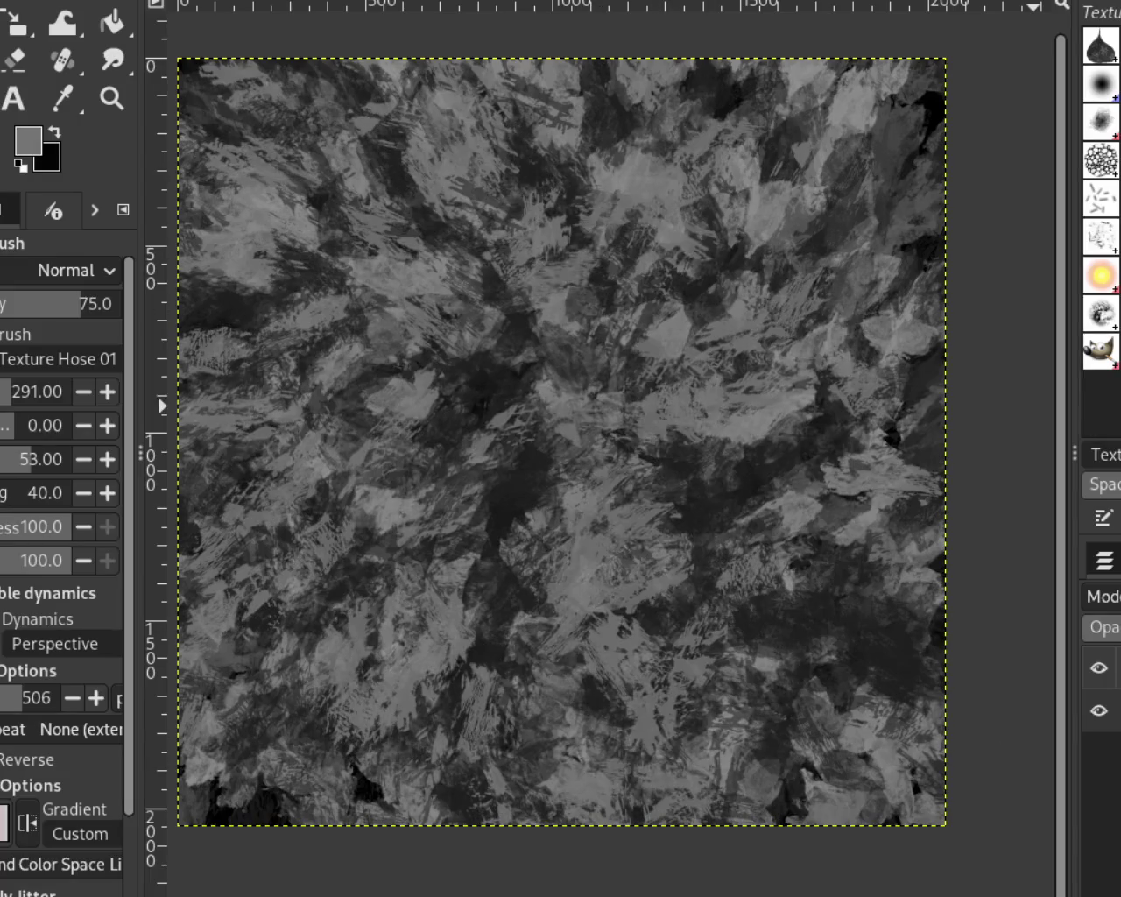
pyautogui.moveTo(569, 316)
pyautogui.mouseDown()
pyautogui.moveTo(463, 825)
pyautogui.moveTo(670, 452)
pyautogui.mouseUp()
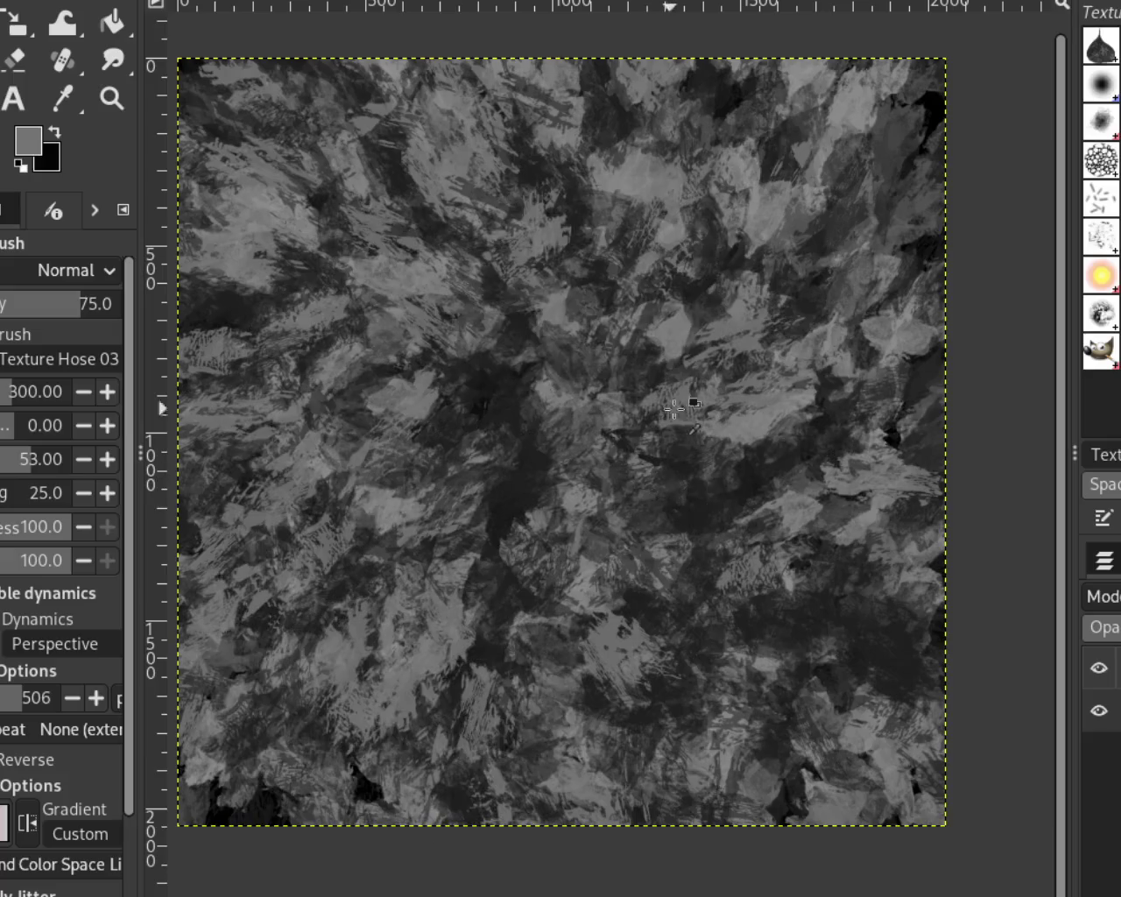
pyautogui.moveTo(624, 348)
pyautogui.mouseDown()
pyautogui.moveTo(551, 440)
pyautogui.moveTo(408, 526)
pyautogui.mouseUp()
pyautogui.hotkey('ctrl', 'z')
pyautogui.hotkey('ctrl', 'z')
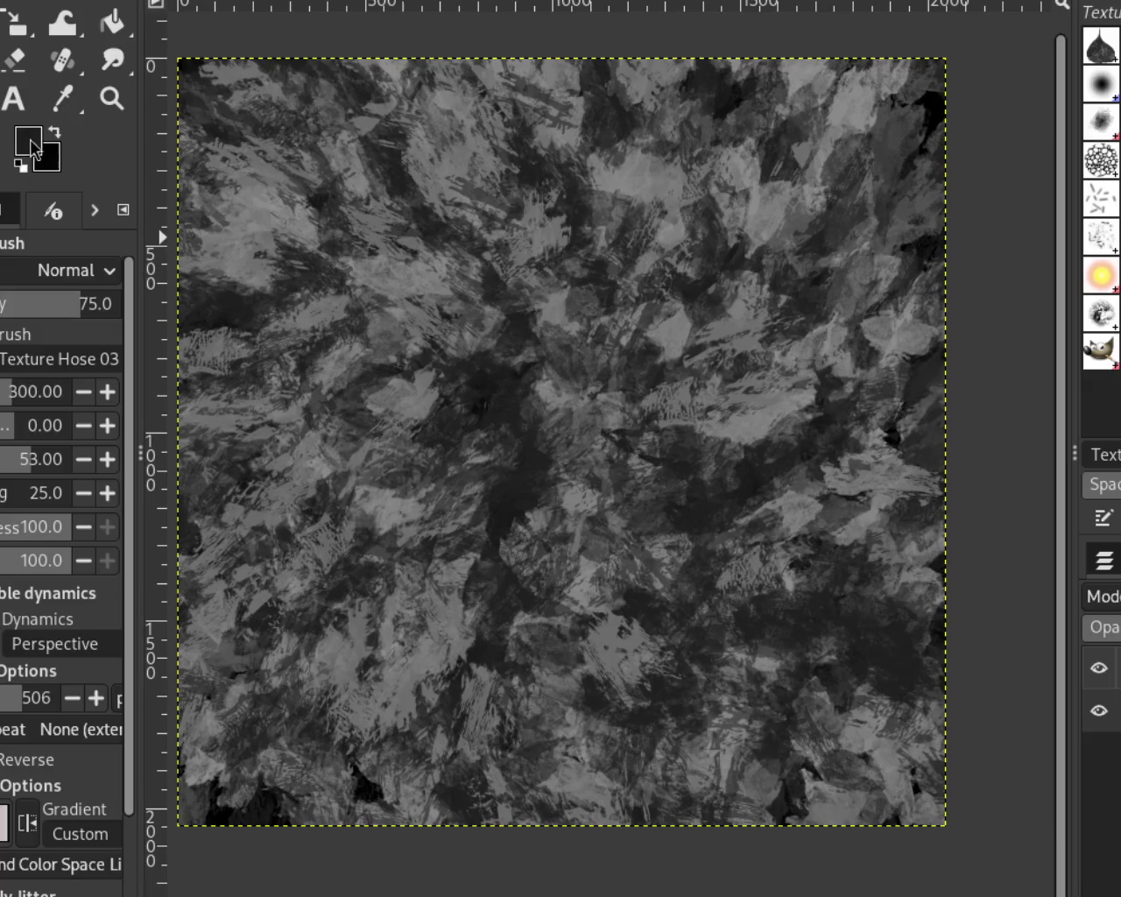
# Repaint light-grey dabs across the image, then darken more areas with a sampled dark tone
pyautogui.moveTo(944, 210); pyautogui.dragTo(601, 238)
pyautogui.hotkey('ctrl', 'z')
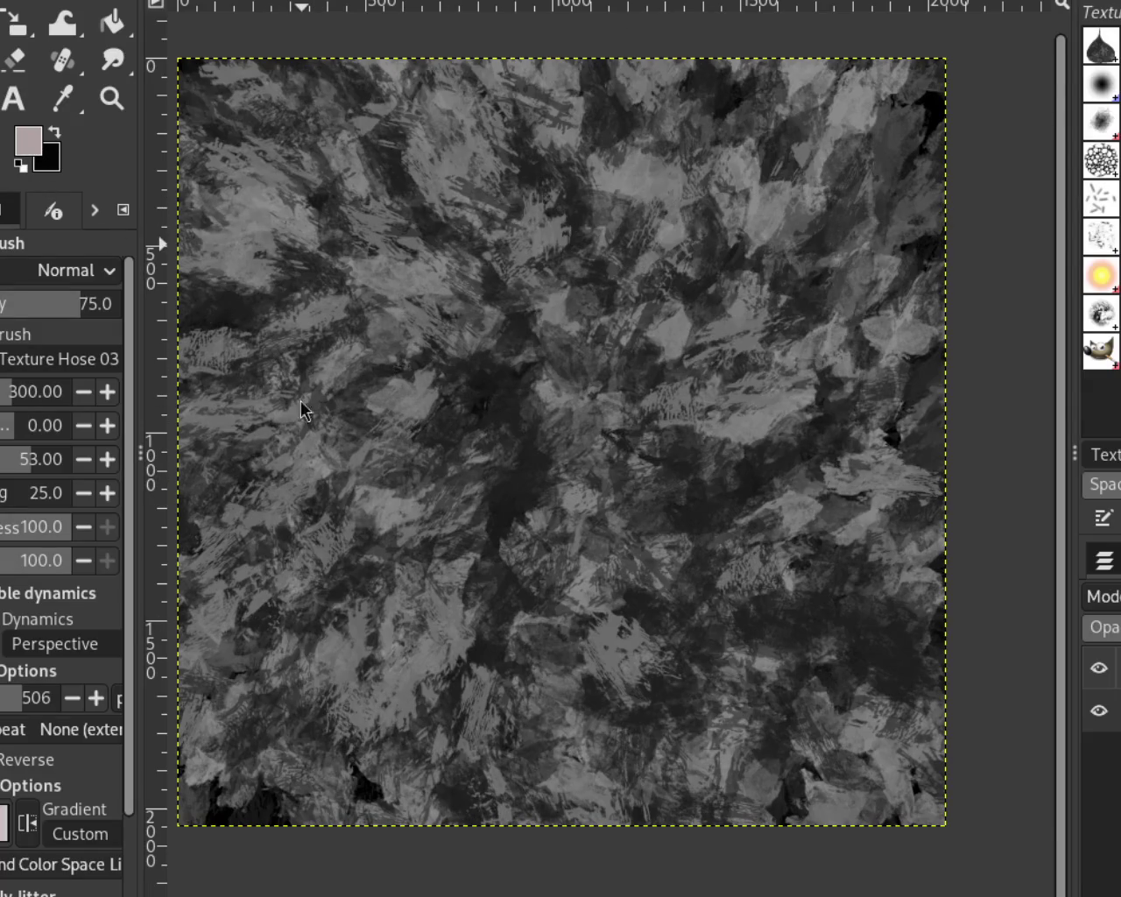
pyautogui.moveTo(346, 473); pyautogui.dragTo(800, 325)
pyautogui.hotkey('ctrl', 'z')
pyautogui.moveTo(324, 289)
pyautogui.mouseDown()
pyautogui.moveTo(242, 507)
pyautogui.moveTo(752, 503)
pyautogui.mouseUp()
pyautogui.keyDown('ctrl'); pyautogui.click(512, 396); pyautogui.keyUp('ctrl')
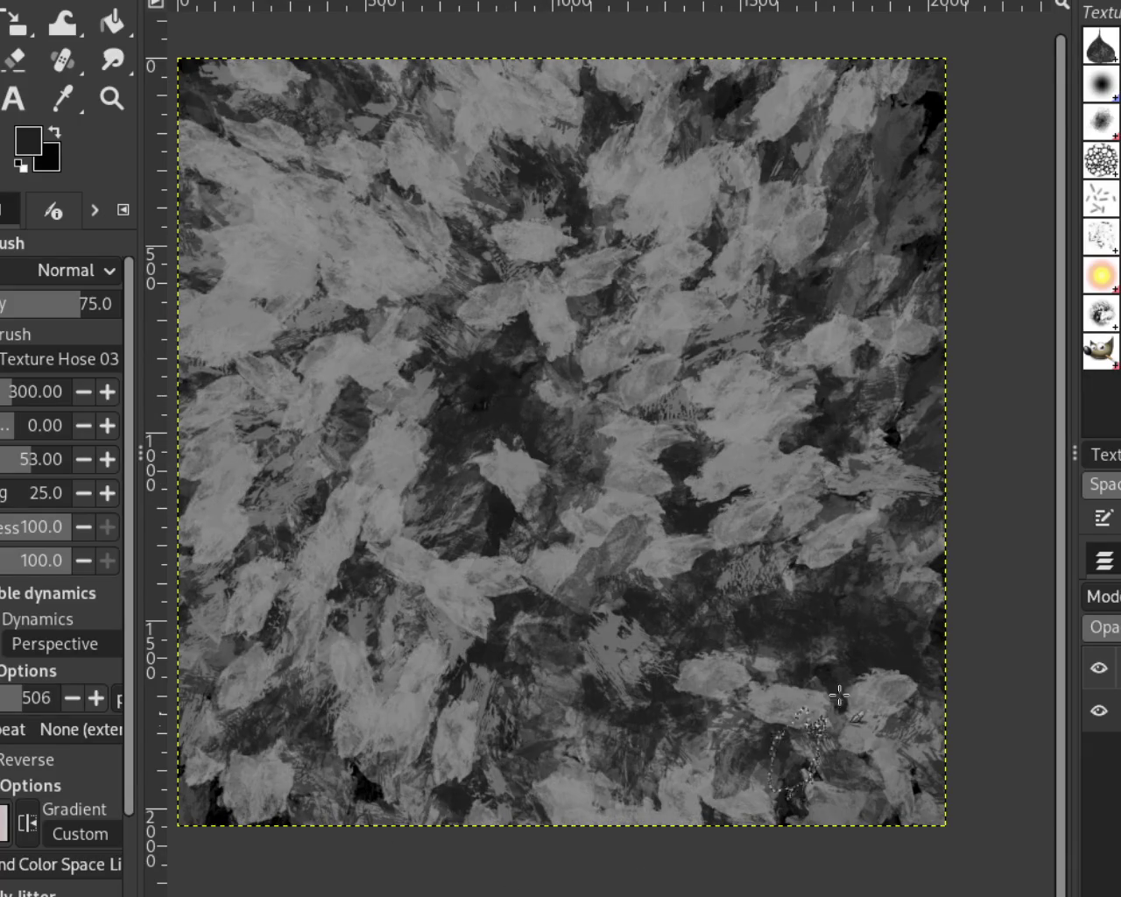
pyautogui.moveTo(513, 397); pyautogui.dragTo(934, 574)
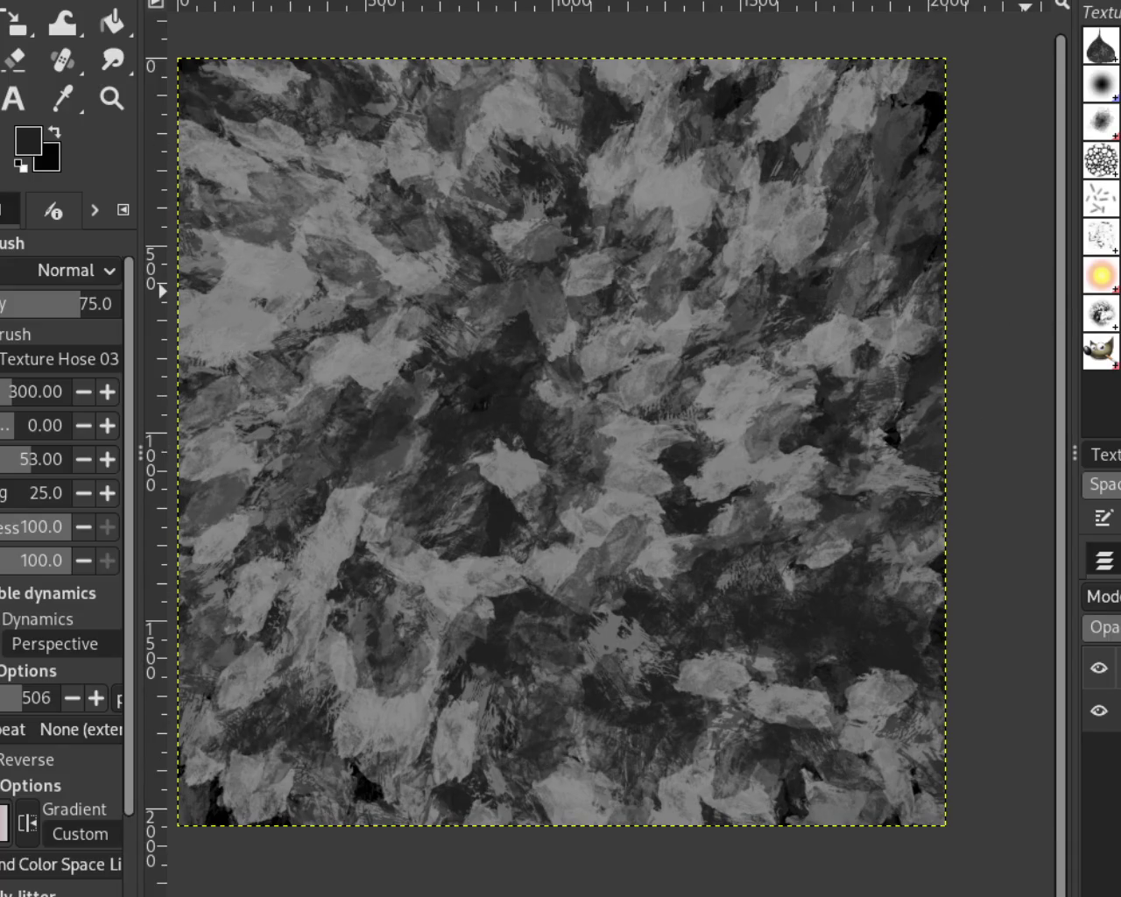
pyautogui.moveTo(747, 354); pyautogui.dragTo(274, 508)
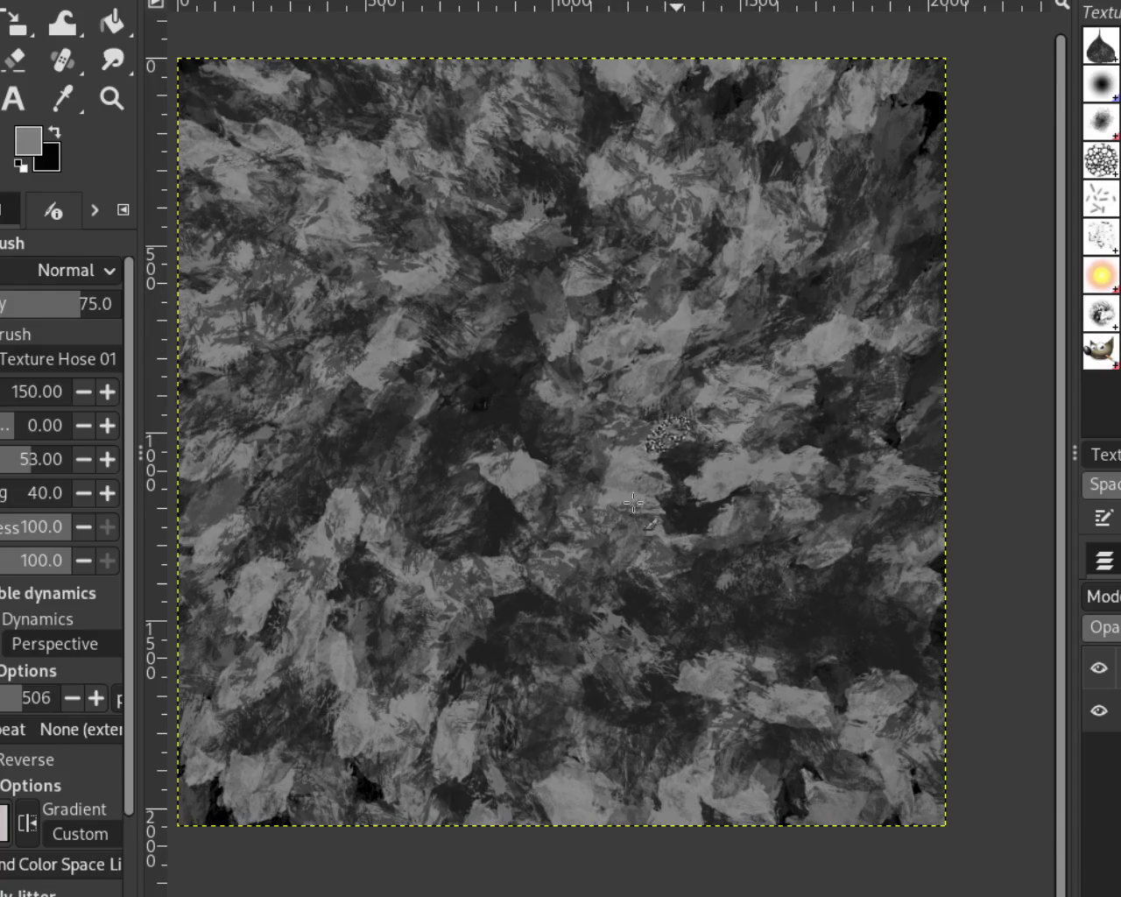
# Brighten the canvas with light leaf dabs and add darker dabs toward the lower left
pyautogui.moveTo(677, 389); pyautogui.dragTo(749, 417)
pyautogui.hotkey('ctrl', 'z')
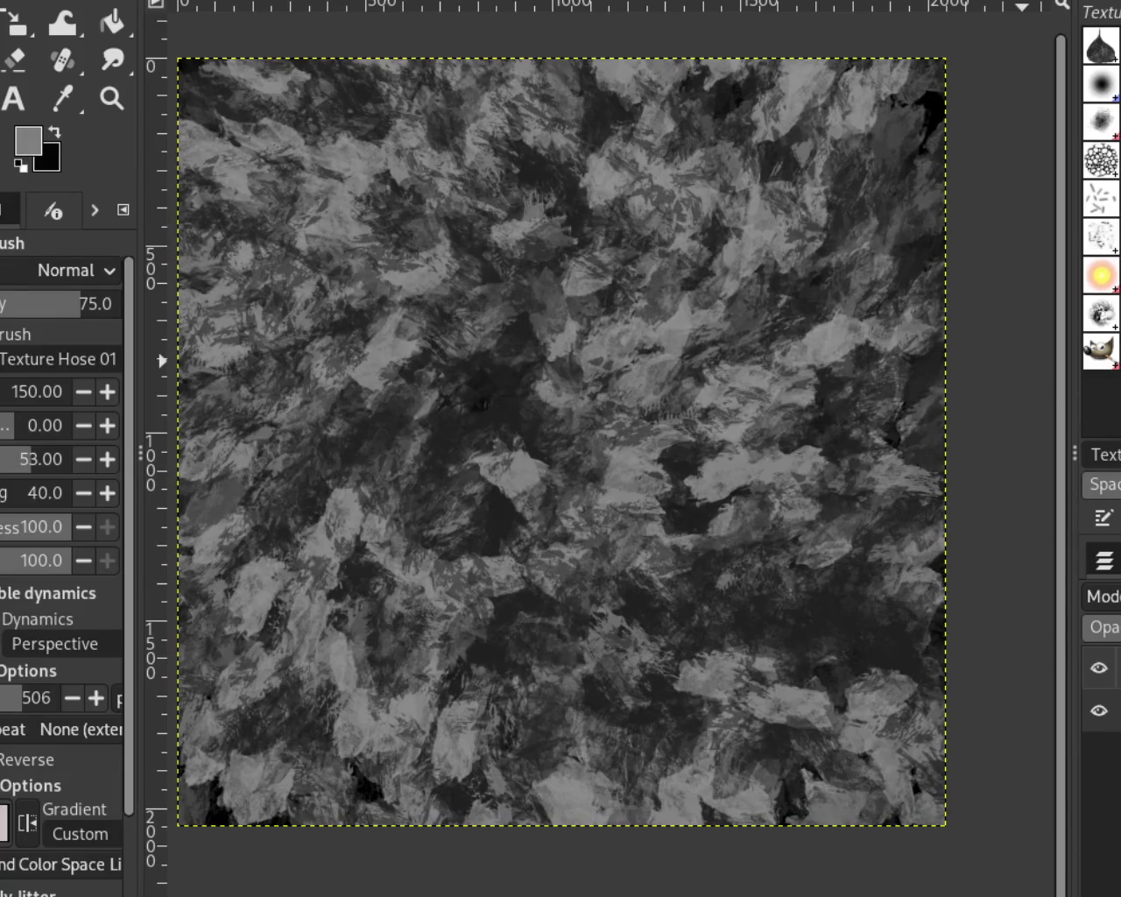
pyautogui.moveTo(816, 558)
pyautogui.mouseDown()
pyautogui.moveTo(751, 595)
pyautogui.moveTo(736, 644)
pyautogui.mouseUp()
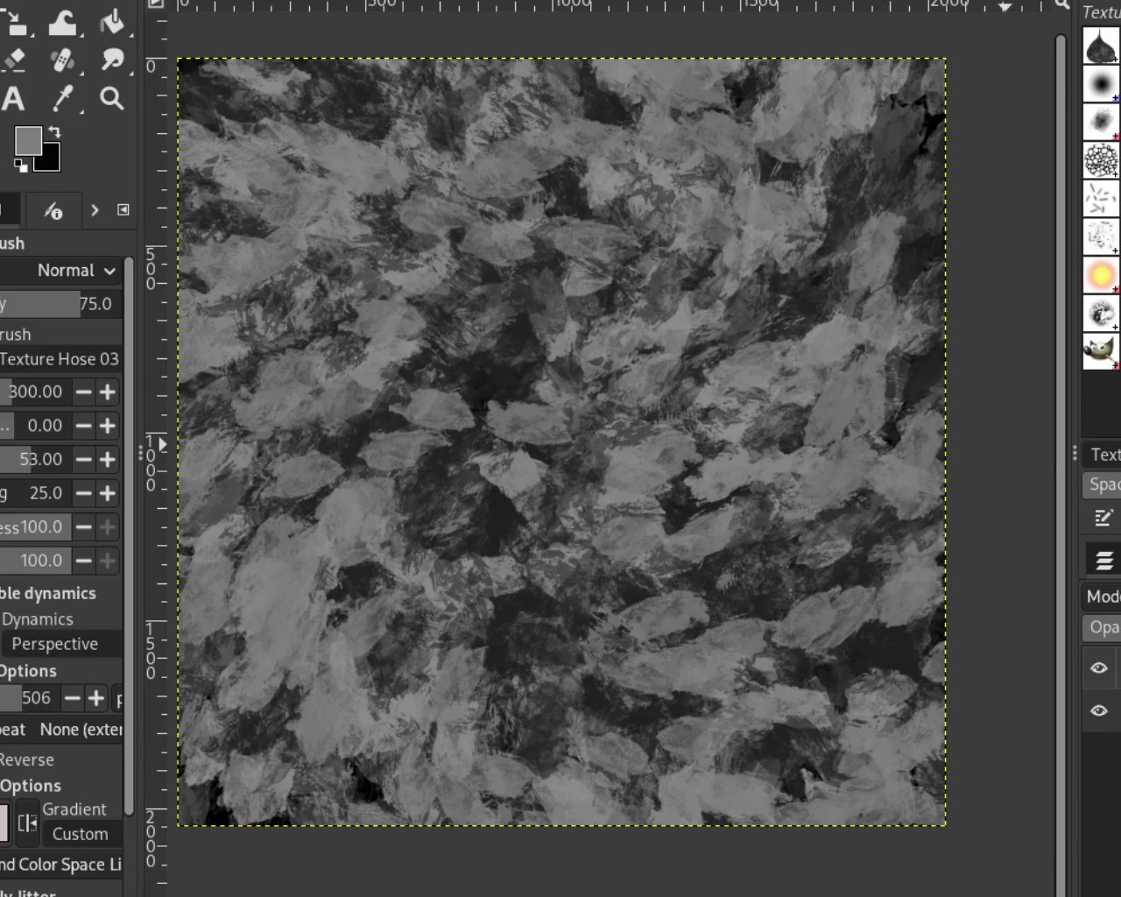
pyautogui.moveTo(573, 377); pyautogui.dragTo(744, 525)
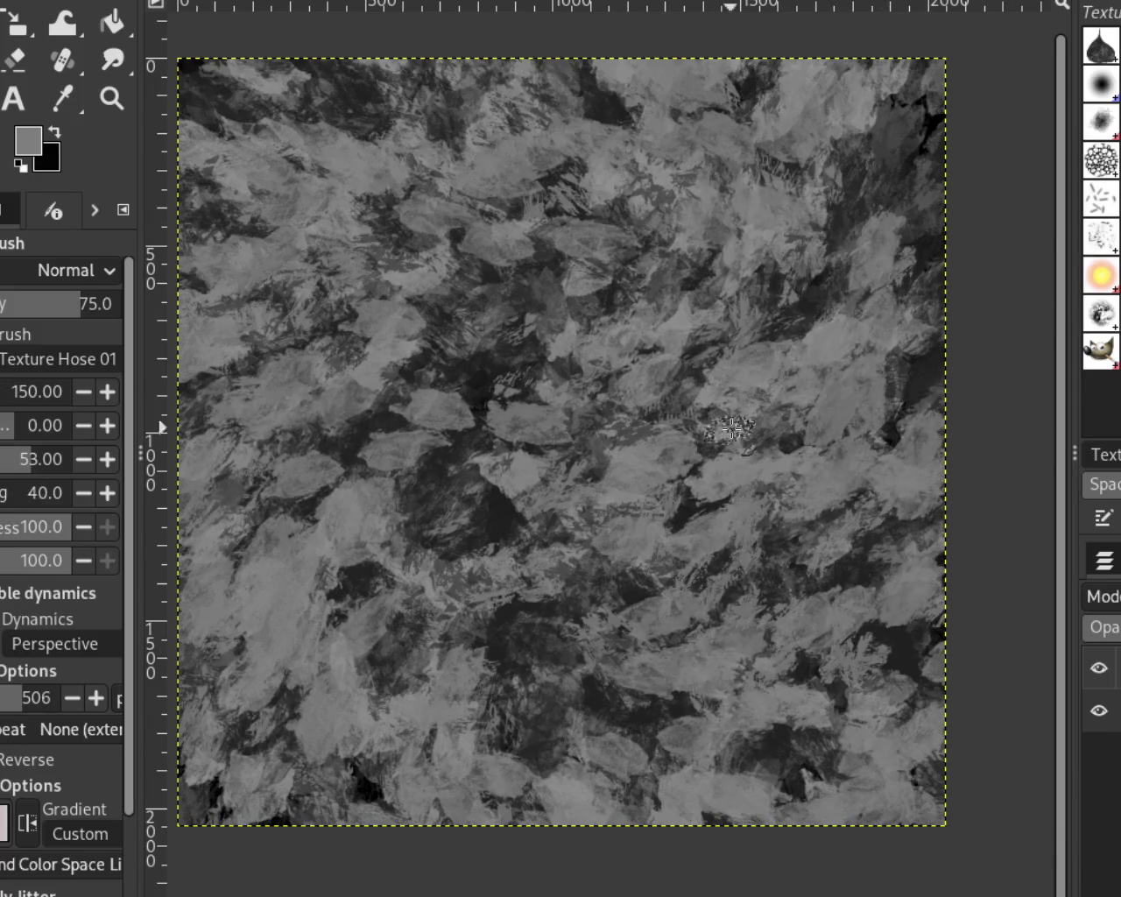
pyautogui.hotkey('ctrl', 'z')
pyautogui.moveTo(495, 374); pyautogui.dragTo(318, 725)
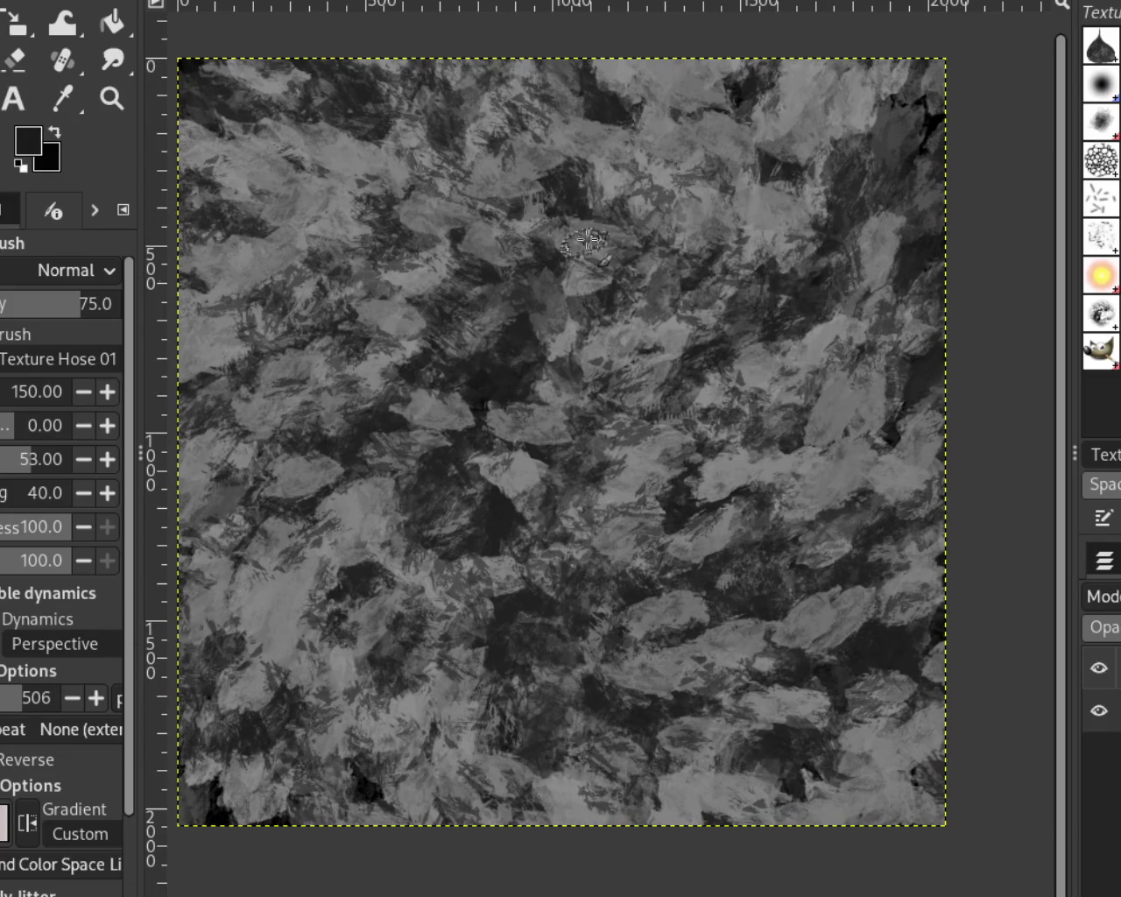
# Sample a mid-grey and add brighter leaves across the lower middle and lower right
pyautogui.keyDown('ctrl'); pyautogui.click(412, 272); pyautogui.keyUp('ctrl')
pyautogui.moveTo(412, 272); pyautogui.dragTo(315, 565)
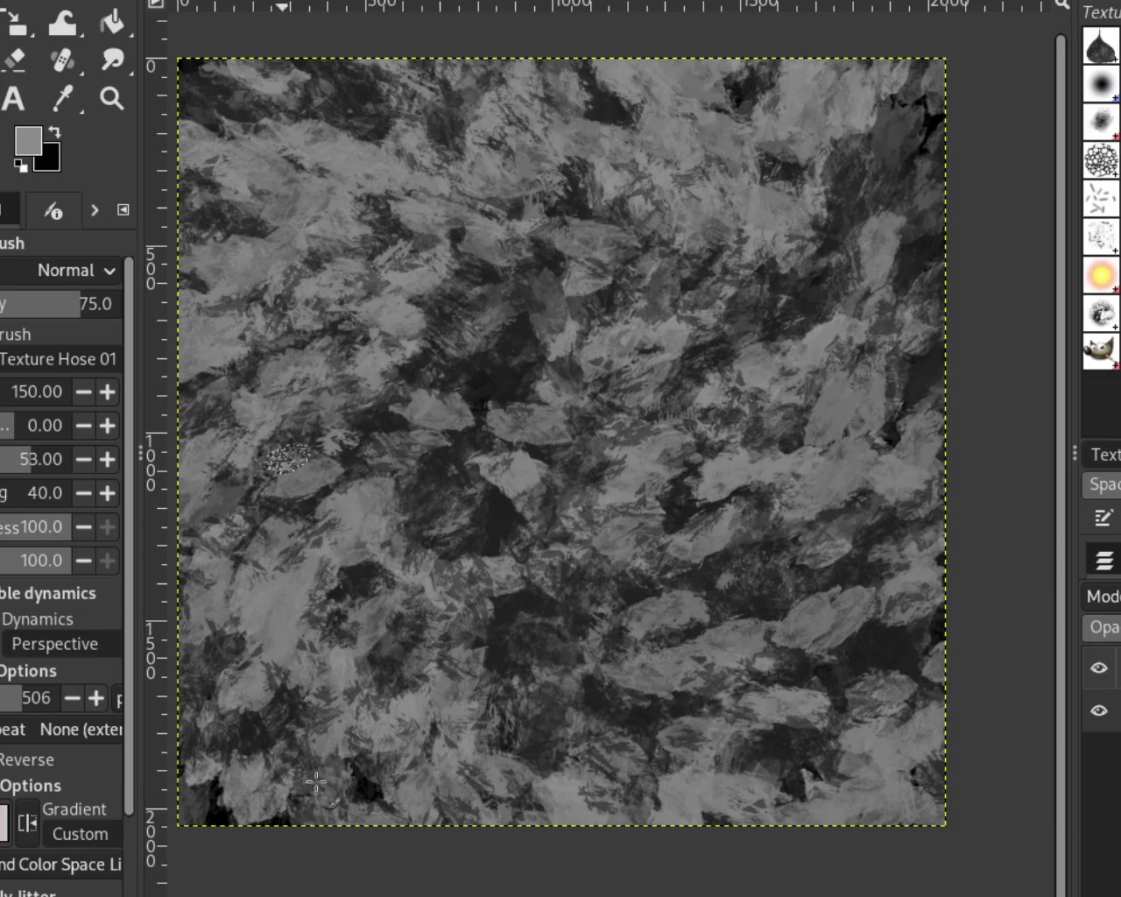
pyautogui.hotkey('ctrl', 'z')
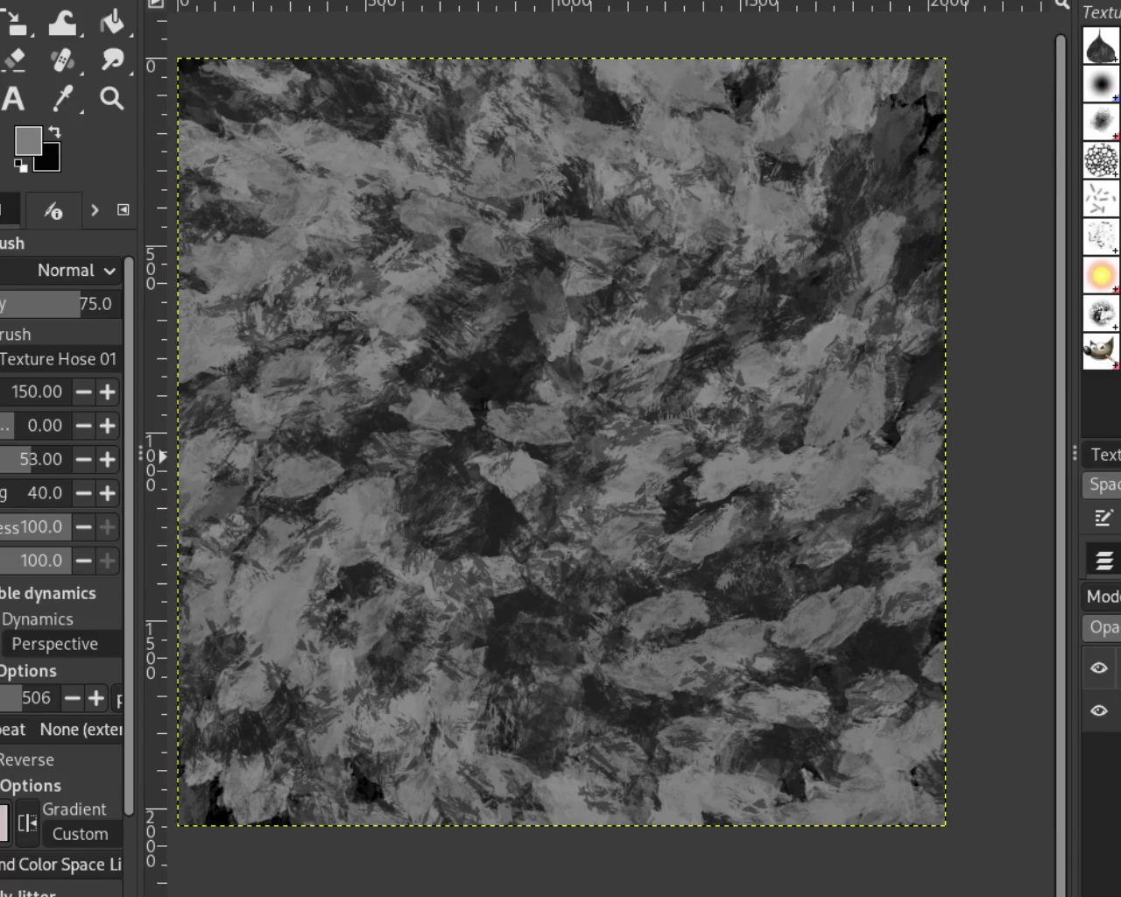
pyautogui.moveTo(402, 412); pyautogui.dragTo(809, 583)
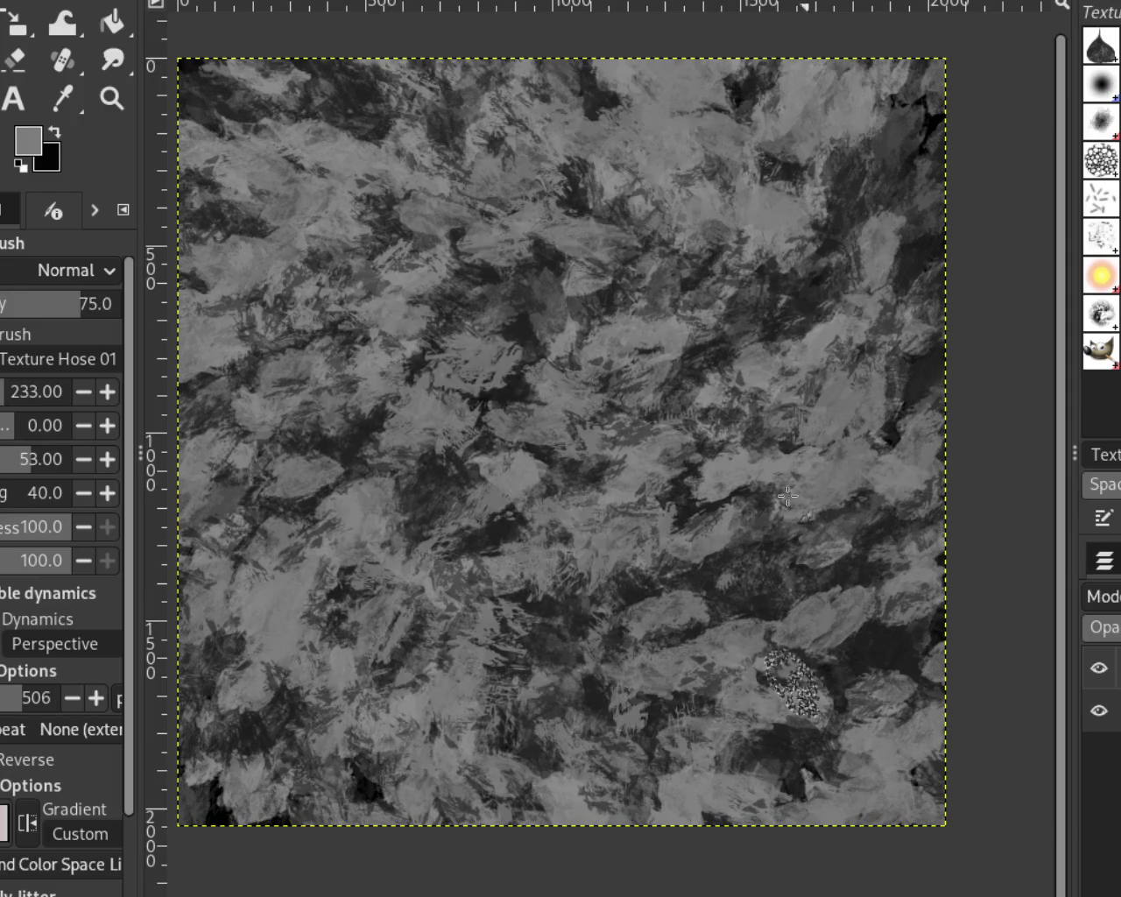
pyautogui.hotkey('ctrl', 'z')
pyautogui.moveTo(479, 171)
pyautogui.mouseDown()
pyautogui.moveTo(470, 523)
pyautogui.moveTo(703, 533)
pyautogui.moveTo(735, 681)
pyautogui.moveTo(900, 175)
pyautogui.moveTo(893, 113)
pyautogui.moveTo(754, 533)
pyautogui.mouseUp()
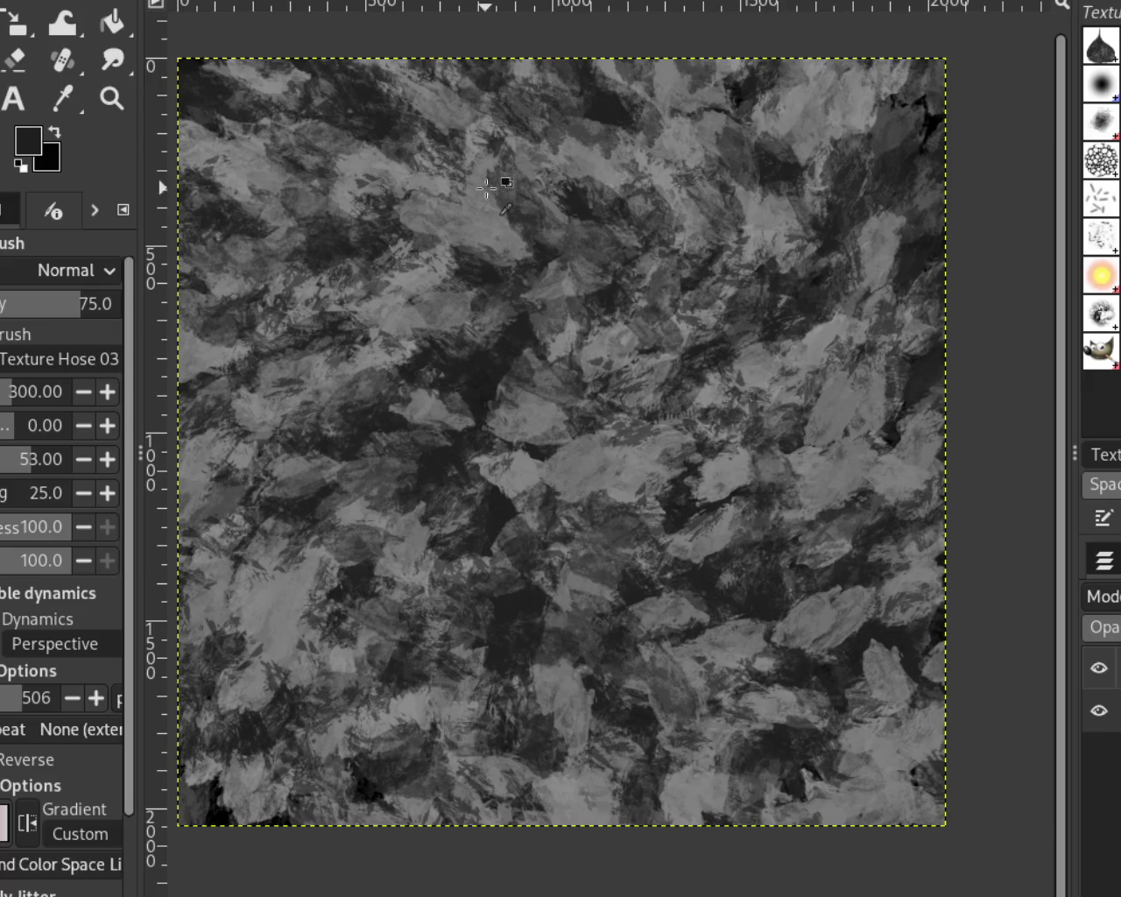
pyautogui.moveTo(481, 226)
pyautogui.mouseDown()
pyautogui.moveTo(570, 470)
pyautogui.moveTo(573, 355)
pyautogui.moveTo(830, 333)
pyautogui.moveTo(755, 650)
pyautogui.moveTo(1025, 473)
pyautogui.mouseUp()
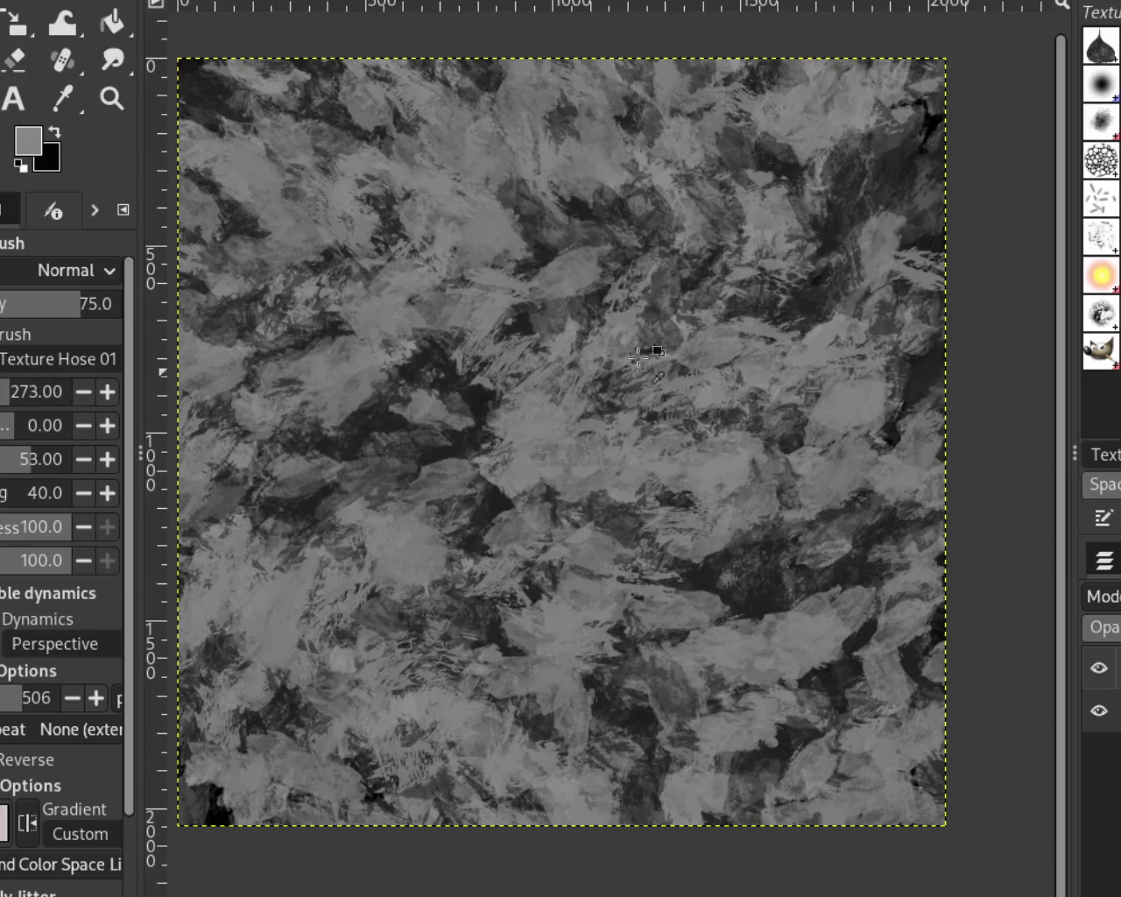
# Add dark dabs in the upper middle, then remove the painted layer, leaving a plain black canvas
pyautogui.keyDown('ctrl'); pyautogui.click(570, 257); pyautogui.keyUp('ctrl')
pyautogui.moveTo(495, 219)
pyautogui.mouseDown()
pyautogui.moveTo(327, 180)
pyautogui.moveTo(793, 100)
pyautogui.moveTo(267, 675)
pyautogui.moveTo(710, 425)
pyautogui.moveTo(532, 118)
pyautogui.mouseUp()
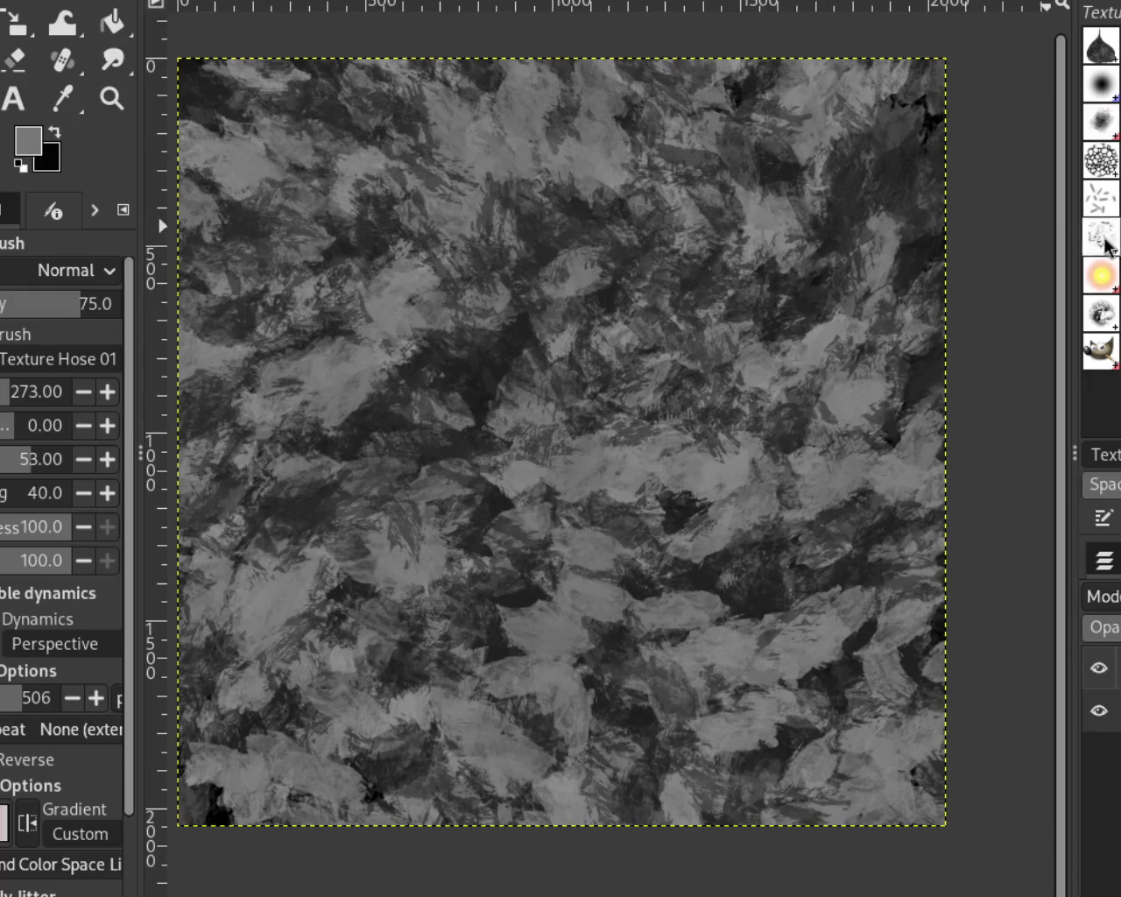
pyautogui.hotkey('ctrl', 'z')
pyautogui.hotkey('ctrl', 'y')
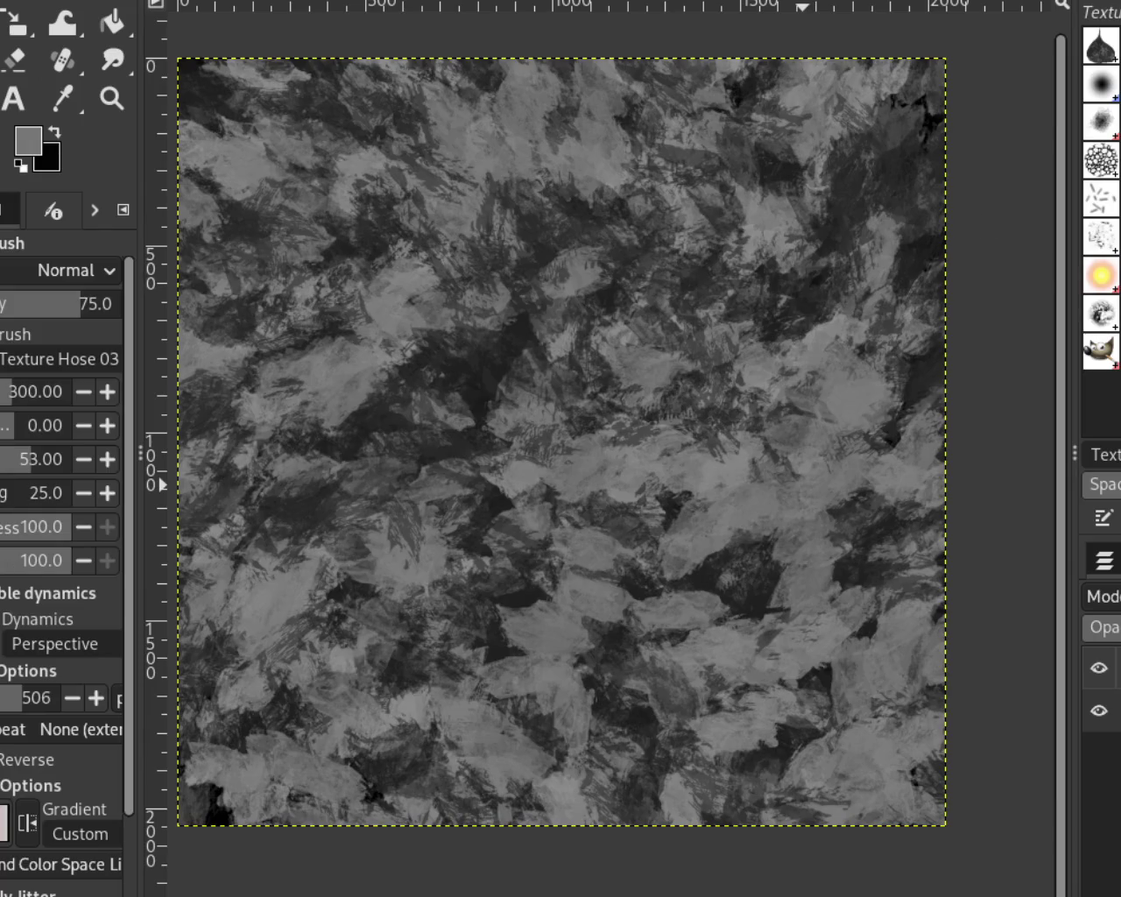
pyautogui.hotkey('ctrl', 'z')
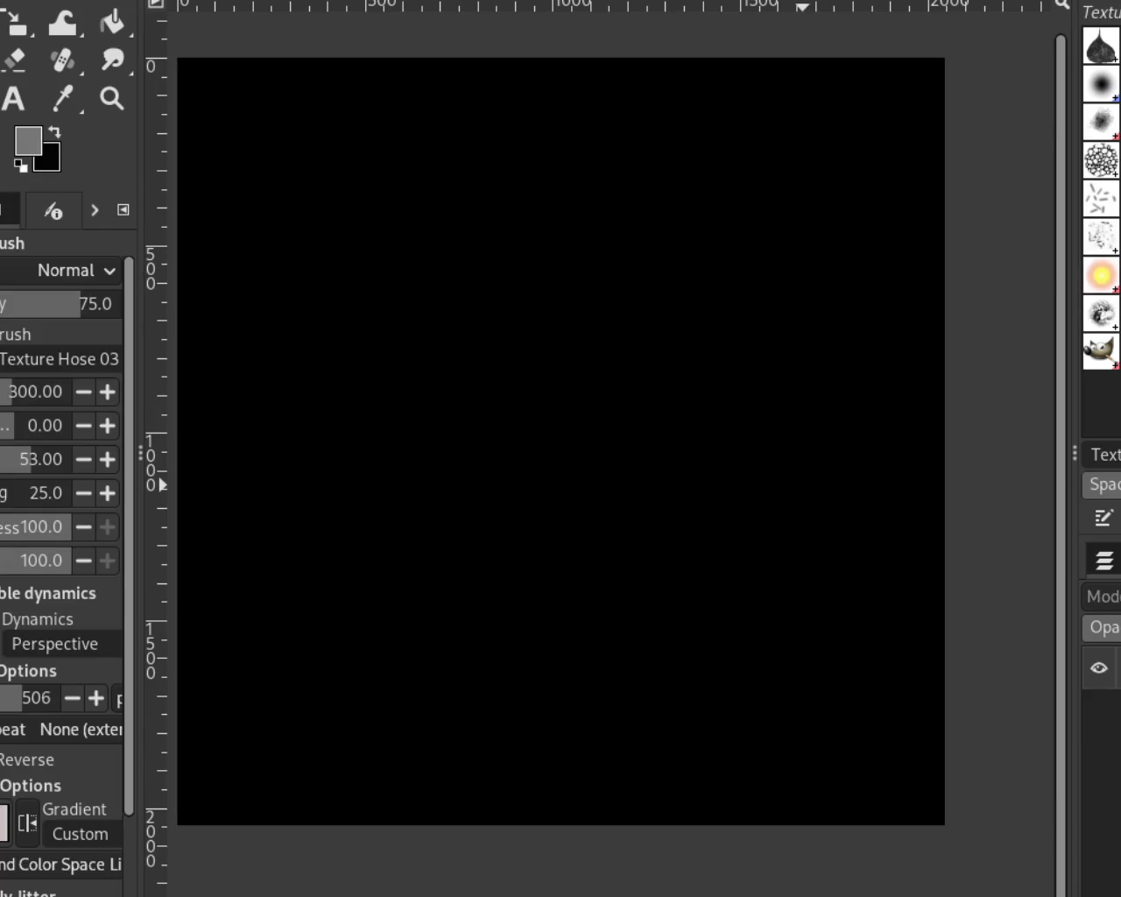
# Paint radial grey fibre strokes over the black canvas, redoing the over-dense ones
pyautogui.hotkey('ctrl', 'y')
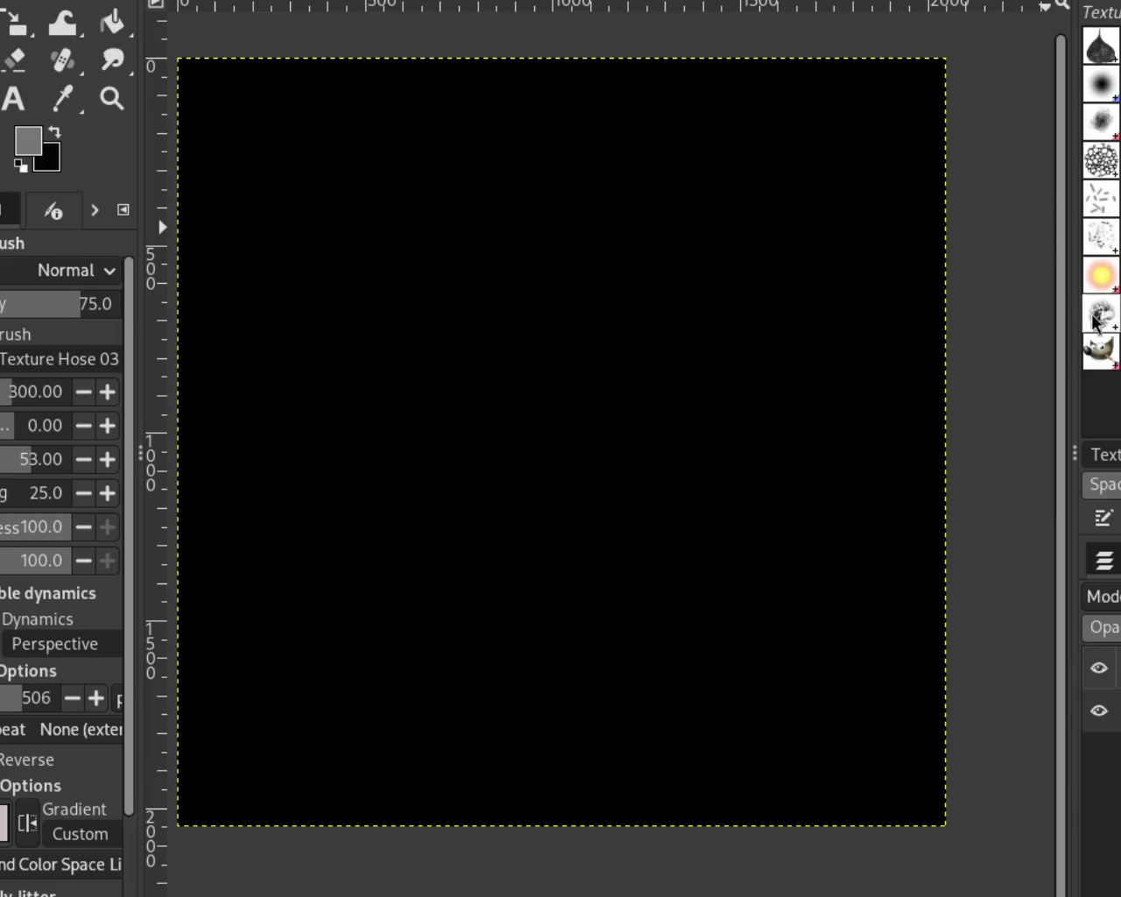
pyautogui.moveTo(490, 525)
pyautogui.mouseDown()
pyautogui.moveTo(806, 515)
pyautogui.moveTo(240, 590)
pyautogui.moveTo(502, 453)
pyautogui.moveTo(577, 244)
pyautogui.moveTo(253, 648)
pyautogui.moveTo(193, 157)
pyautogui.moveTo(493, 754)
pyautogui.moveTo(757, 80)
pyautogui.moveTo(613, 446)
pyautogui.moveTo(537, 258)
pyautogui.moveTo(791, 405)
pyautogui.moveTo(602, 68)
pyautogui.moveTo(543, 490)
pyautogui.moveTo(452, 352)
pyautogui.moveTo(425, 255)
pyautogui.mouseUp()
pyautogui.hotkey('ctrl', 'z')
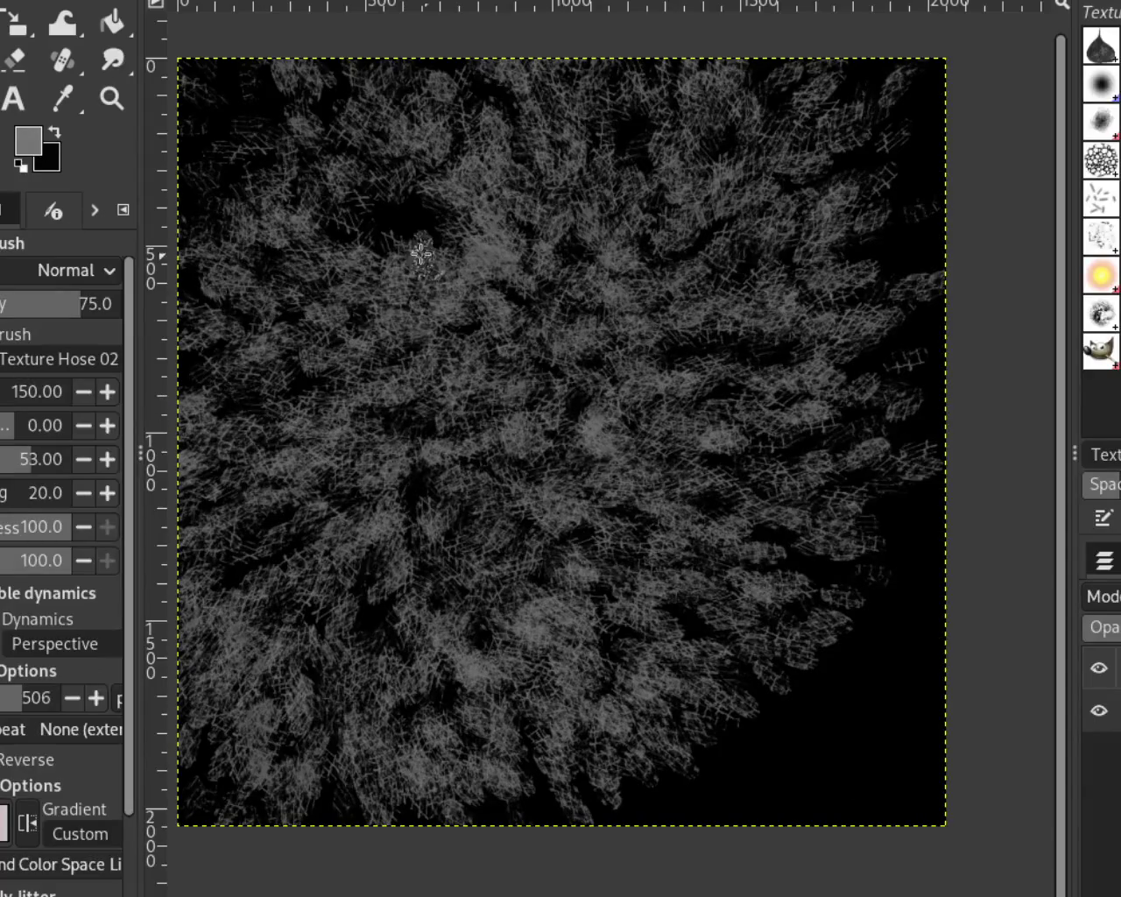
pyautogui.hotkey('ctrl', 'z')
pyautogui.moveTo(757, 495)
pyautogui.mouseDown()
pyautogui.moveTo(669, 790)
pyautogui.moveTo(592, 83)
pyautogui.moveTo(720, 638)
pyautogui.moveTo(818, 308)
pyautogui.mouseUp()
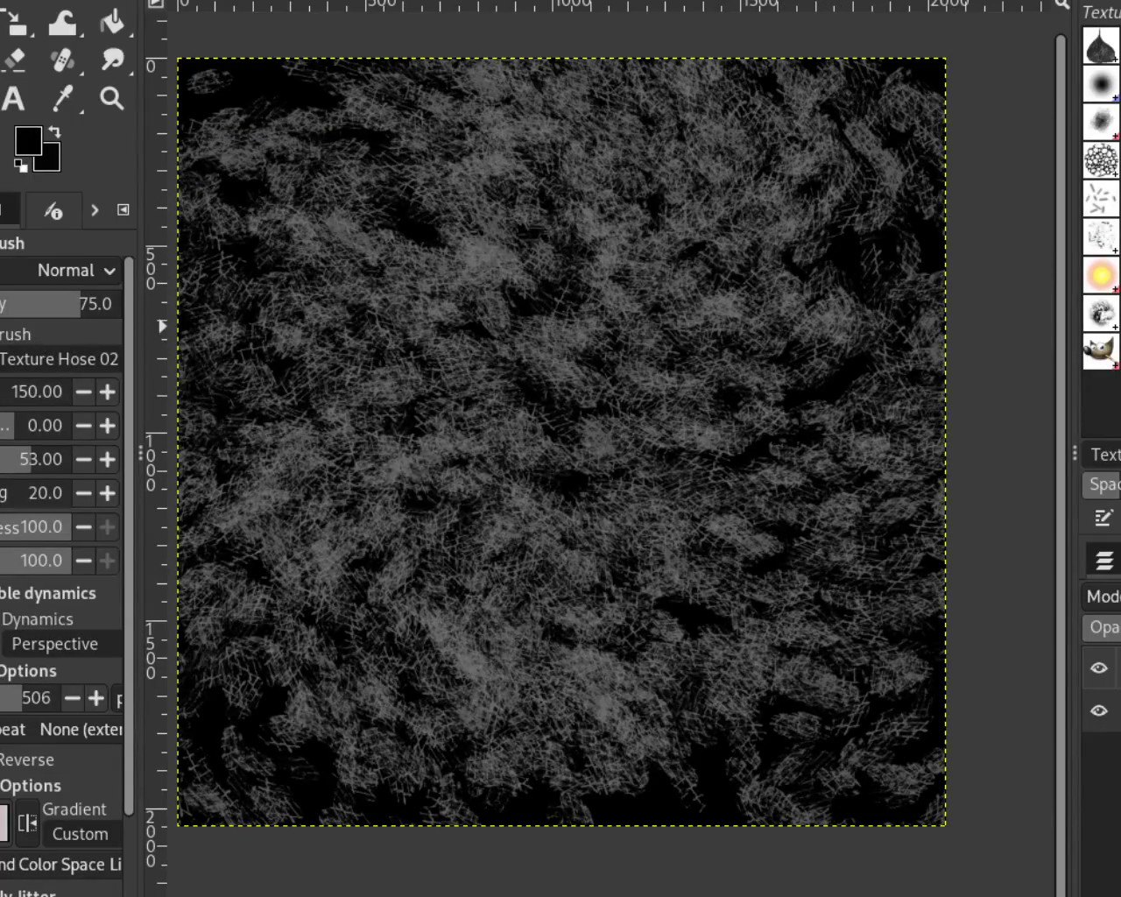
# Enlarge the brush to 431 and cover the canvas with alternating dark grey and black strokes
pyautogui.click(39, 392)
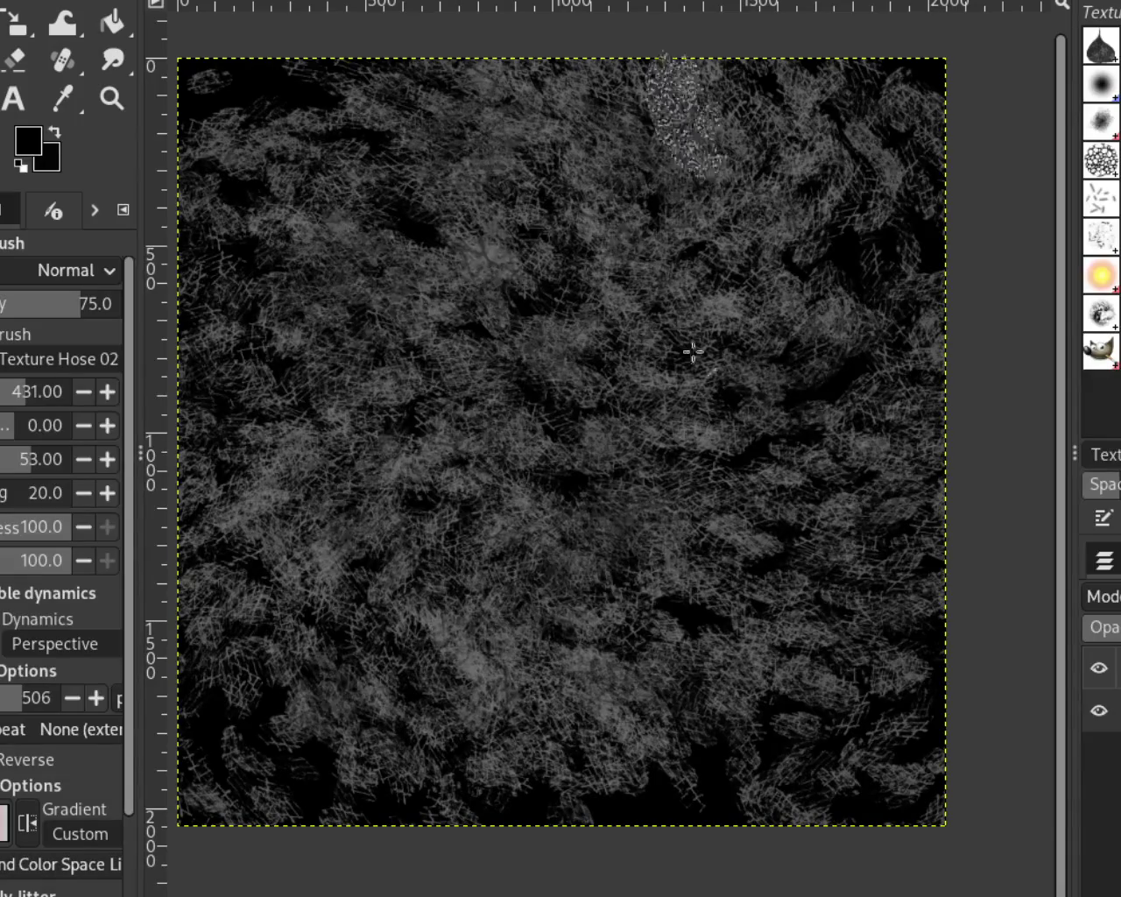
pyautogui.moveTo(70, 304); pyautogui.dragTo(121, 305)
pyautogui.moveTo(553, 508); pyautogui.dragTo(800, 341)
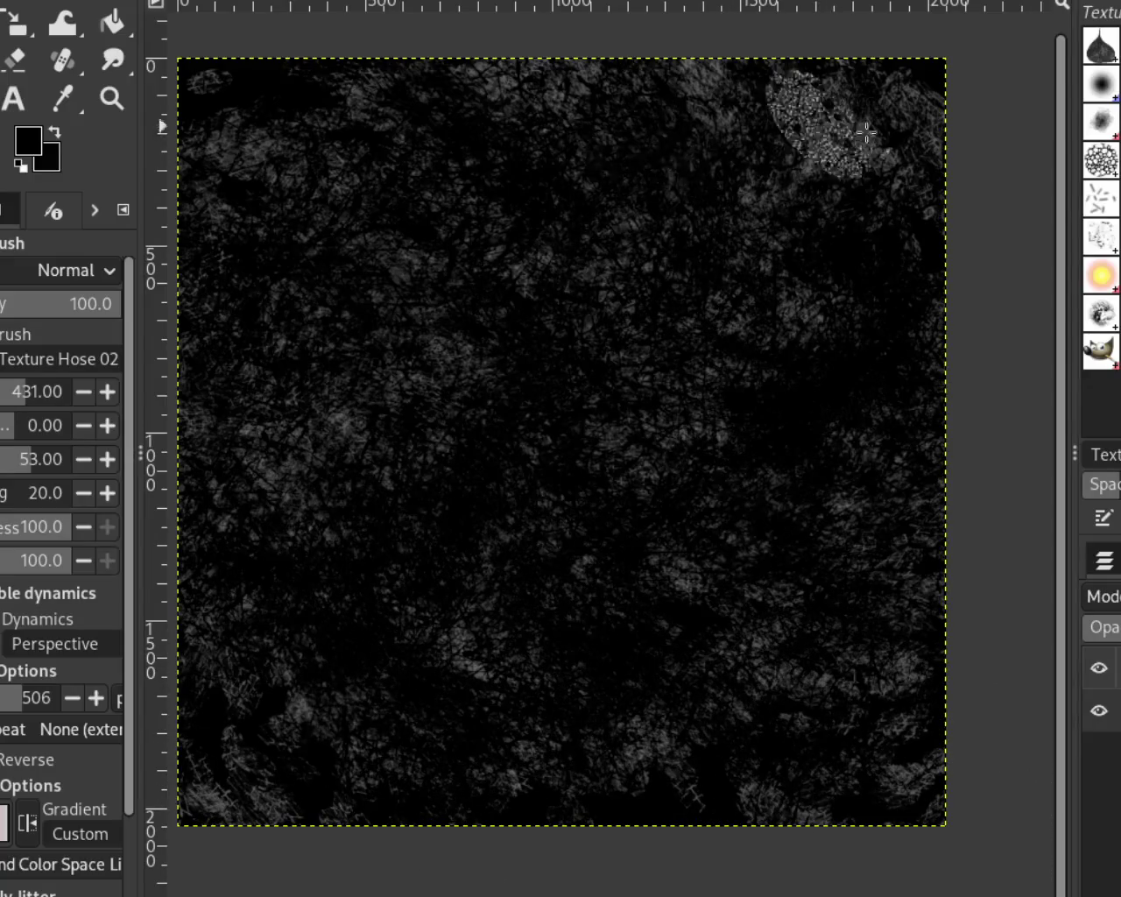
pyautogui.keyDown('ctrl'); pyautogui.click(390, 388); pyautogui.keyUp('ctrl')
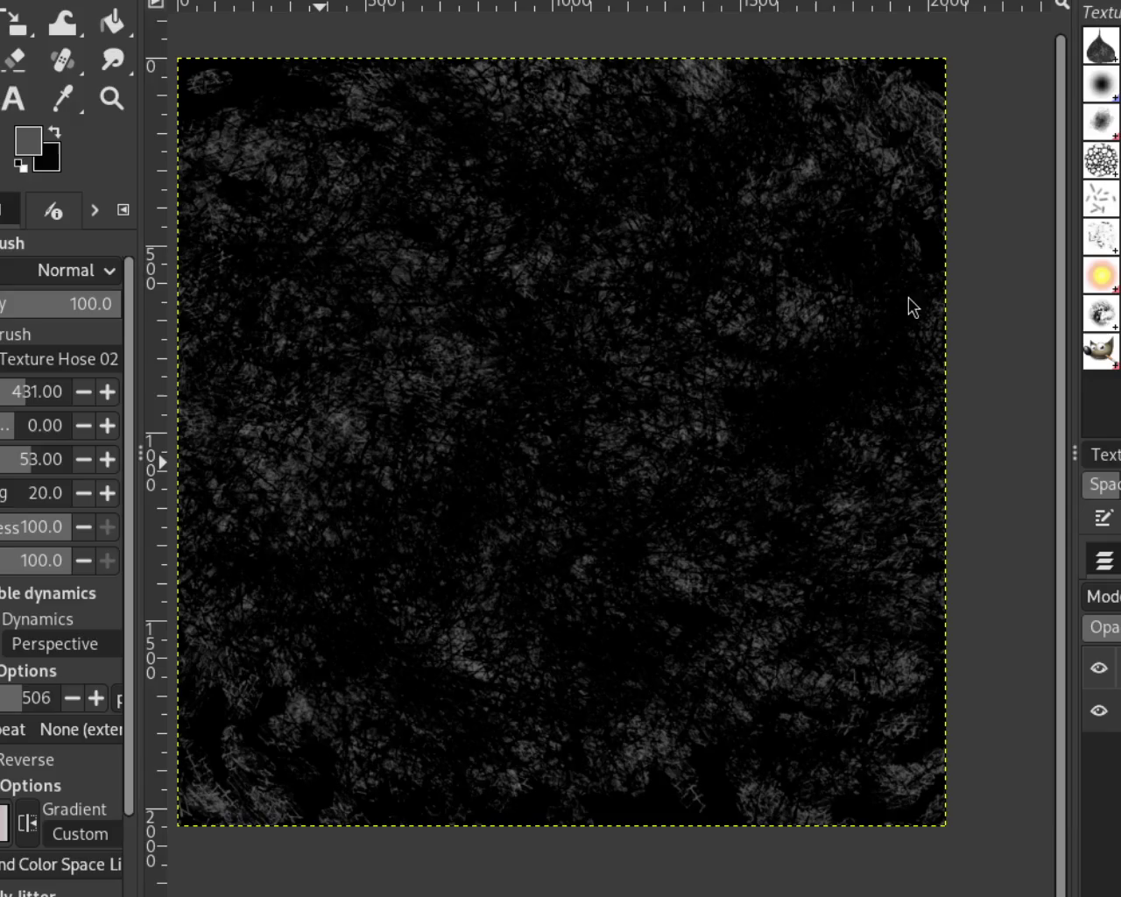
pyautogui.moveTo(922, 200)
pyautogui.mouseDown()
pyautogui.moveTo(429, 662)
pyautogui.moveTo(730, 190)
pyautogui.moveTo(633, 130)
pyautogui.moveTo(875, 219)
pyautogui.moveTo(198, 227)
pyautogui.mouseUp()
pyautogui.keyDown('ctrl'); pyautogui.click(380, 306); pyautogui.keyUp('ctrl')
pyautogui.moveTo(380, 305)
pyautogui.mouseDown()
pyautogui.moveTo(718, 150)
pyautogui.moveTo(677, 189)
pyautogui.moveTo(788, 167)
pyautogui.moveTo(815, 175)
pyautogui.moveTo(258, 450)
pyautogui.moveTo(635, 522)
pyautogui.moveTo(591, 220)
pyautogui.moveTo(188, 850)
pyautogui.moveTo(495, 570)
pyautogui.moveTo(937, 267)
pyautogui.moveTo(835, 576)
pyautogui.moveTo(205, 408)
pyautogui.moveTo(155, 596)
pyautogui.moveTo(1040, 495)
pyautogui.moveTo(718, 723)
pyautogui.moveTo(274, 838)
pyautogui.moveTo(465, 78)
pyautogui.moveTo(896, 393)
pyautogui.mouseUp()
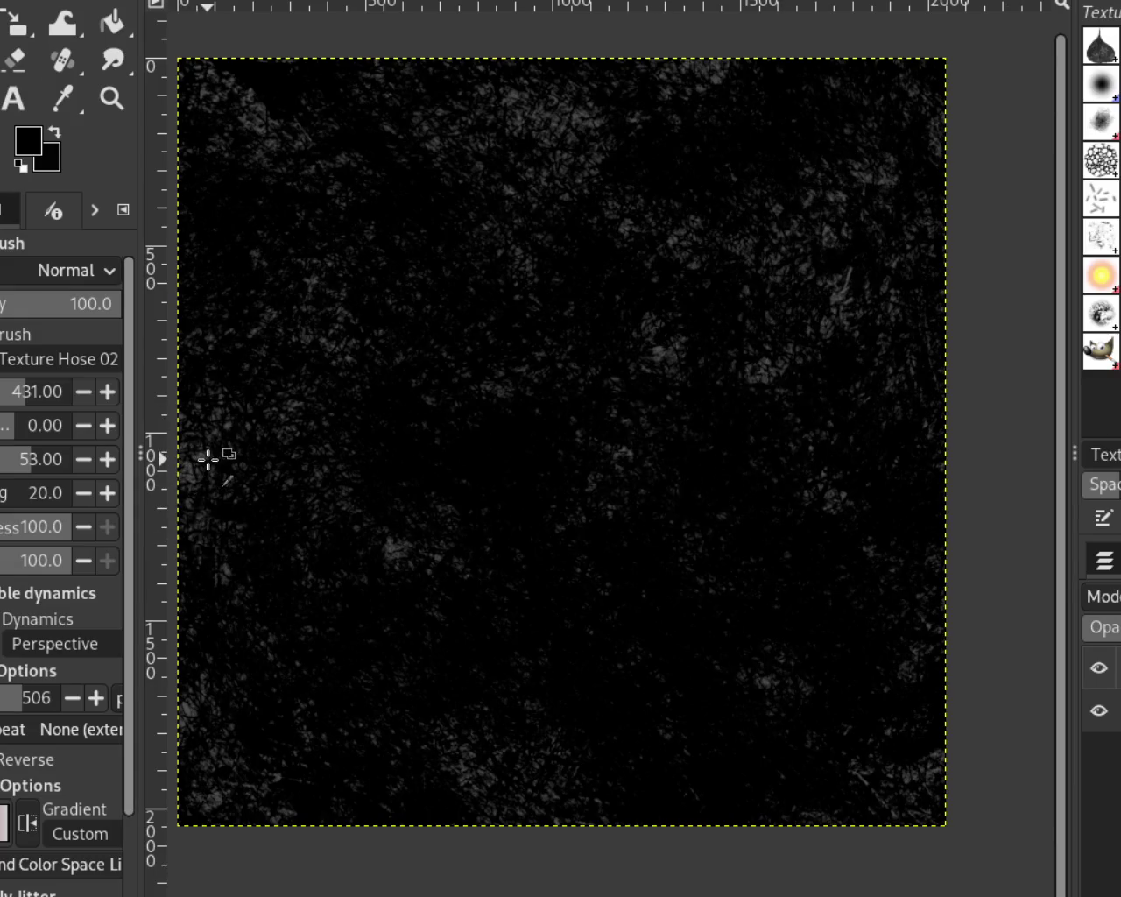
pyautogui.moveTo(197, 456)
pyautogui.mouseDown()
pyautogui.moveTo(230, 663)
pyautogui.moveTo(625, 443)
pyautogui.moveTo(560, 325)
pyautogui.moveTo(600, 362)
pyautogui.mouseUp()
pyautogui.moveTo(405, 750)
pyautogui.mouseDown()
pyautogui.moveTo(608, 366)
pyautogui.moveTo(1025, 468)
pyautogui.moveTo(475, 758)
pyautogui.moveTo(112, 435)
pyautogui.moveTo(285, 568)
pyautogui.moveTo(745, 665)
pyautogui.moveTo(814, 175)
pyautogui.moveTo(858, 75)
pyautogui.moveTo(275, 50)
pyautogui.moveTo(555, 130)
pyautogui.moveTo(933, 639)
pyautogui.mouseUp()
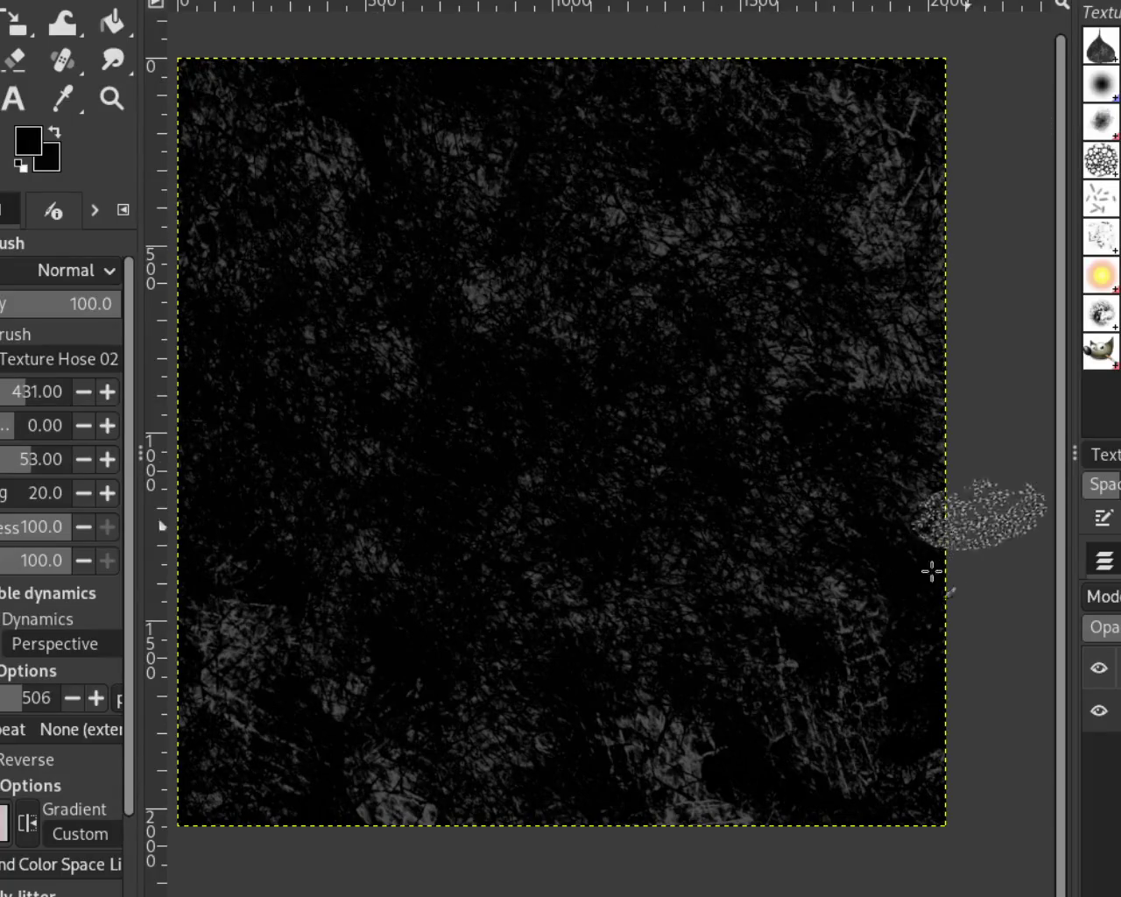
pyautogui.moveTo(953, 785)
pyautogui.mouseDown()
pyautogui.moveTo(583, 691)
pyautogui.moveTo(670, 808)
pyautogui.mouseUp()
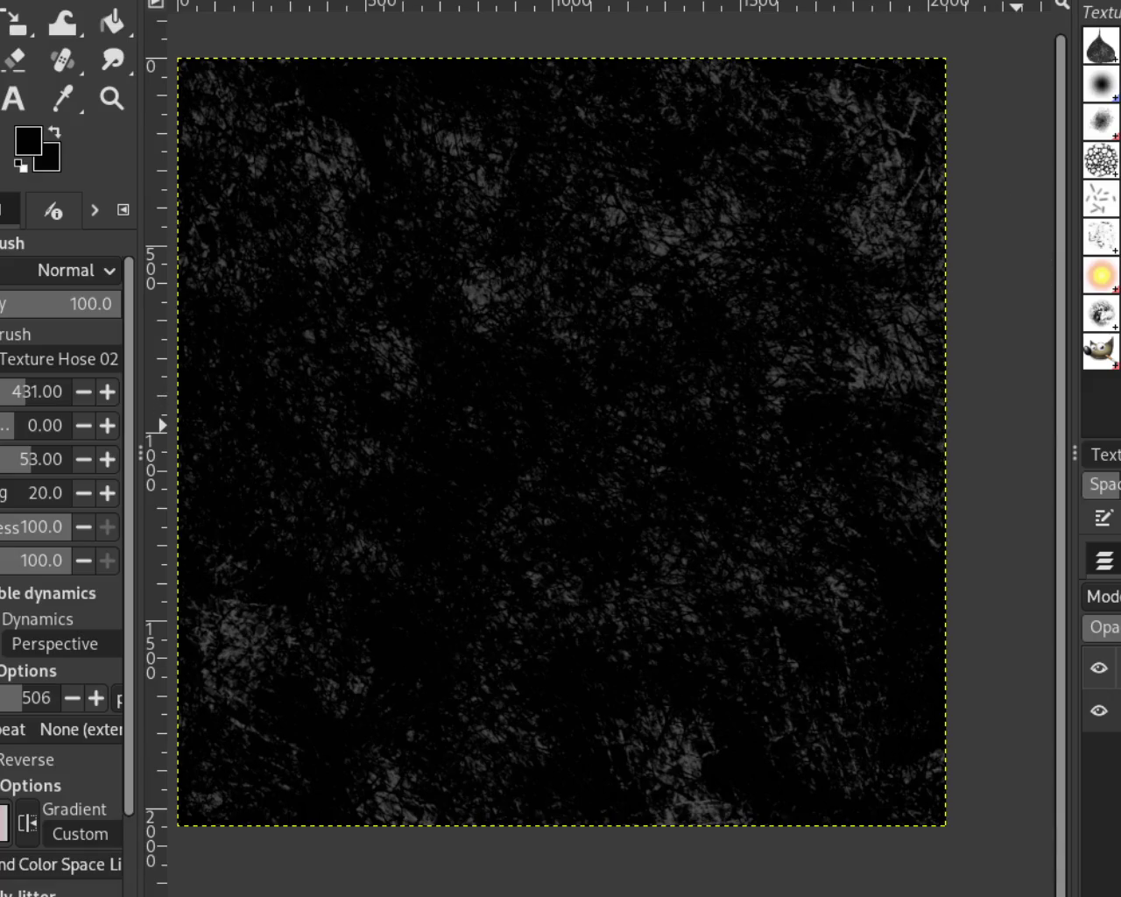
# Try Vegetation 01 strokes at small and larger sizes, undoing each one
pyautogui.keyDown('ctrl'); pyautogui.click(675, 243); pyautogui.keyUp('ctrl')
pyautogui.moveTo(511, 630); pyautogui.dragTo(283, 443)
pyautogui.hotkey('ctrl', 'z')
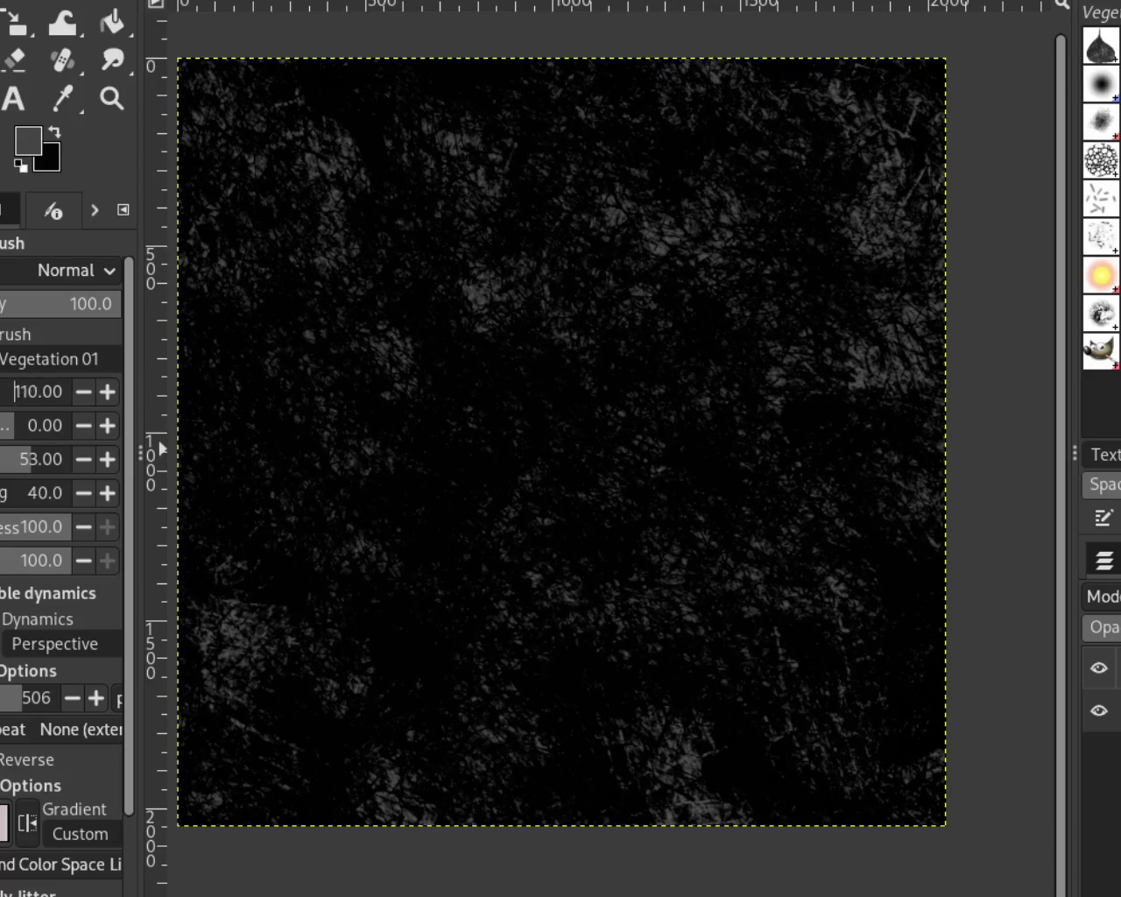
pyautogui.moveTo(576, 113); pyautogui.dragTo(183, 803)
pyautogui.hotkey('ctrl', 'z')
pyautogui.click(18, 401)
pyautogui.moveTo(411, 569)
pyautogui.mouseDown()
pyautogui.moveTo(312, 761)
pyautogui.moveTo(739, 292)
pyautogui.mouseUp()
pyautogui.hotkey('ctrl', 'z')
# Paint grey Stone Work 01 marks, then darken large areas in black at size 270
pyautogui.click(1101, 274)
pyautogui.moveTo(569, 508)
pyautogui.mouseDown()
pyautogui.moveTo(476, 621)
pyautogui.moveTo(788, 730)
pyautogui.moveTo(887, 350)
pyautogui.mouseUp()
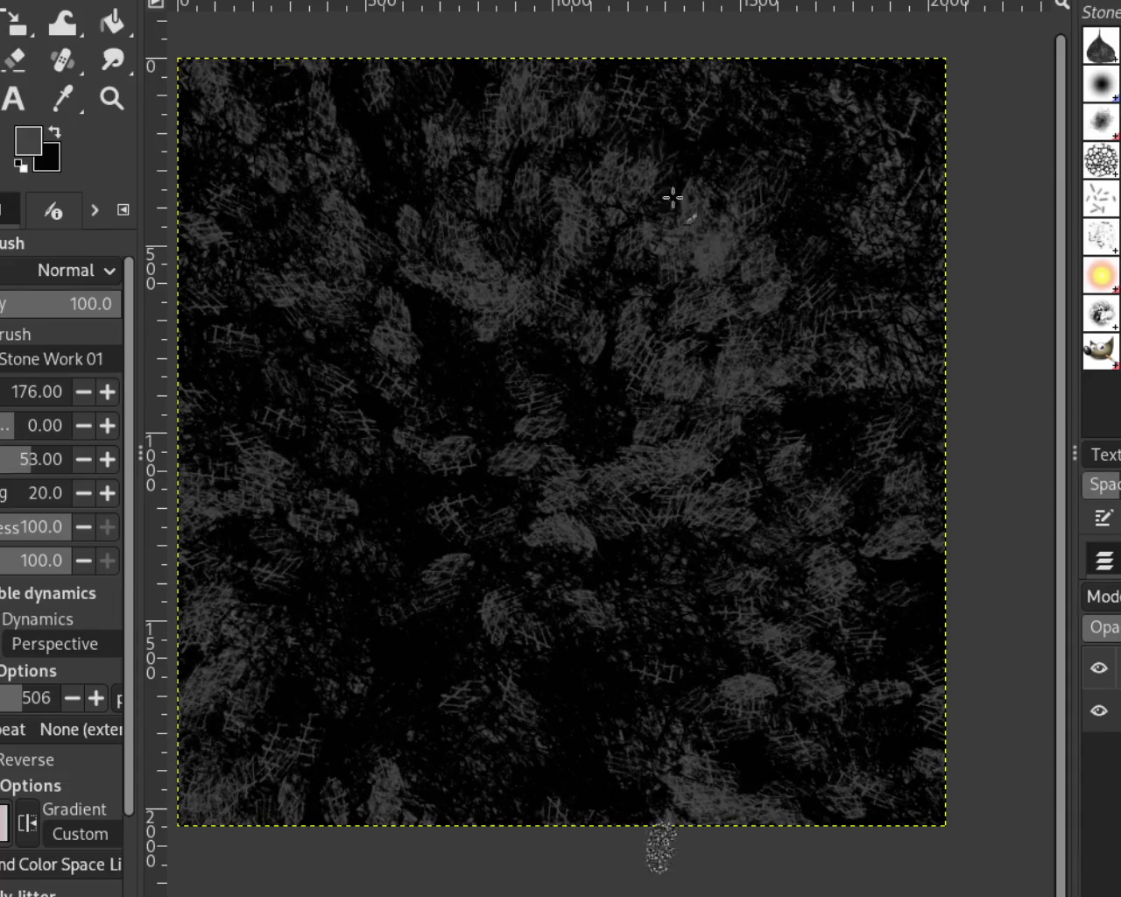
pyautogui.moveTo(333, 639); pyautogui.dragTo(613, 207)
pyautogui.keyDown('ctrl'); pyautogui.click(460, 372); pyautogui.keyUp('ctrl')
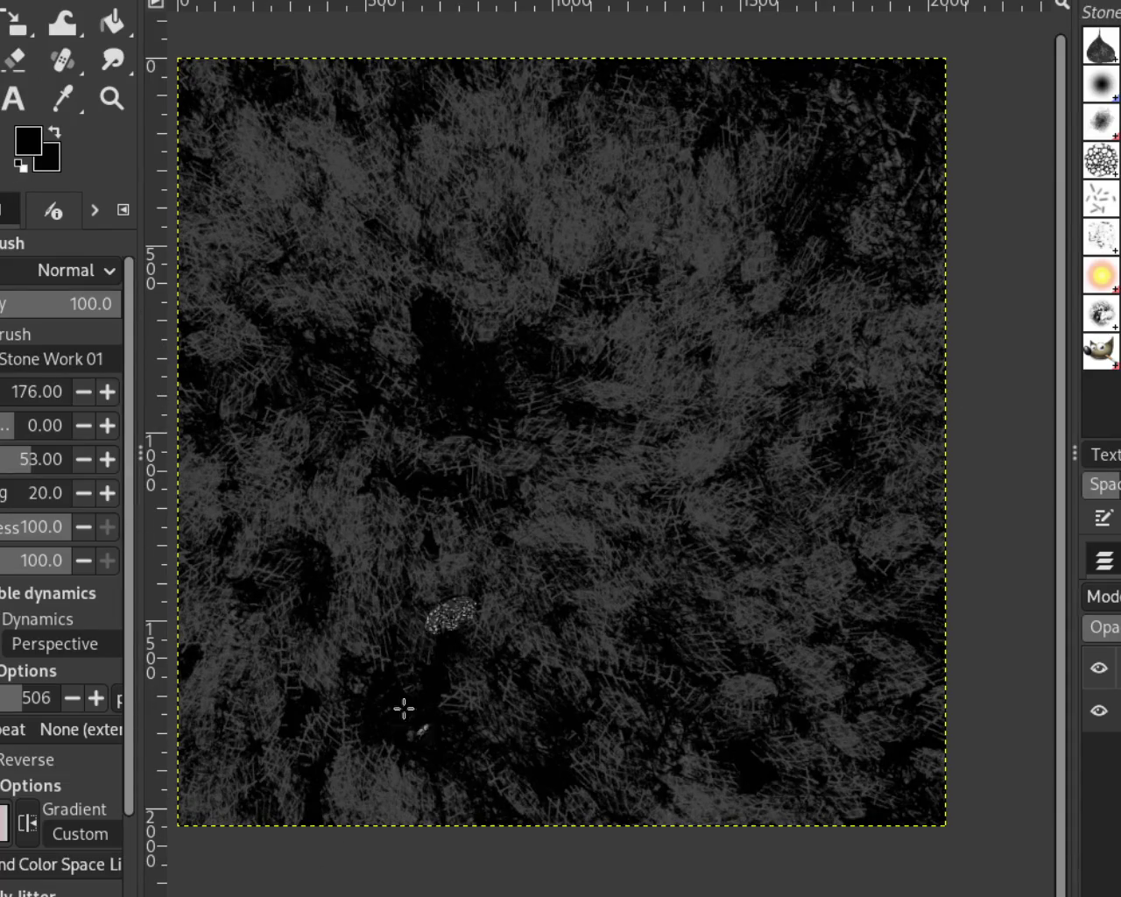
pyautogui.moveTo(30, 391); pyautogui.dragTo(46, 391)
pyautogui.moveTo(417, 390)
pyautogui.mouseDown()
pyautogui.moveTo(808, 490)
pyautogui.moveTo(277, 563)
pyautogui.moveTo(613, 458)
pyautogui.moveTo(859, 105)
pyautogui.moveTo(586, 80)
pyautogui.moveTo(325, 325)
pyautogui.moveTo(756, 783)
pyautogui.moveTo(544, 526)
pyautogui.moveTo(870, 675)
pyautogui.moveTo(668, 420)
pyautogui.moveTo(908, 705)
pyautogui.moveTo(223, 804)
pyautogui.mouseUp()
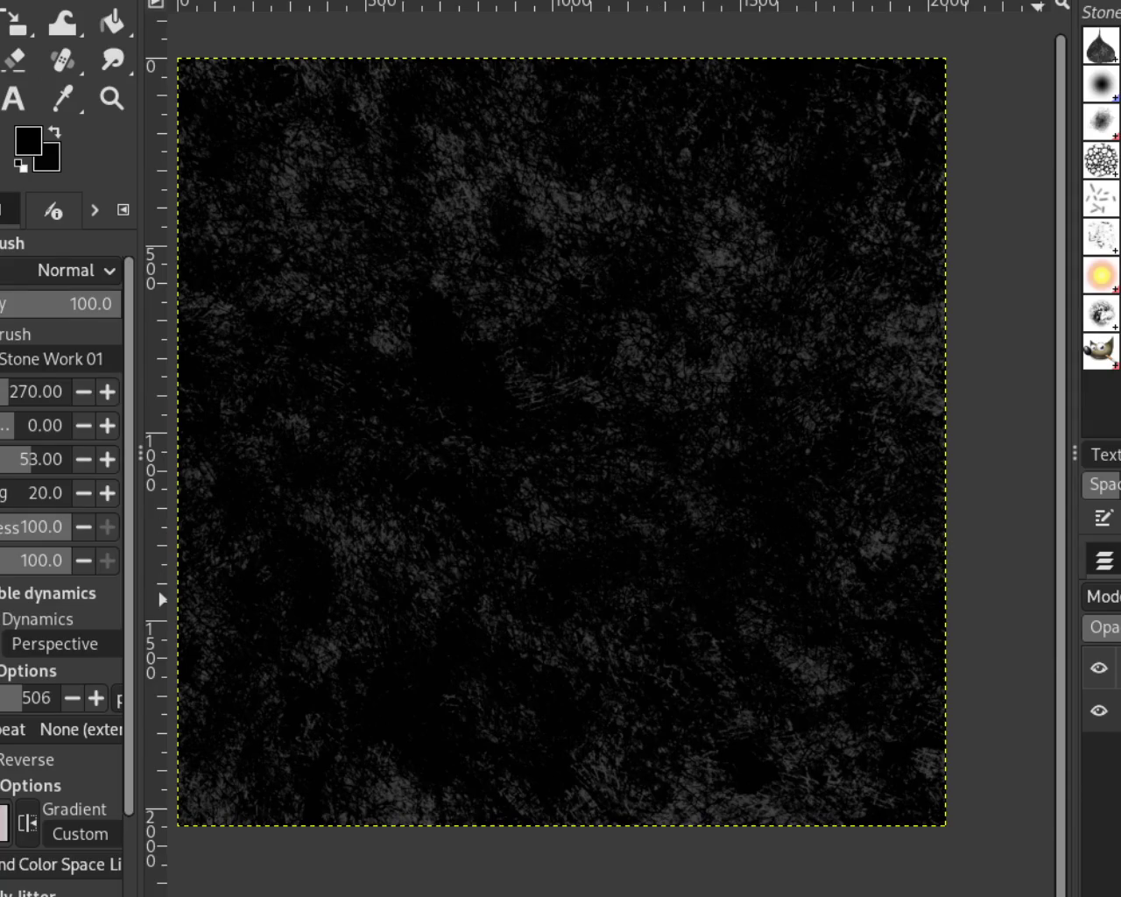
pyautogui.press('.')
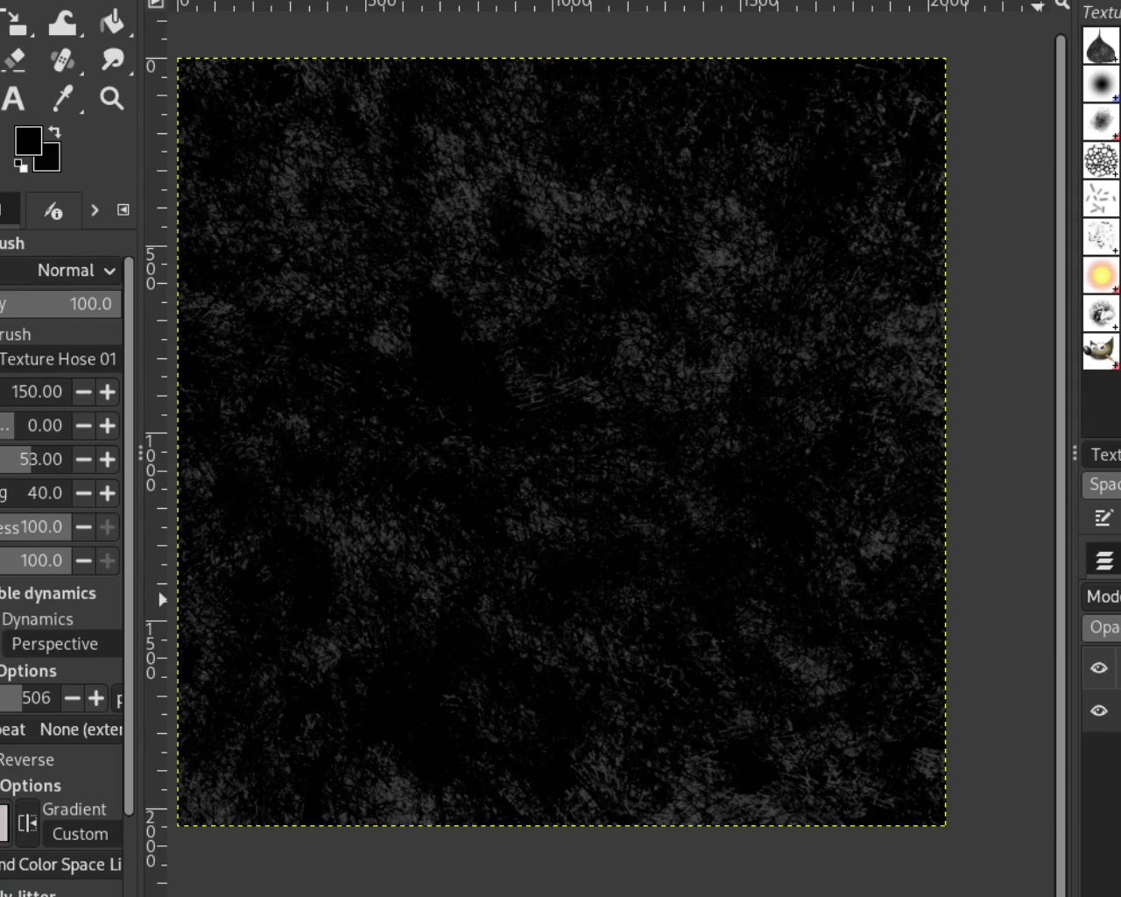
pyautogui.press(',')
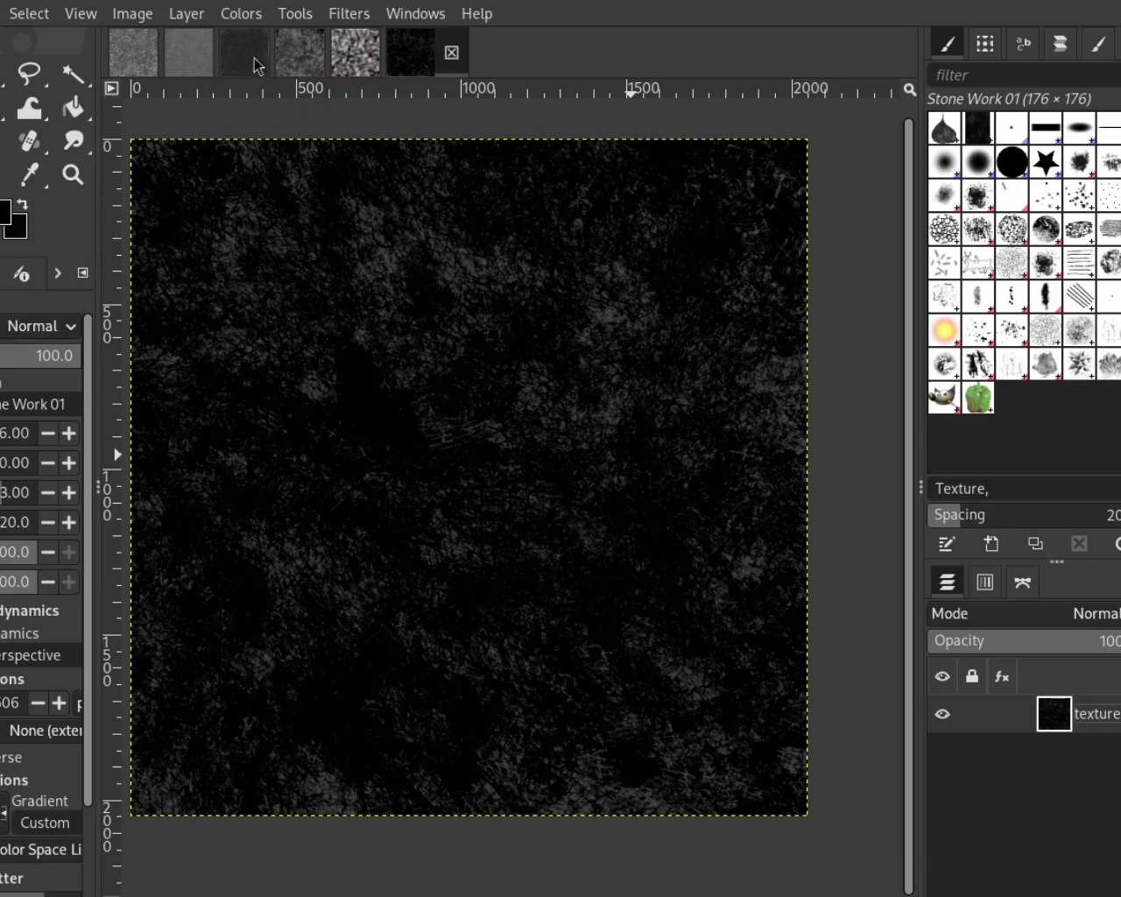
# View the smoke image, then magnify the grey leaf-pile texture to pixel level
pyautogui.click(354, 52)
pyautogui.click(133, 52)
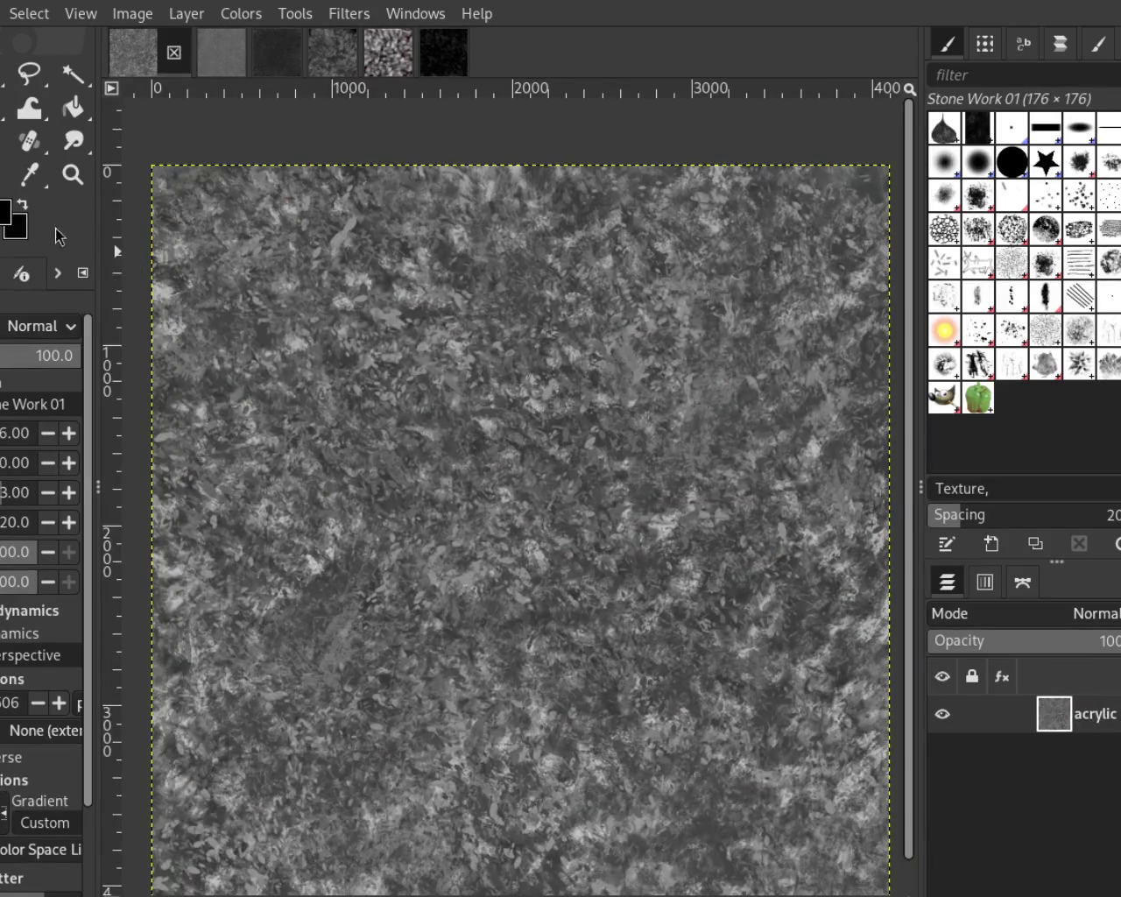
pyautogui.click(70, 180)
pyautogui.scroll(10, 430, 360)
pyautogui.scroll(-3, 419, 344)
pyautogui.scroll(-2, 419, 345)
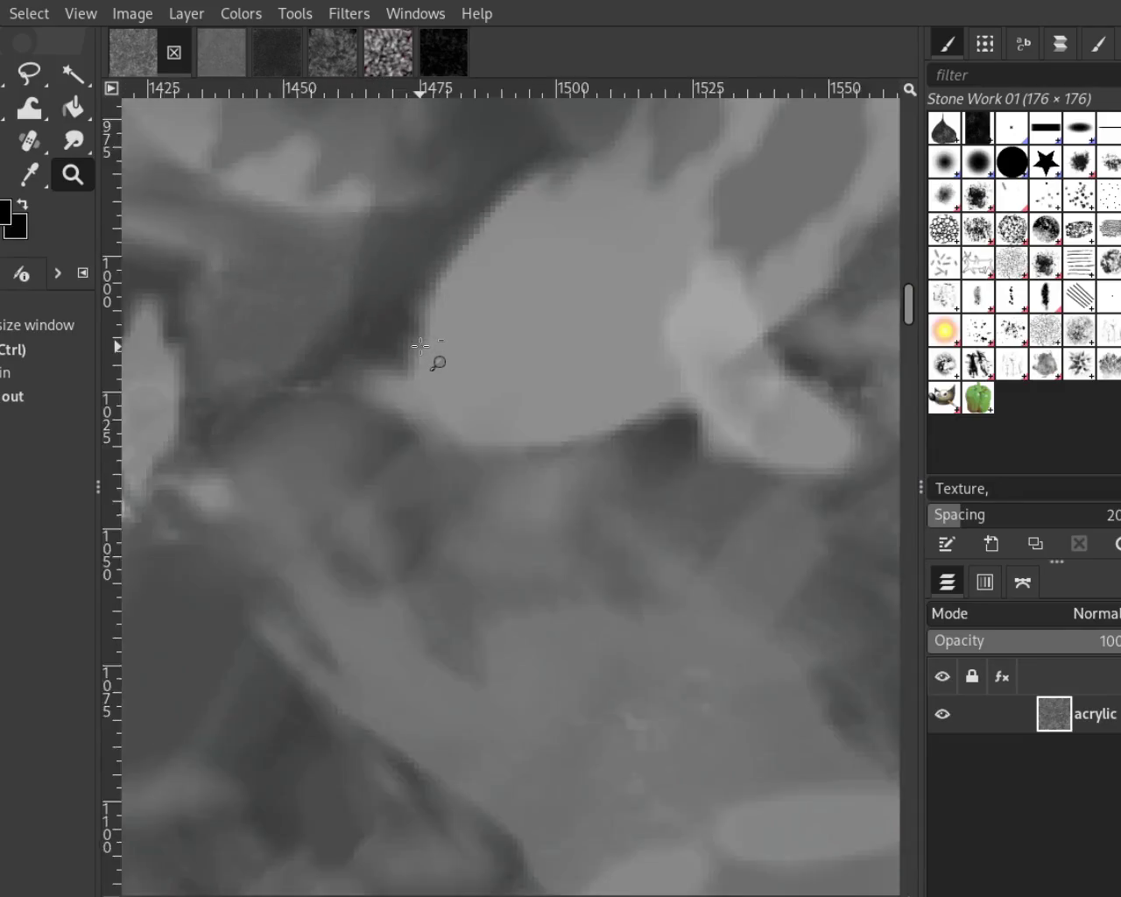
pyautogui.scroll(-2, 418, 344)
pyautogui.scroll(-5, 418, 344)
pyautogui.scroll(-3, 420, 346)
pyautogui.scroll(2, 441, 412)
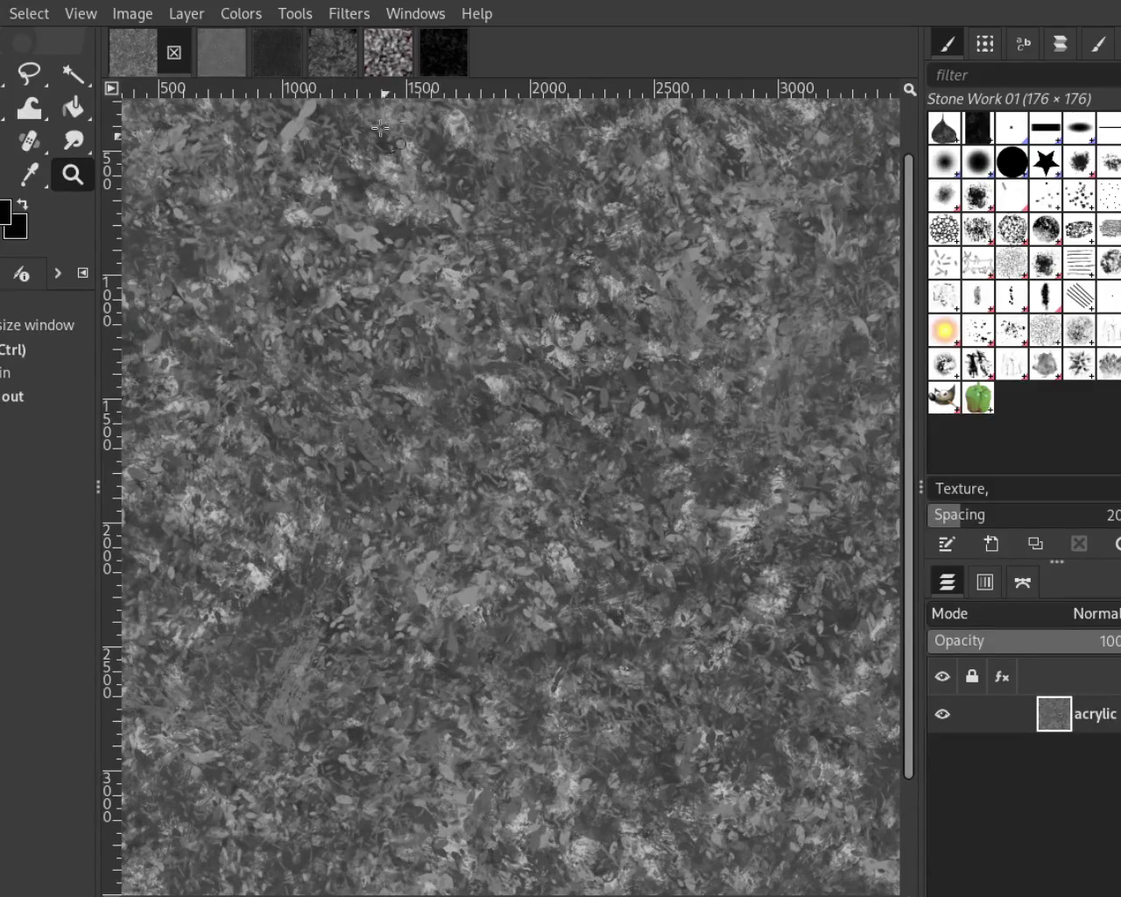
# Close the grey leaf-pile image and return to the dark fibre texture image
pyautogui.click(173, 52)
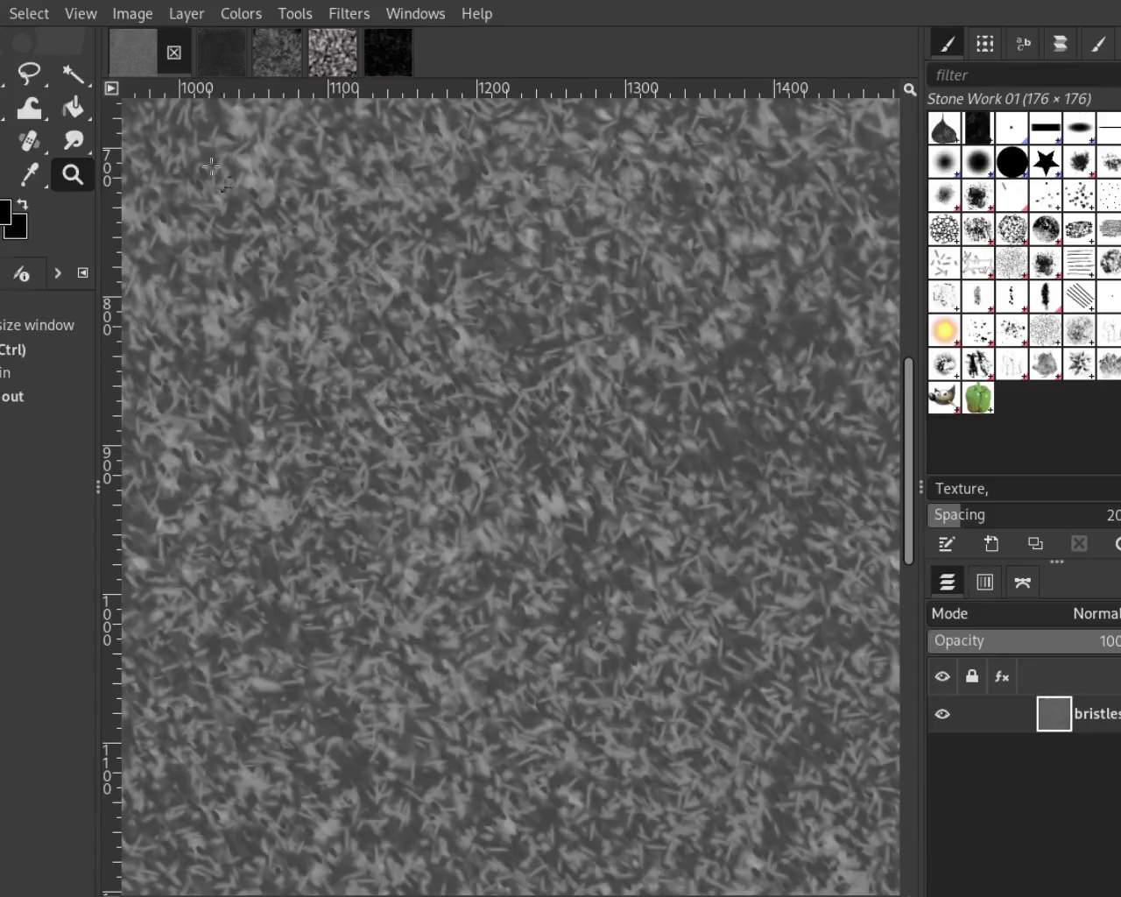
pyautogui.click(359, 54)
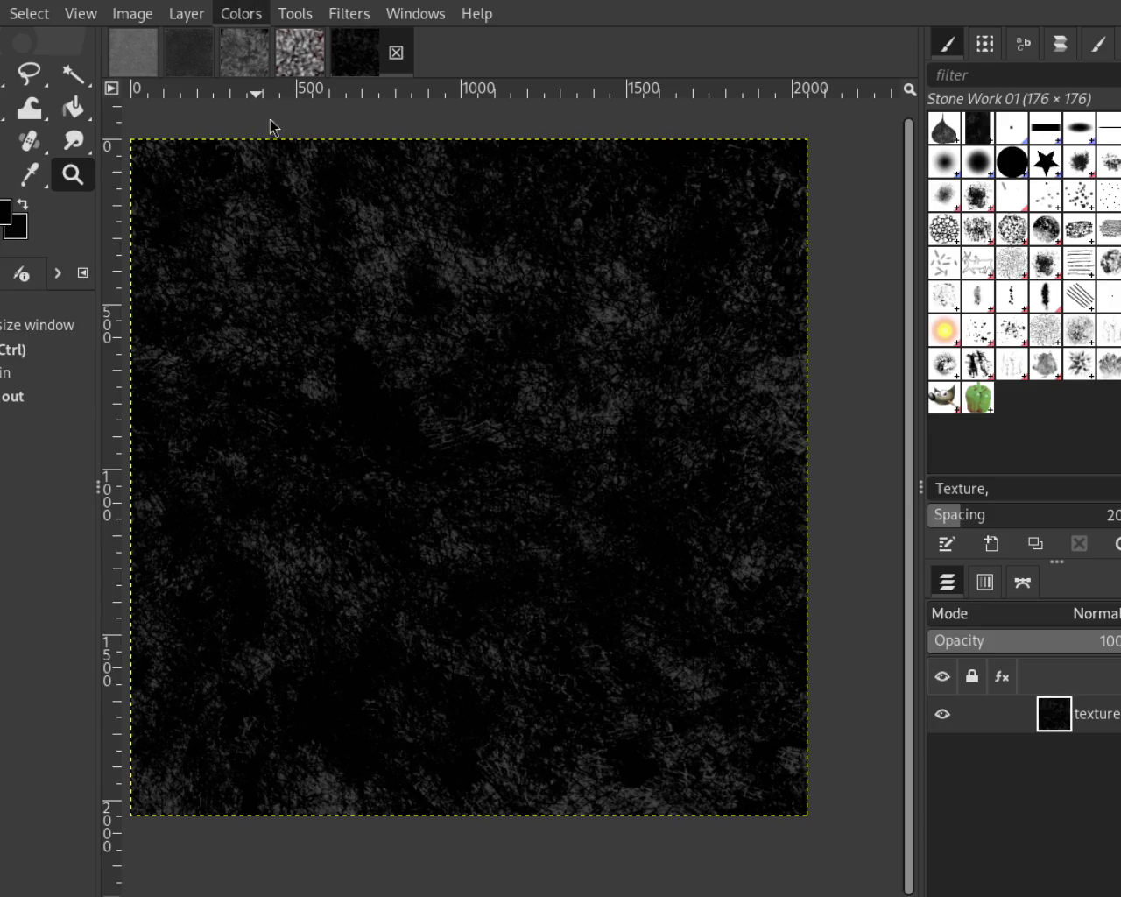
pyautogui.press('o')
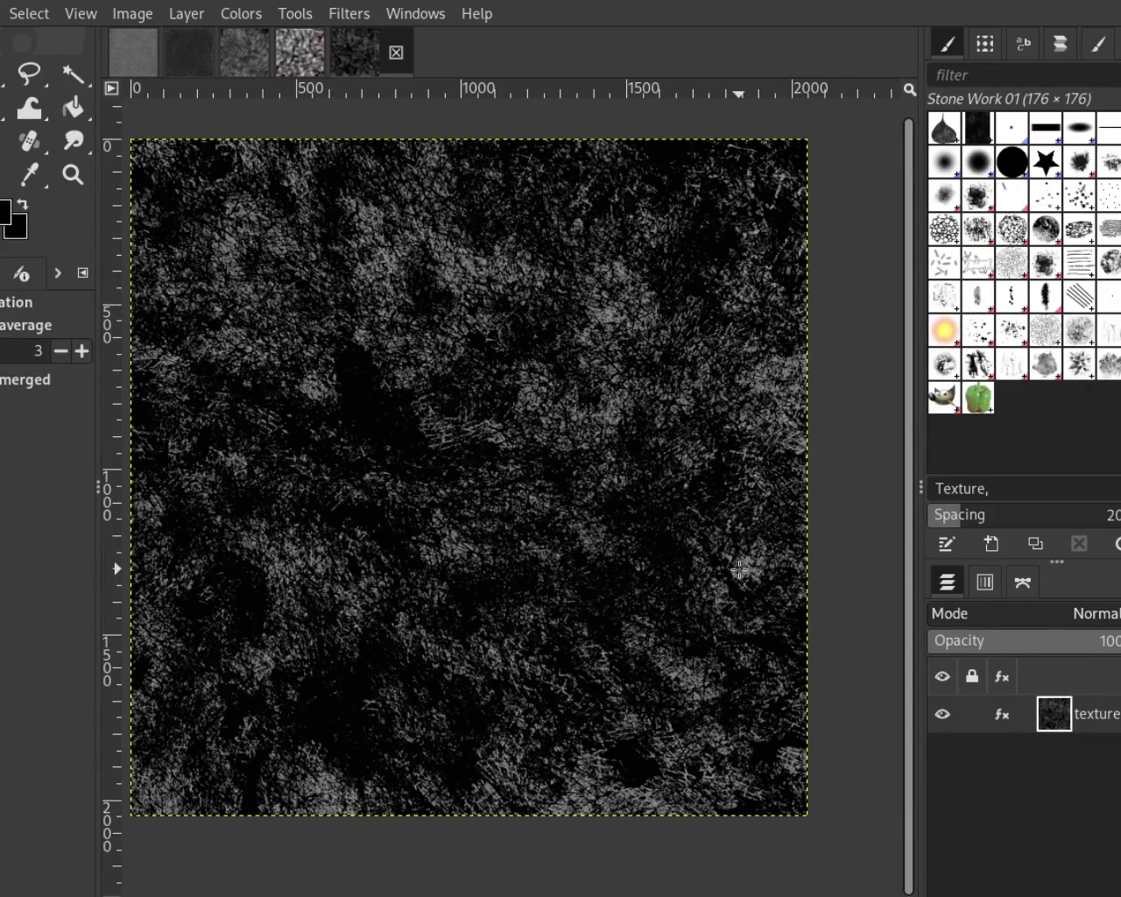
pyautogui.hotkey('ctrl', 'z')
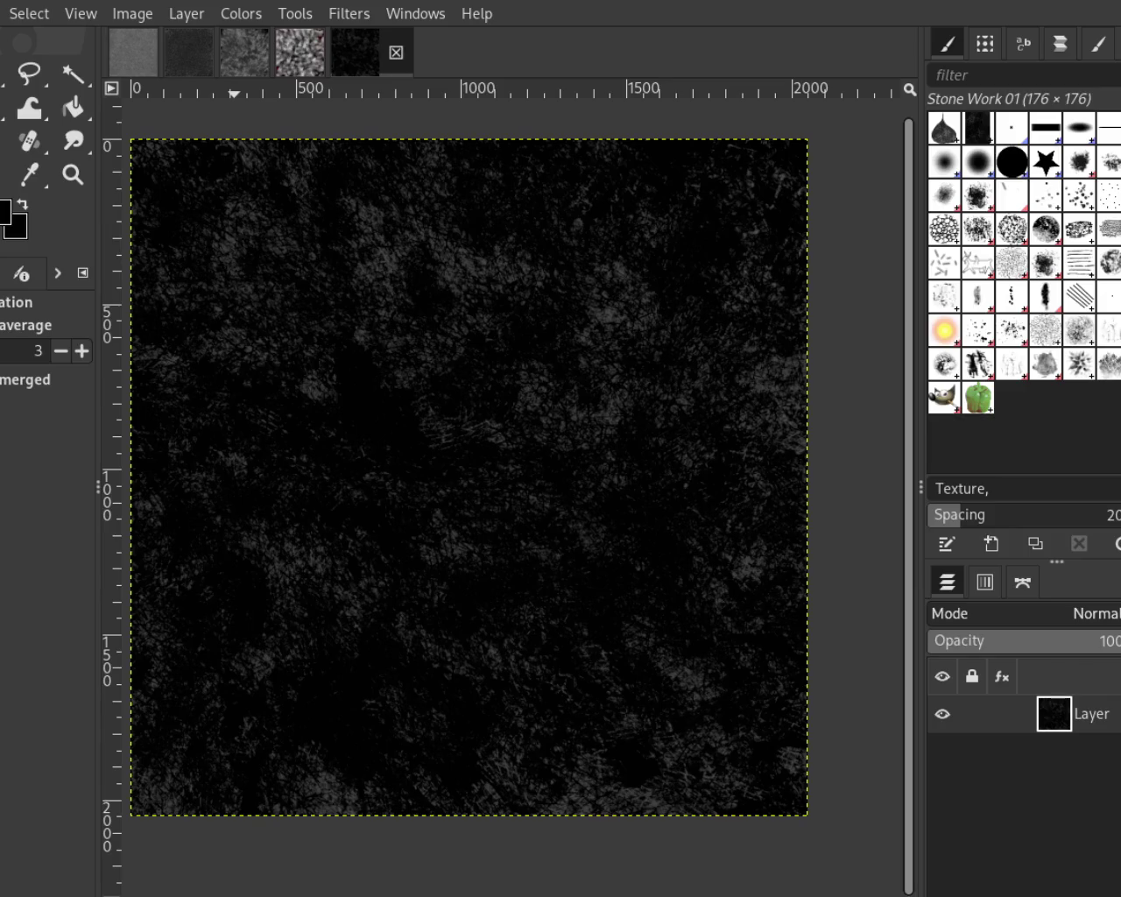
# Replace the texture layer with a new layer bucket-filled flat mid-grey
pyautogui.hotkey('ctrl', 'z')
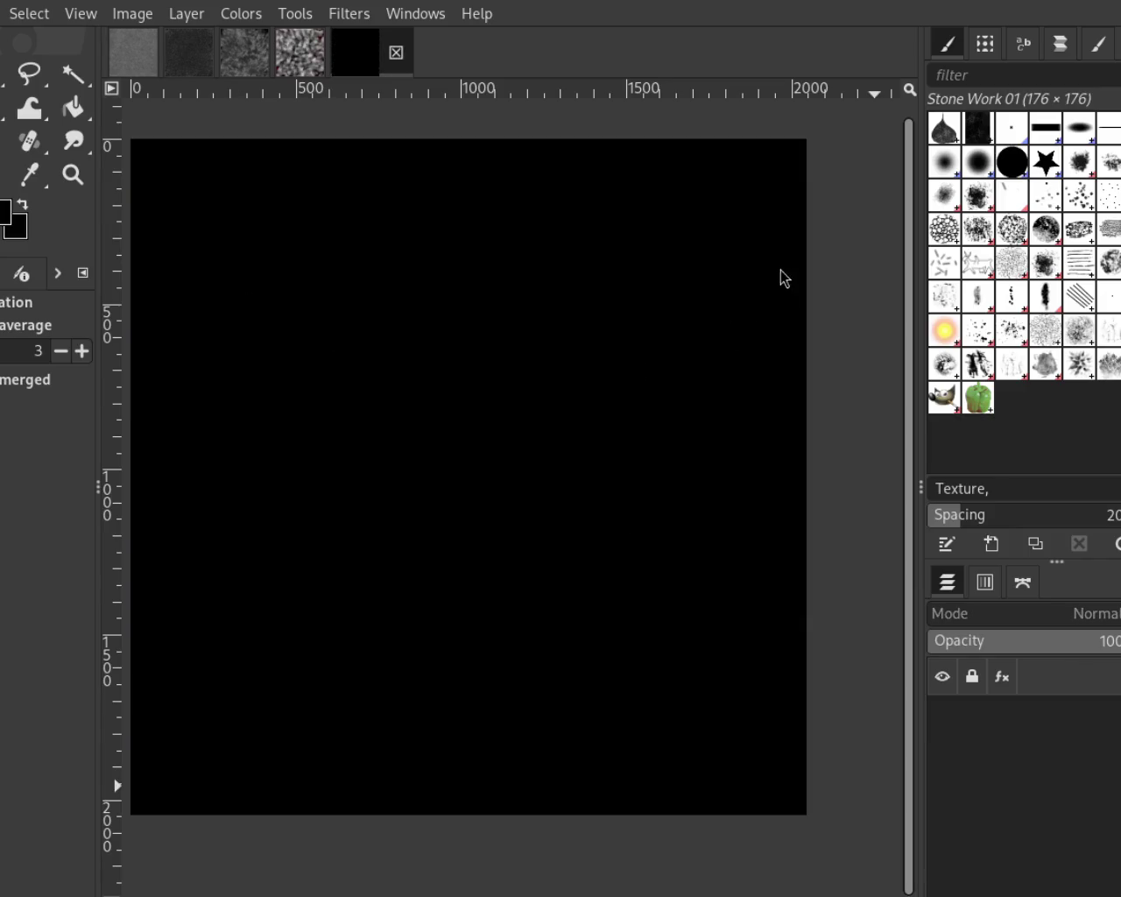
pyautogui.hotkey('ctrl', 'y')
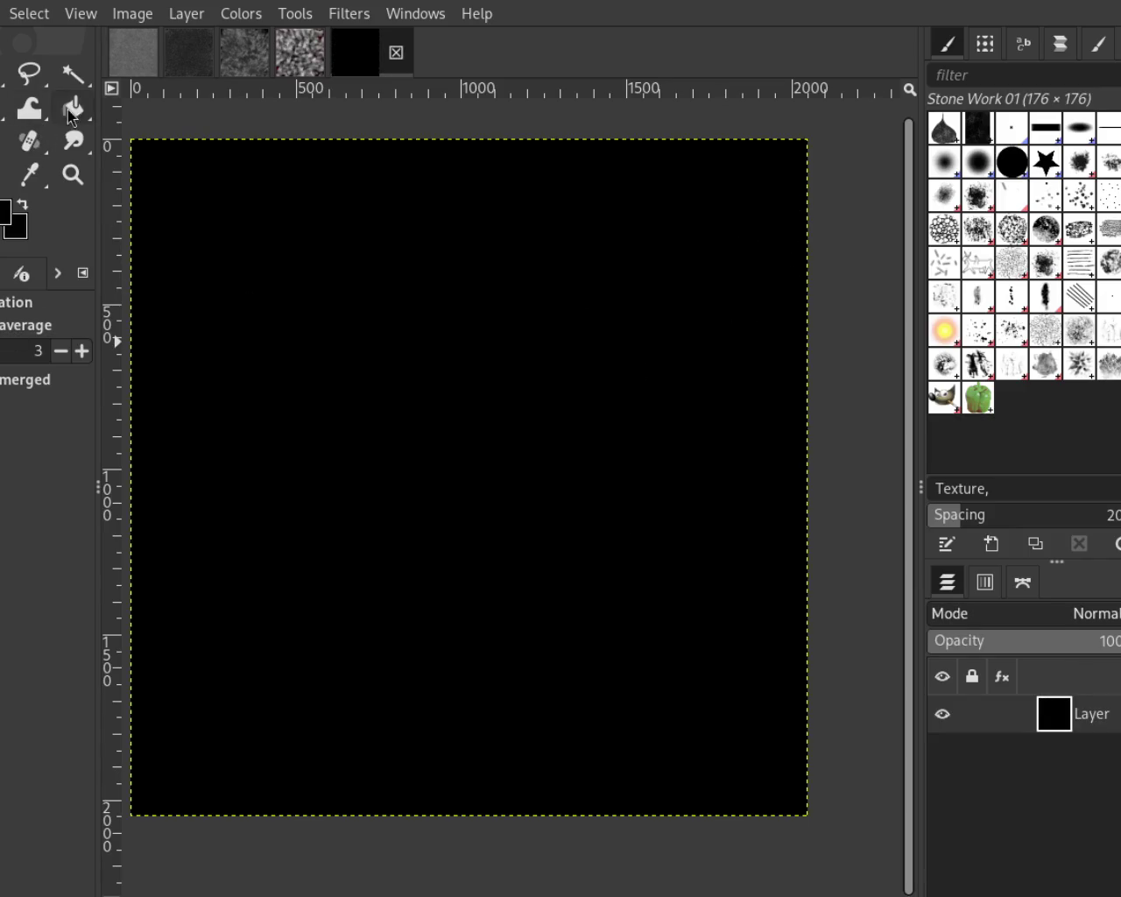
pyautogui.click(70, 112)
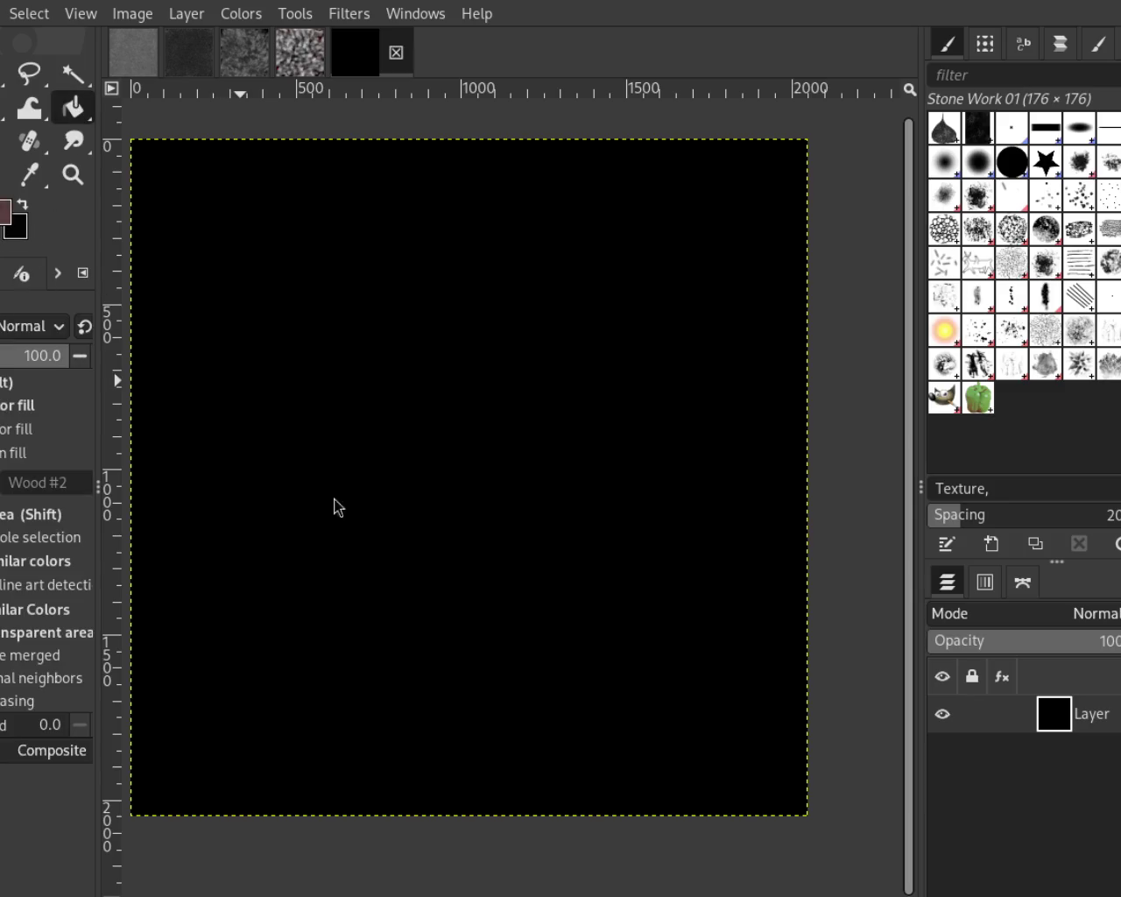
pyautogui.click(521, 541)
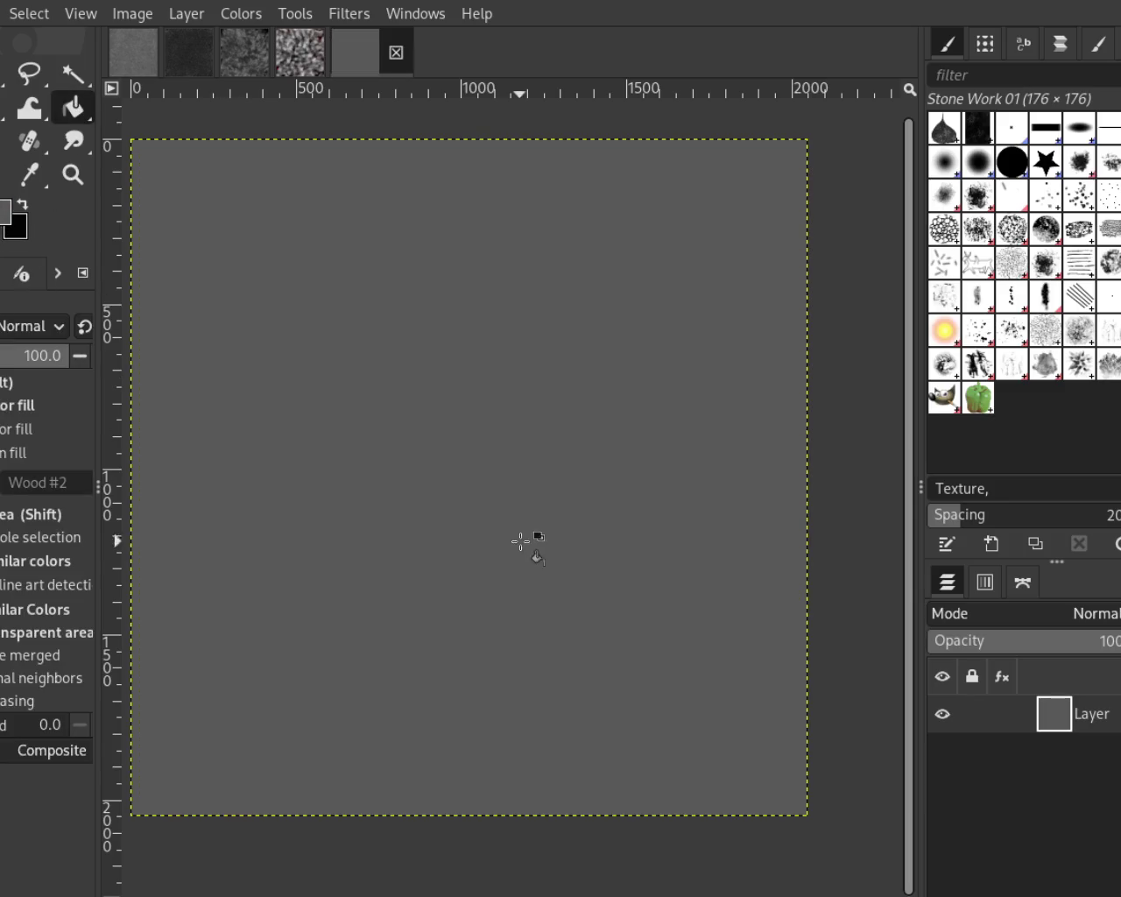
# Try a Texture Hose 02 brush stroke on the grey canvas
pyautogui.press('p')
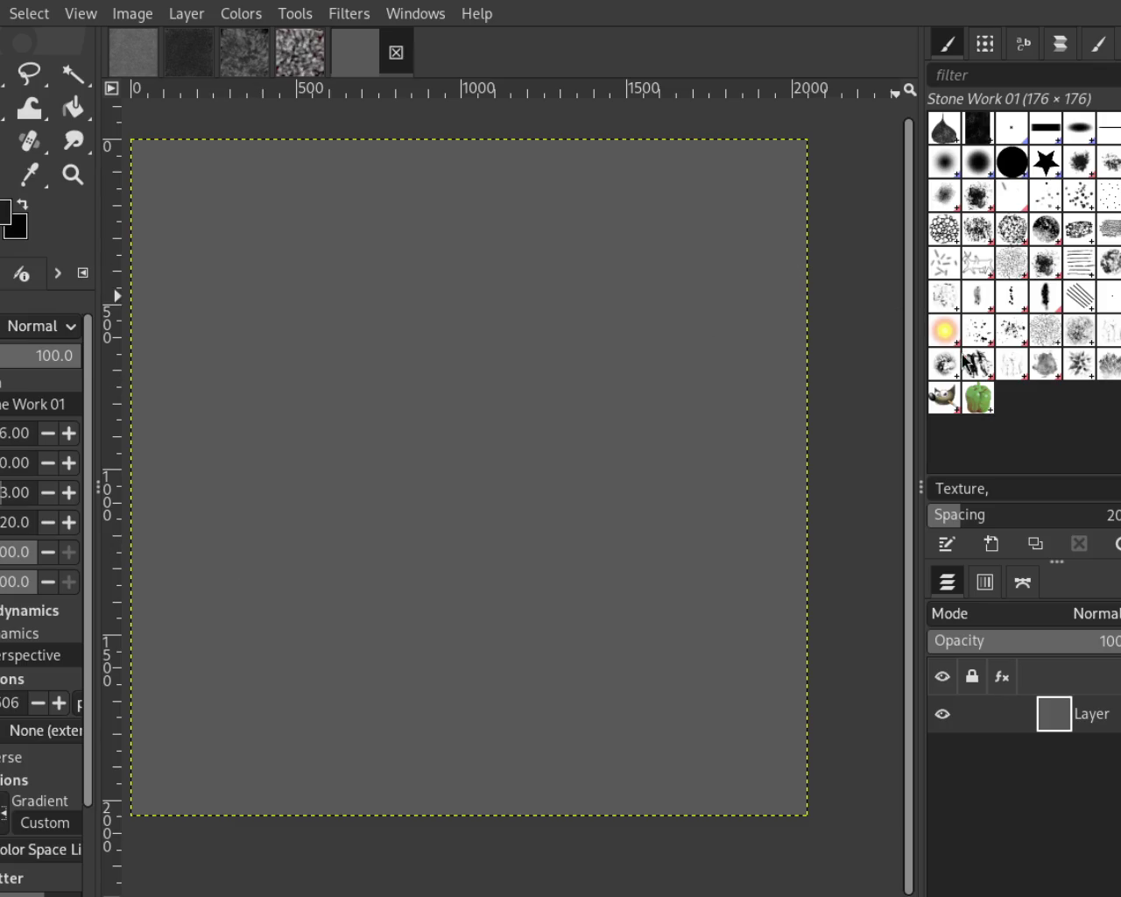
pyautogui.click(1013, 368)
pyautogui.moveTo(490, 437)
pyautogui.mouseDown()
pyautogui.moveTo(188, 535)
pyautogui.moveTo(570, 570)
pyautogui.moveTo(365, 383)
pyautogui.mouseUp()
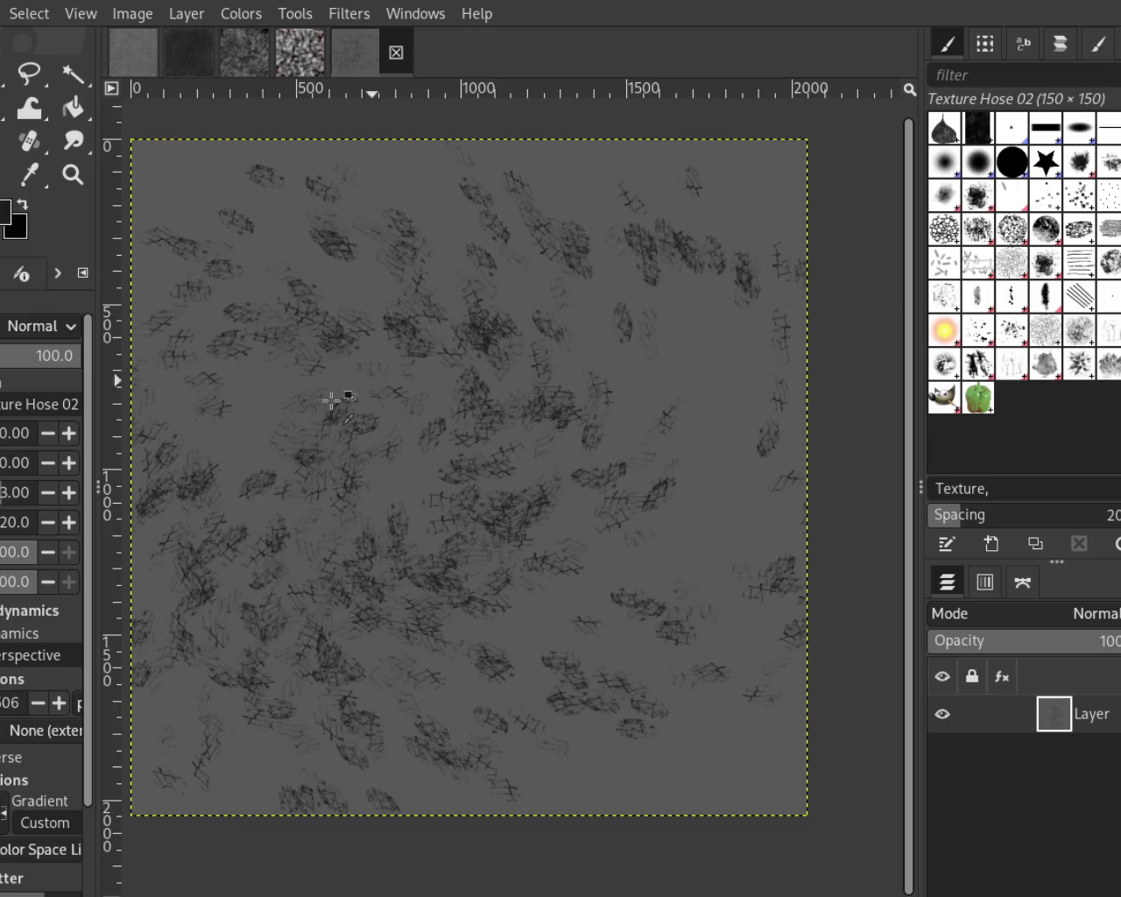
# Undo the test stroke and paint dark texture strokes over the grey canvas
pyautogui.hotkey('ctrl', 'z')
pyautogui.moveTo(522, 404)
pyautogui.mouseDown()
pyautogui.moveTo(538, 662)
pyautogui.moveTo(411, 625)
pyautogui.moveTo(138, 726)
pyautogui.moveTo(674, 254)
pyautogui.mouseUp()
pyautogui.moveTo(683, 332); pyautogui.dragTo(238, 656)
pyautogui.moveTo(735, 438); pyautogui.dragTo(433, 525)
pyautogui.moveTo(605, 621)
pyautogui.mouseDown()
pyautogui.moveTo(385, 487)
pyautogui.moveTo(325, 342)
pyautogui.moveTo(394, 718)
pyautogui.moveTo(593, 230)
pyautogui.moveTo(237, 738)
pyautogui.moveTo(263, 358)
pyautogui.moveTo(393, 365)
pyautogui.moveTo(517, 612)
pyautogui.moveTo(524, 517)
pyautogui.moveTo(257, 615)
pyautogui.moveTo(531, 375)
pyautogui.moveTo(692, 332)
pyautogui.moveTo(642, 340)
pyautogui.moveTo(766, 464)
pyautogui.mouseUp()
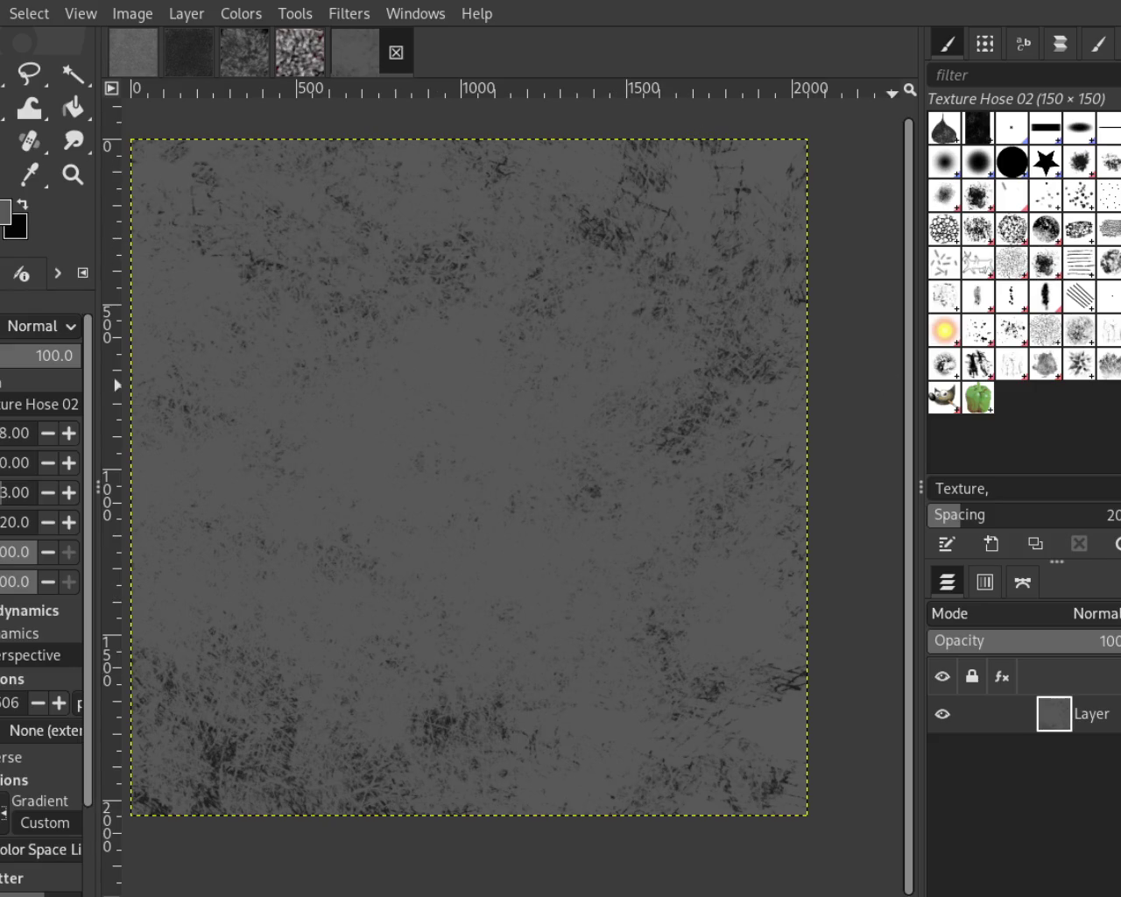
# Stamp alternating dark and light Stone Work 01 texture across the canvas, ending light grey centrally
pyautogui.click(1101, 344)
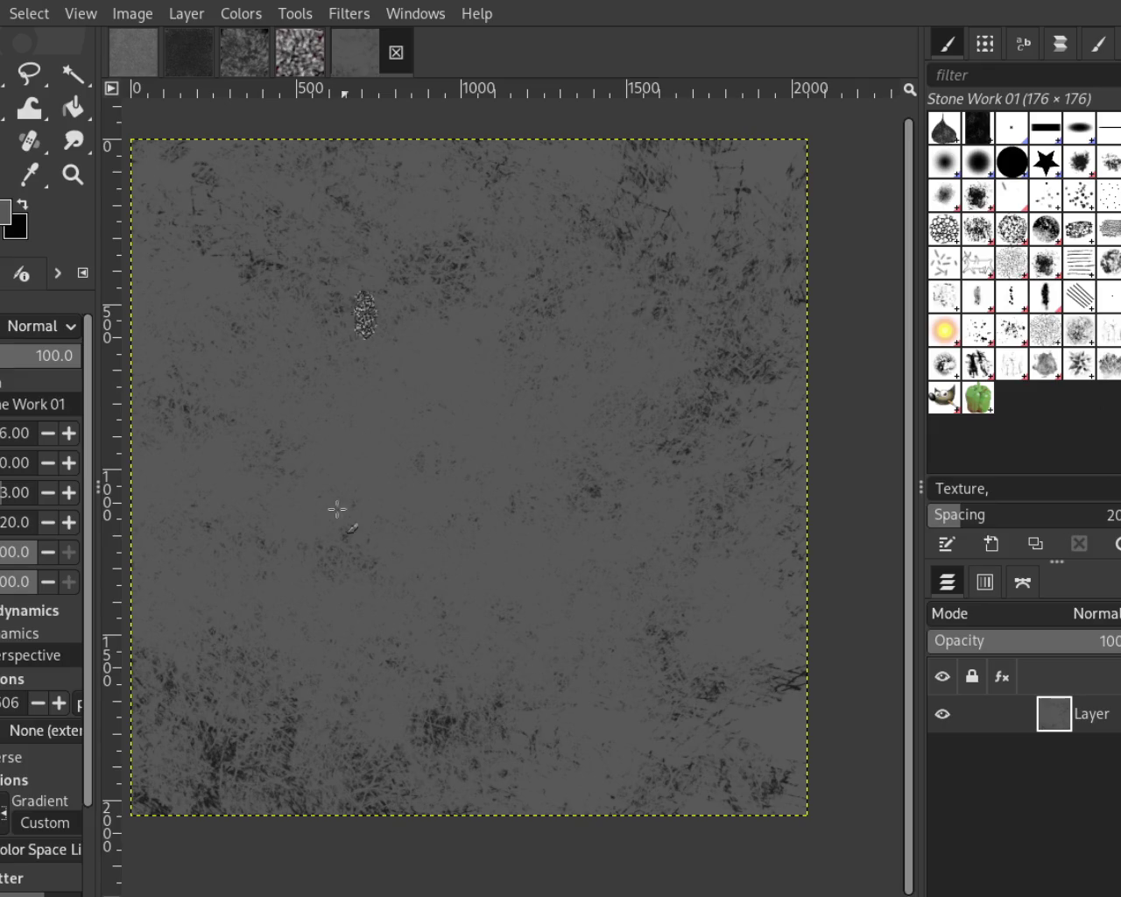
pyautogui.moveTo(473, 446)
pyautogui.mouseDown()
pyautogui.moveTo(221, 740)
pyautogui.moveTo(391, 23)
pyautogui.moveTo(450, 608)
pyautogui.moveTo(238, 538)
pyautogui.moveTo(332, 467)
pyautogui.moveTo(338, 489)
pyautogui.moveTo(529, 417)
pyautogui.moveTo(388, 250)
pyautogui.moveTo(446, 167)
pyautogui.moveTo(613, 779)
pyautogui.mouseUp()
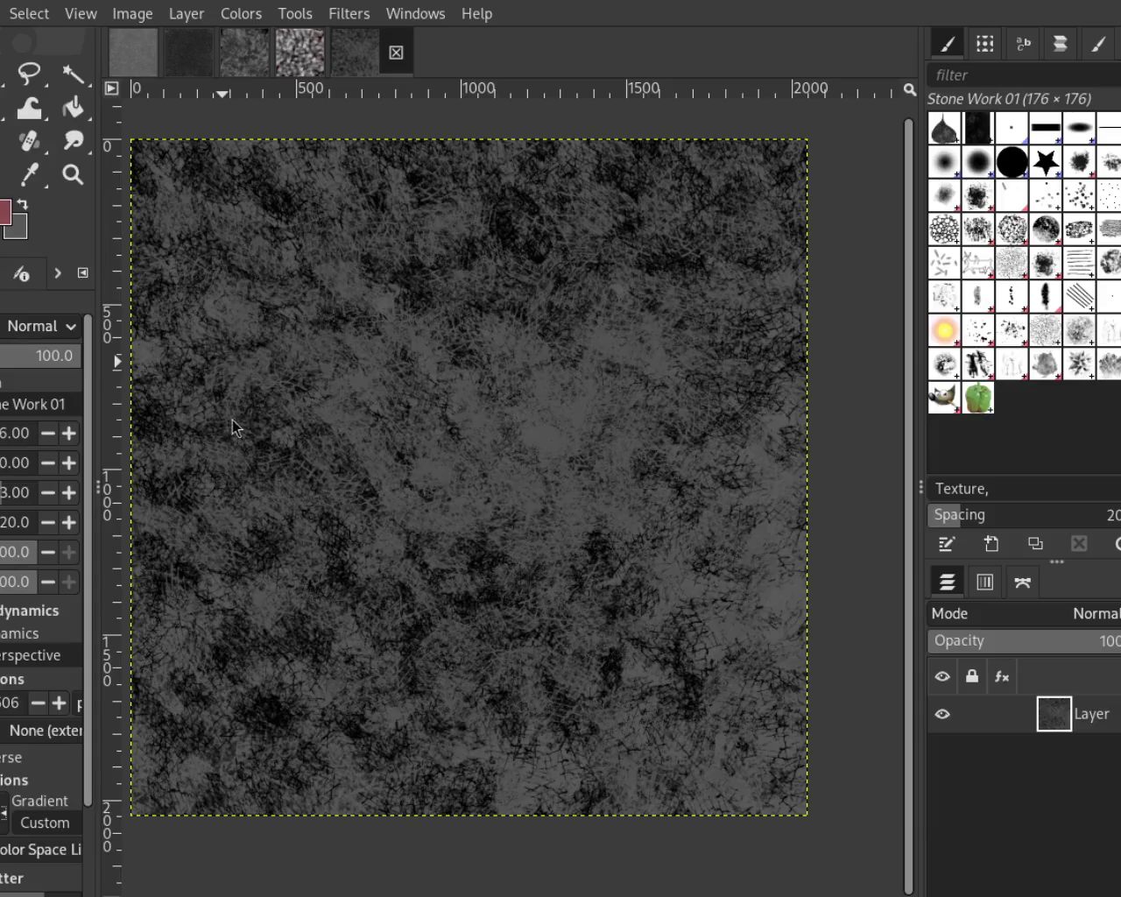
pyautogui.moveTo(807, 278)
pyautogui.mouseDown()
pyautogui.moveTo(420, 429)
pyautogui.moveTo(698, 843)
pyautogui.moveTo(438, 438)
pyautogui.moveTo(208, 584)
pyautogui.moveTo(817, 718)
pyautogui.moveTo(437, 219)
pyautogui.moveTo(385, 595)
pyautogui.mouseUp()
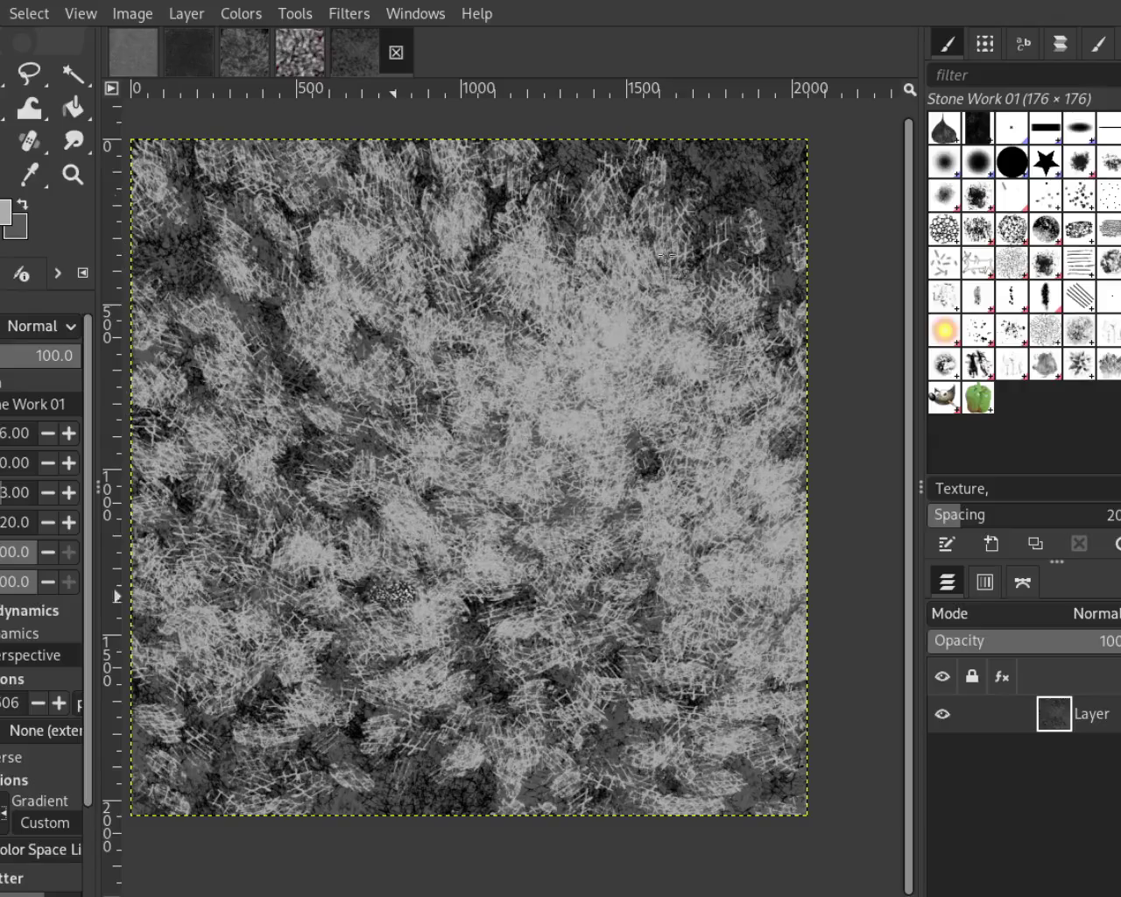
pyautogui.moveTo(723, 194)
pyautogui.mouseDown()
pyautogui.moveTo(438, 525)
pyautogui.moveTo(569, 394)
pyautogui.moveTo(683, 438)
pyautogui.moveTo(198, 646)
pyautogui.moveTo(437, 701)
pyautogui.moveTo(770, 640)
pyautogui.moveTo(516, 263)
pyautogui.moveTo(420, 184)
pyautogui.mouseUp()
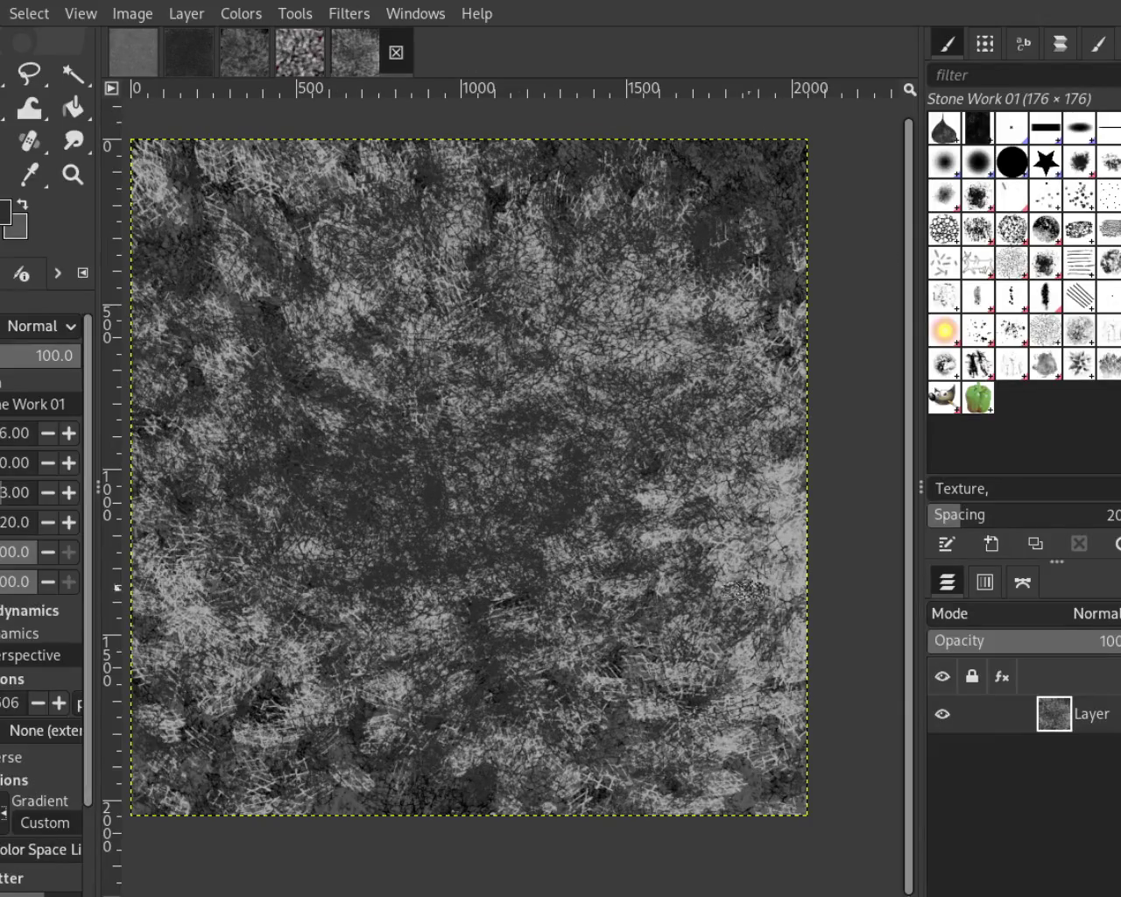
pyautogui.moveTo(799, 538)
pyautogui.mouseDown()
pyautogui.moveTo(325, 841)
pyautogui.moveTo(473, 525)
pyautogui.moveTo(210, 324)
pyautogui.moveTo(696, 235)
pyautogui.mouseUp()
pyautogui.moveTo(665, 447)
pyautogui.mouseDown()
pyautogui.moveTo(701, 727)
pyautogui.moveTo(263, 613)
pyautogui.moveTo(507, 245)
pyautogui.moveTo(593, 567)
pyautogui.mouseUp()
pyautogui.moveTo(332, 669)
pyautogui.mouseDown()
pyautogui.moveTo(490, 543)
pyautogui.moveTo(560, 377)
pyautogui.moveTo(517, 674)
pyautogui.moveTo(762, 117)
pyautogui.moveTo(823, 260)
pyautogui.moveTo(263, 490)
pyautogui.moveTo(175, 315)
pyautogui.moveTo(146, 774)
pyautogui.moveTo(630, 350)
pyautogui.moveTo(428, 269)
pyautogui.moveTo(204, 306)
pyautogui.moveTo(801, 628)
pyautogui.moveTo(700, 289)
pyautogui.mouseUp()
pyautogui.keyDown('ctrl'); pyautogui.click(362, 622); pyautogui.keyUp('ctrl')
pyautogui.moveTo(361, 622)
pyautogui.mouseDown()
pyautogui.moveTo(542, 341)
pyautogui.moveTo(412, 405)
pyautogui.mouseUp()
# Scatter light and dark splats over the canvas with the Splats 01 brush
pyautogui.click(980, 330)
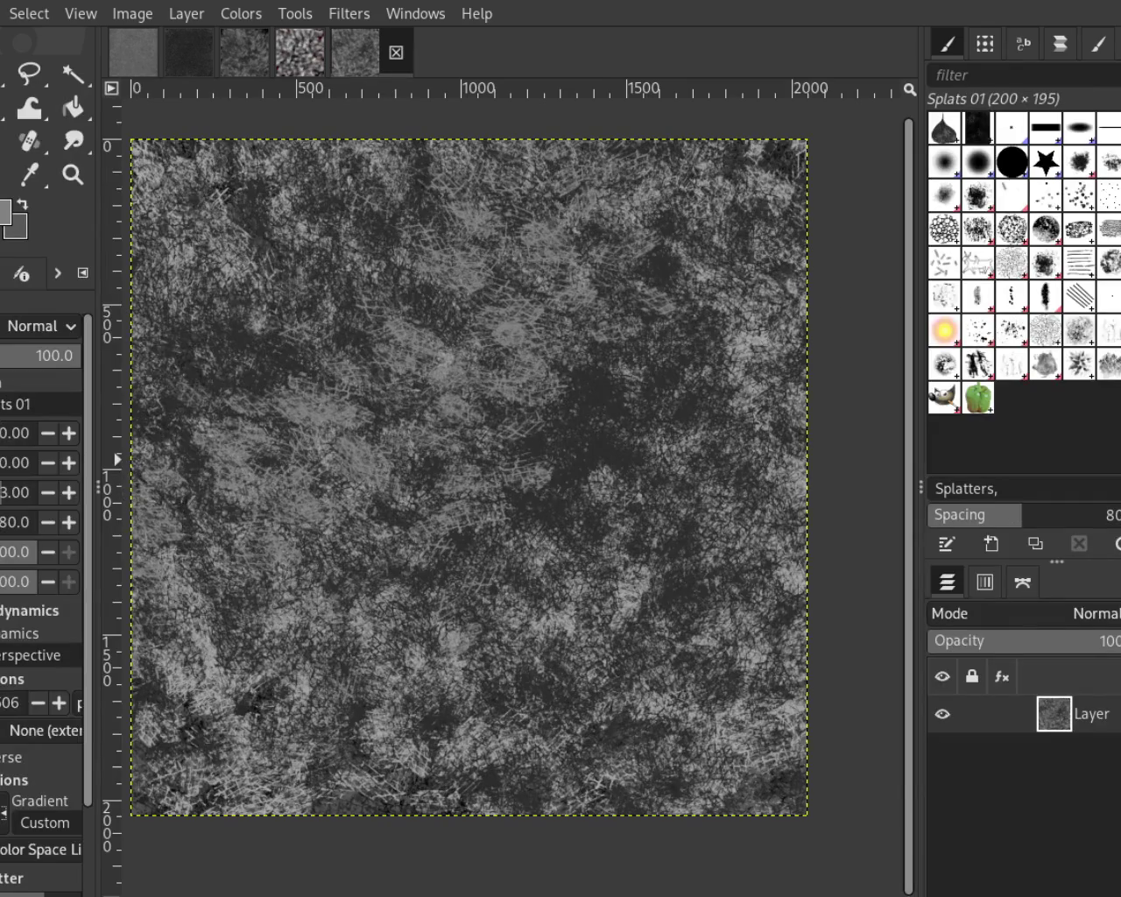
pyautogui.moveTo(394, 446)
pyautogui.mouseDown()
pyautogui.moveTo(153, 672)
pyautogui.moveTo(169, 440)
pyautogui.mouseUp()
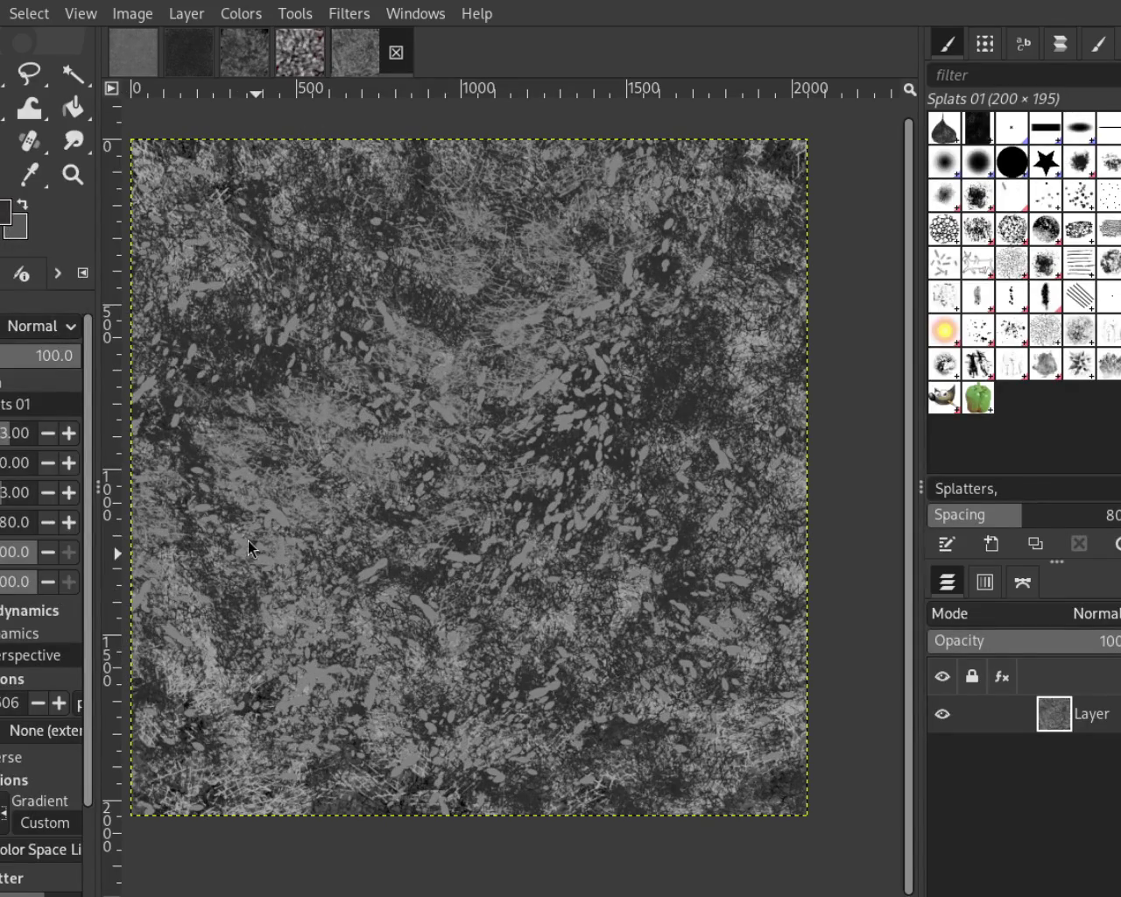
pyautogui.moveTo(815, 262)
pyautogui.mouseDown()
pyautogui.moveTo(363, 514)
pyautogui.moveTo(638, 507)
pyautogui.moveTo(426, 501)
pyautogui.mouseUp()
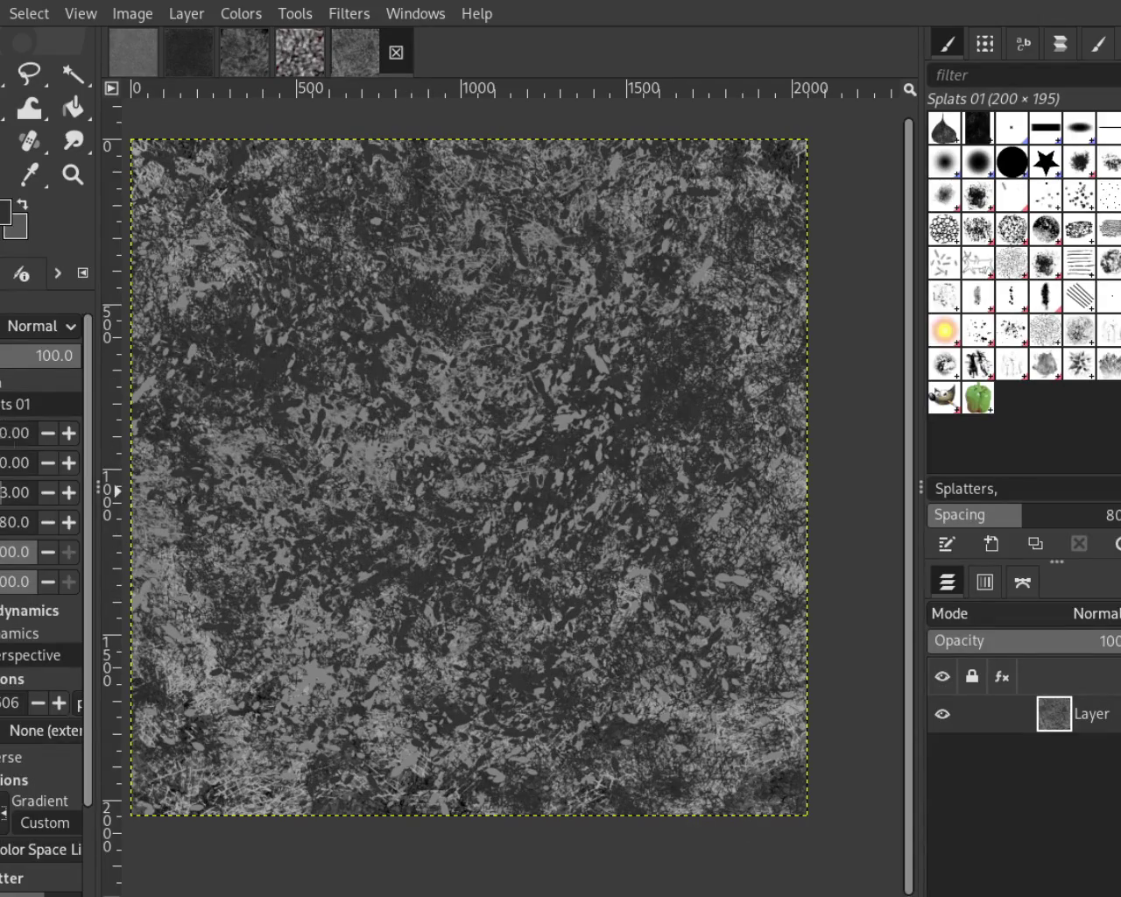
pyautogui.moveTo(442, 470)
pyautogui.mouseDown()
pyautogui.moveTo(692, 210)
pyautogui.moveTo(395, 435)
pyautogui.moveTo(373, 676)
pyautogui.mouseUp()
# Cover the canvas with light-grey splats, then add a pass of dark splats
pyautogui.keyDown('ctrl'); pyautogui.click(360, 451); pyautogui.keyUp('ctrl')
pyautogui.moveTo(359, 451)
pyautogui.mouseDown()
pyautogui.moveTo(480, 473)
pyautogui.moveTo(520, 400)
pyautogui.moveTo(813, 663)
pyautogui.mouseUp()
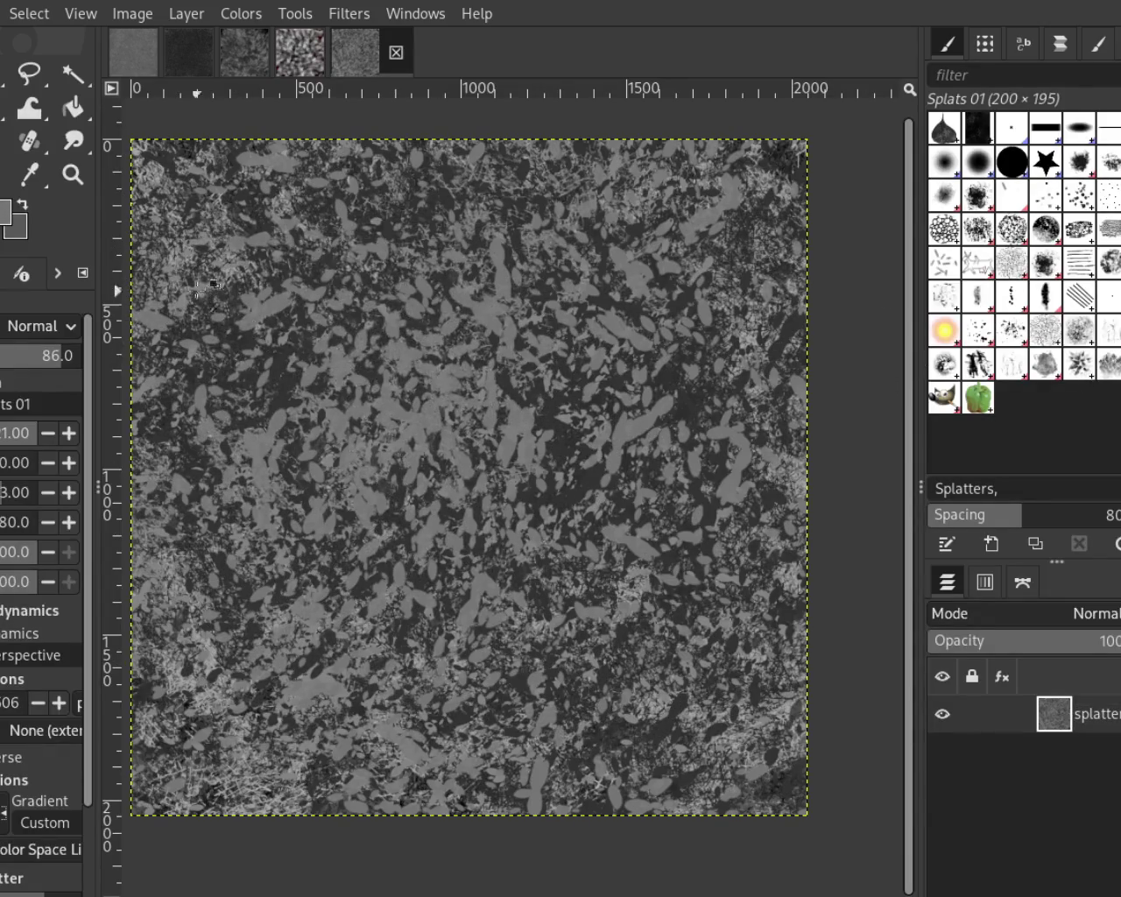
pyautogui.moveTo(186, 267)
pyautogui.mouseDown()
pyautogui.moveTo(156, 563)
pyautogui.moveTo(543, 511)
pyautogui.moveTo(782, 540)
pyautogui.mouseUp()
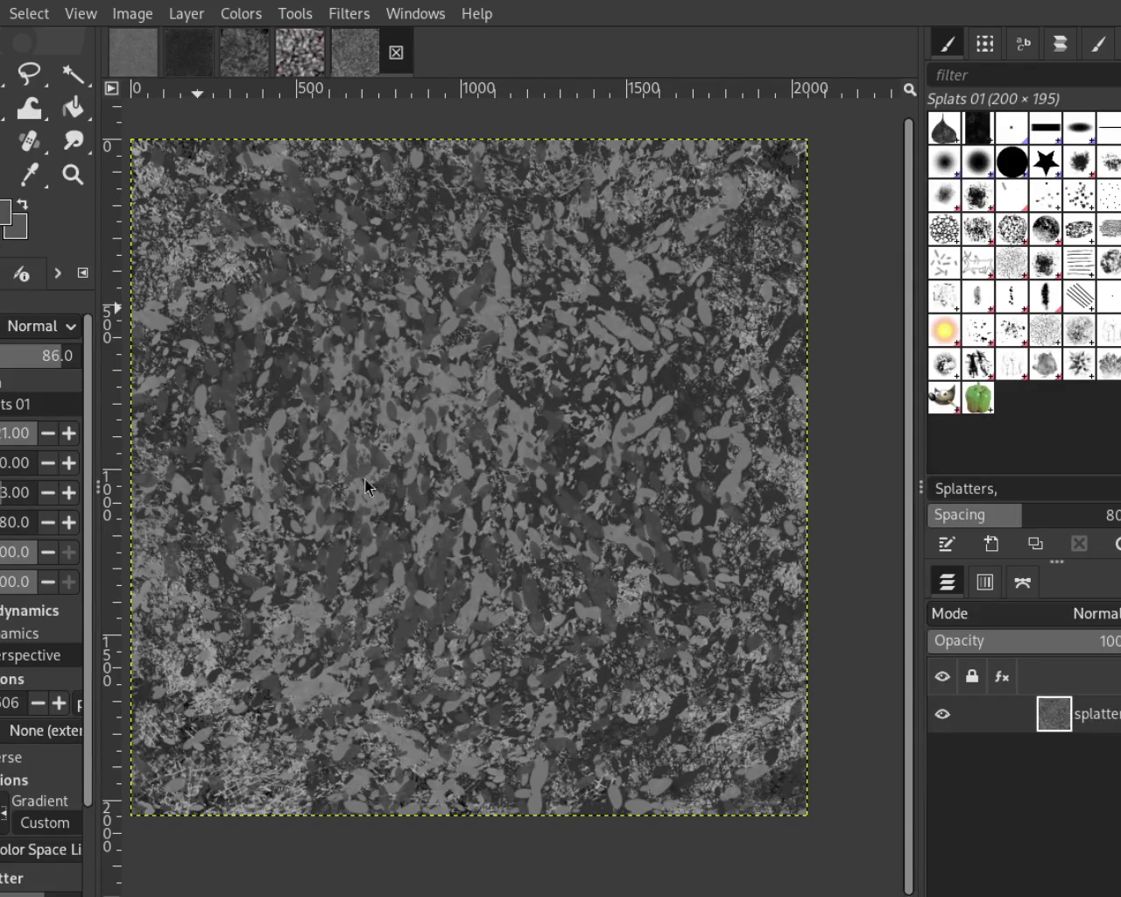
pyautogui.moveTo(796, 306); pyautogui.dragTo(48, 259)
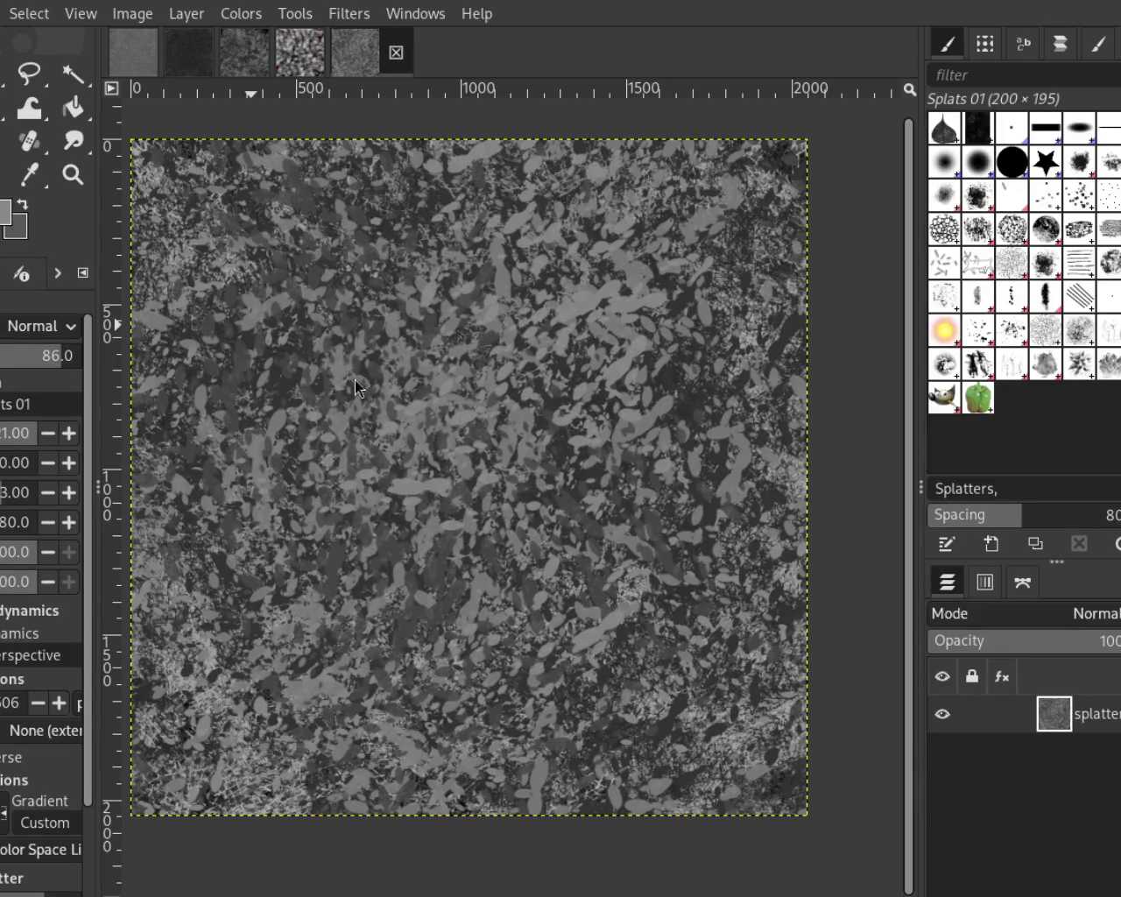
pyautogui.moveTo(799, 282)
pyautogui.mouseDown()
pyautogui.moveTo(207, 510)
pyautogui.moveTo(671, 745)
pyautogui.moveTo(769, 466)
pyautogui.mouseUp()
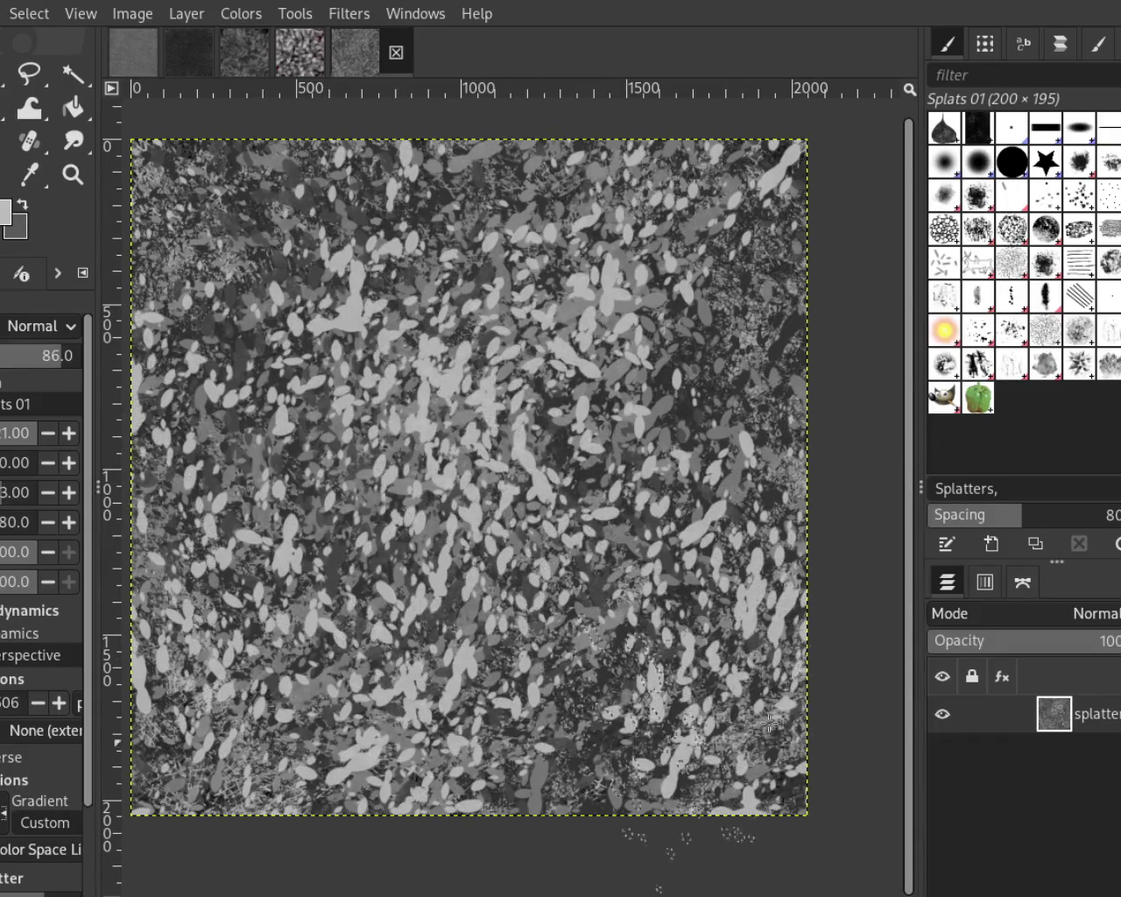
pyautogui.keyDown('ctrl'); pyautogui.click(795, 336); pyautogui.keyUp('ctrl')
pyautogui.moveTo(795, 335)
pyautogui.mouseDown()
pyautogui.moveTo(688, 466)
pyautogui.moveTo(353, 459)
pyautogui.moveTo(302, 387)
pyautogui.moveTo(710, 425)
pyautogui.mouseUp()
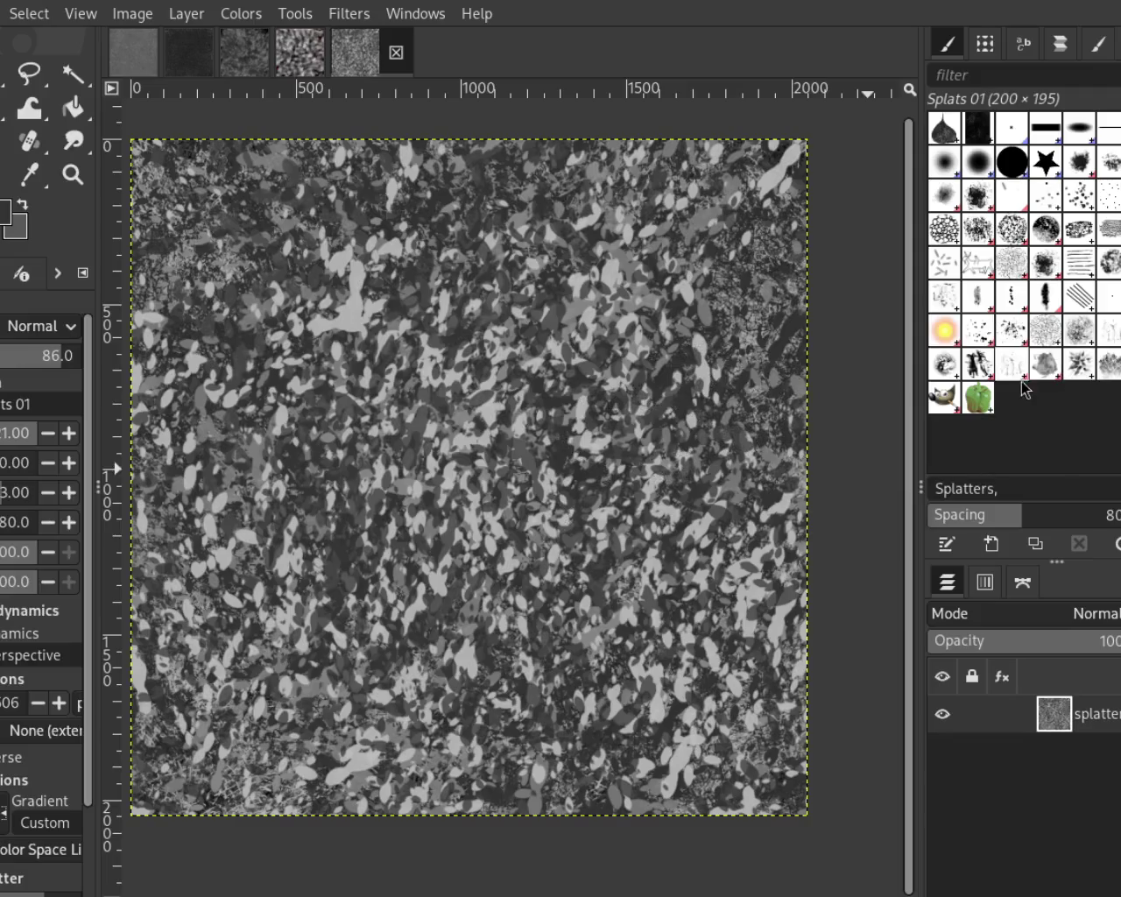
# Try darkening large areas with Texture Hose 02 stamps, then undo it
pyautogui.click(1005, 368)
pyautogui.moveTo(516, 403)
pyautogui.mouseDown()
pyautogui.moveTo(656, 351)
pyautogui.moveTo(621, 187)
pyautogui.mouseUp()
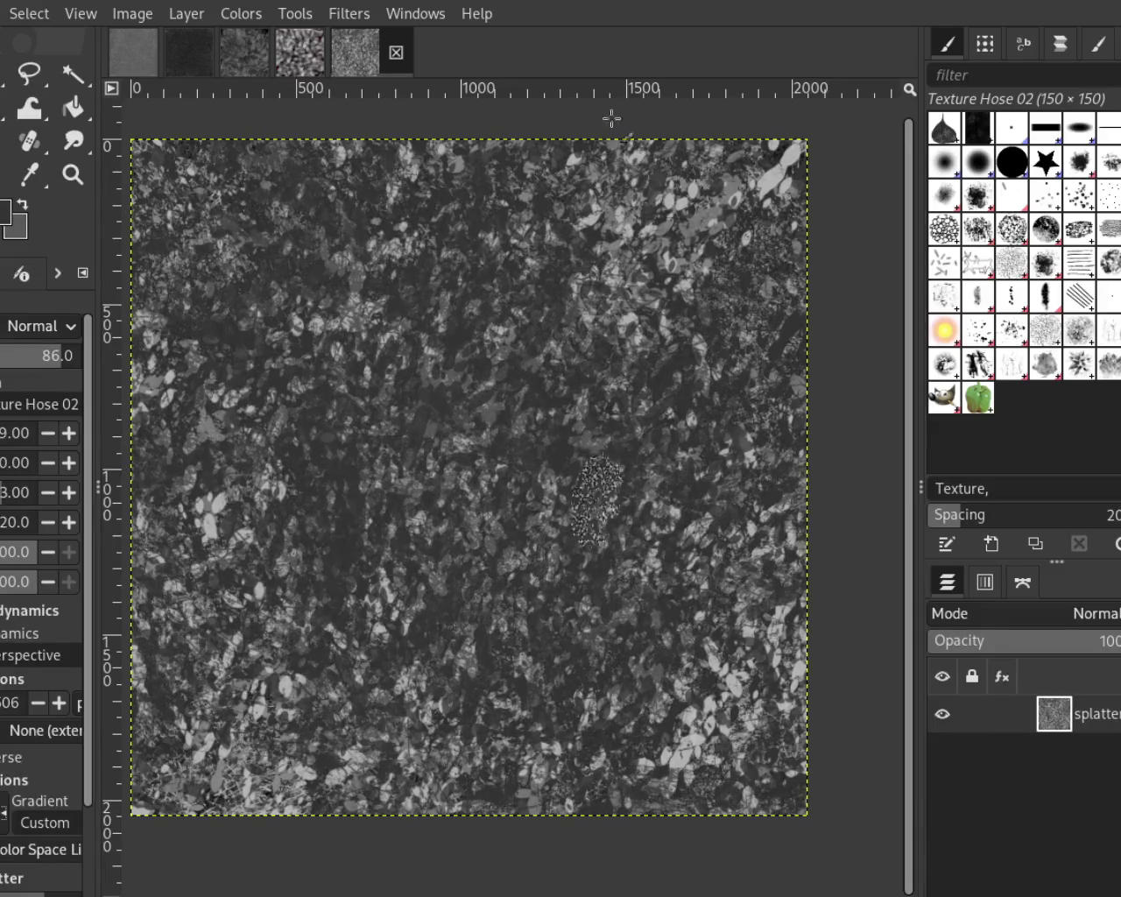
pyautogui.hotkey('ctrl', 'z')
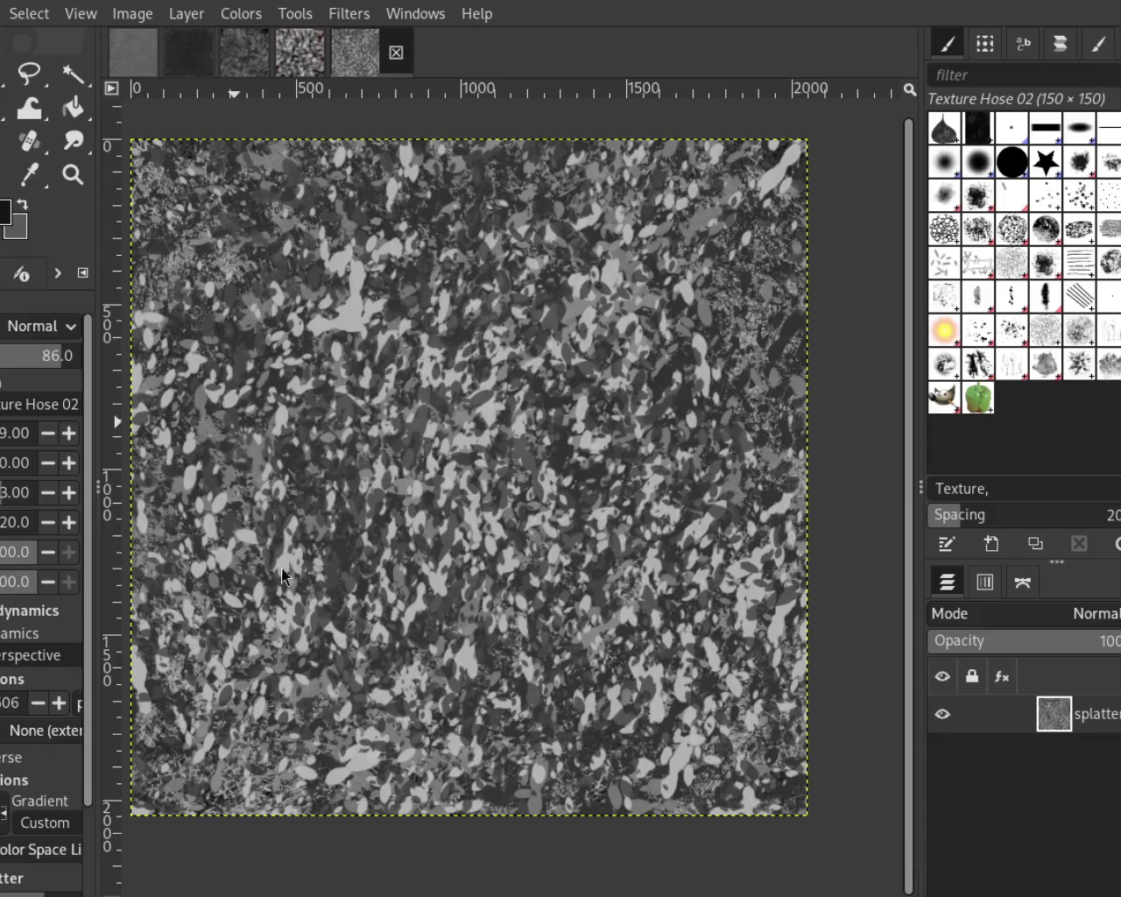
# Repaint the canvas with Texture Hose 02 strokes in black, then light grey
pyautogui.moveTo(539, 390)
pyautogui.mouseDown()
pyautogui.moveTo(664, 440)
pyautogui.moveTo(272, 718)
pyautogui.moveTo(279, 443)
pyautogui.moveTo(510, 530)
pyautogui.moveTo(488, 268)
pyautogui.moveTo(648, 667)
pyautogui.moveTo(843, 348)
pyautogui.mouseUp()
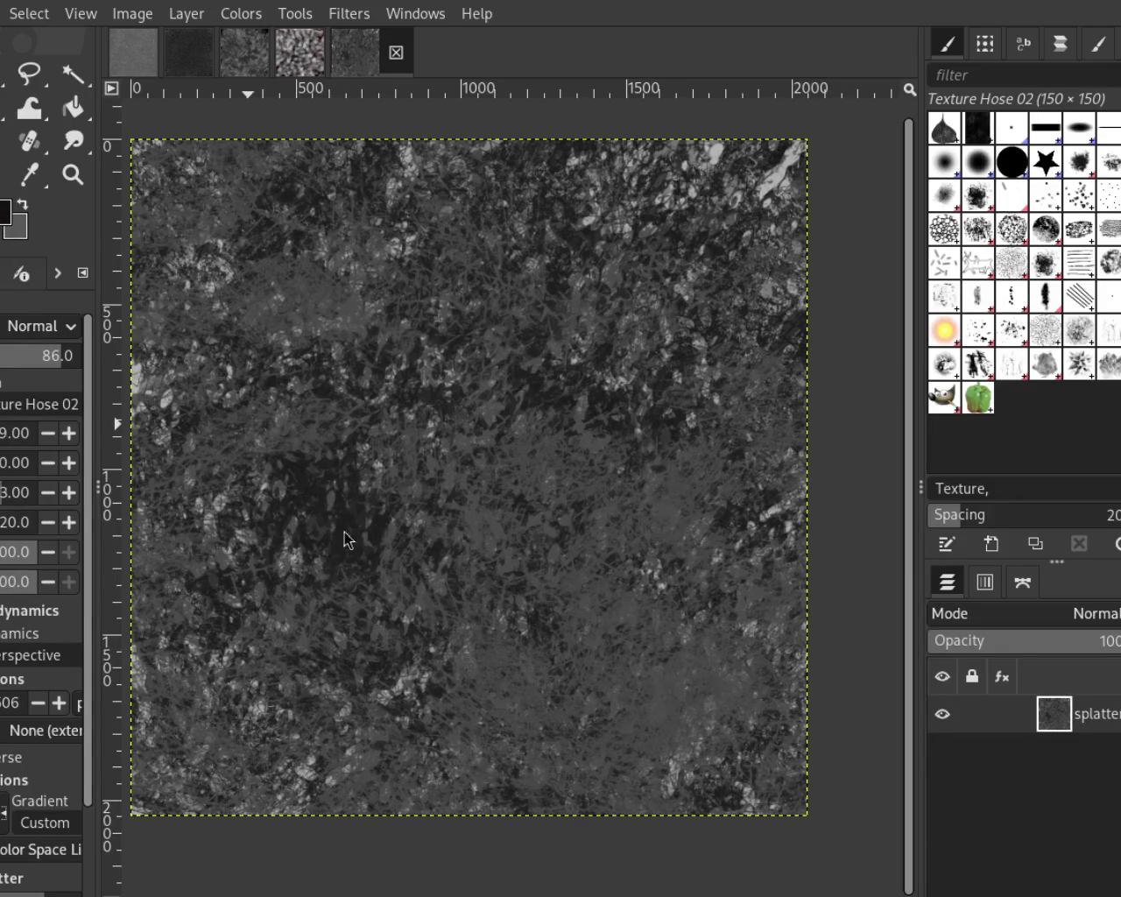
pyautogui.moveTo(822, 278)
pyautogui.mouseDown()
pyautogui.moveTo(440, 588)
pyautogui.moveTo(149, 863)
pyautogui.moveTo(370, 580)
pyautogui.moveTo(745, 612)
pyautogui.moveTo(567, 413)
pyautogui.moveTo(604, 543)
pyautogui.moveTo(718, 209)
pyautogui.mouseUp()
pyautogui.keyDown('ctrl'); pyautogui.click(774, 190); pyautogui.keyUp('ctrl')
pyautogui.moveTo(400, 580)
pyautogui.mouseDown()
pyautogui.moveTo(295, 384)
pyautogui.moveTo(424, 543)
pyautogui.moveTo(760, 758)
pyautogui.moveTo(537, 596)
pyautogui.moveTo(650, 531)
pyautogui.mouseUp()
pyautogui.keyDown('ctrl'); pyautogui.click(296, 383); pyautogui.keyUp('ctrl')
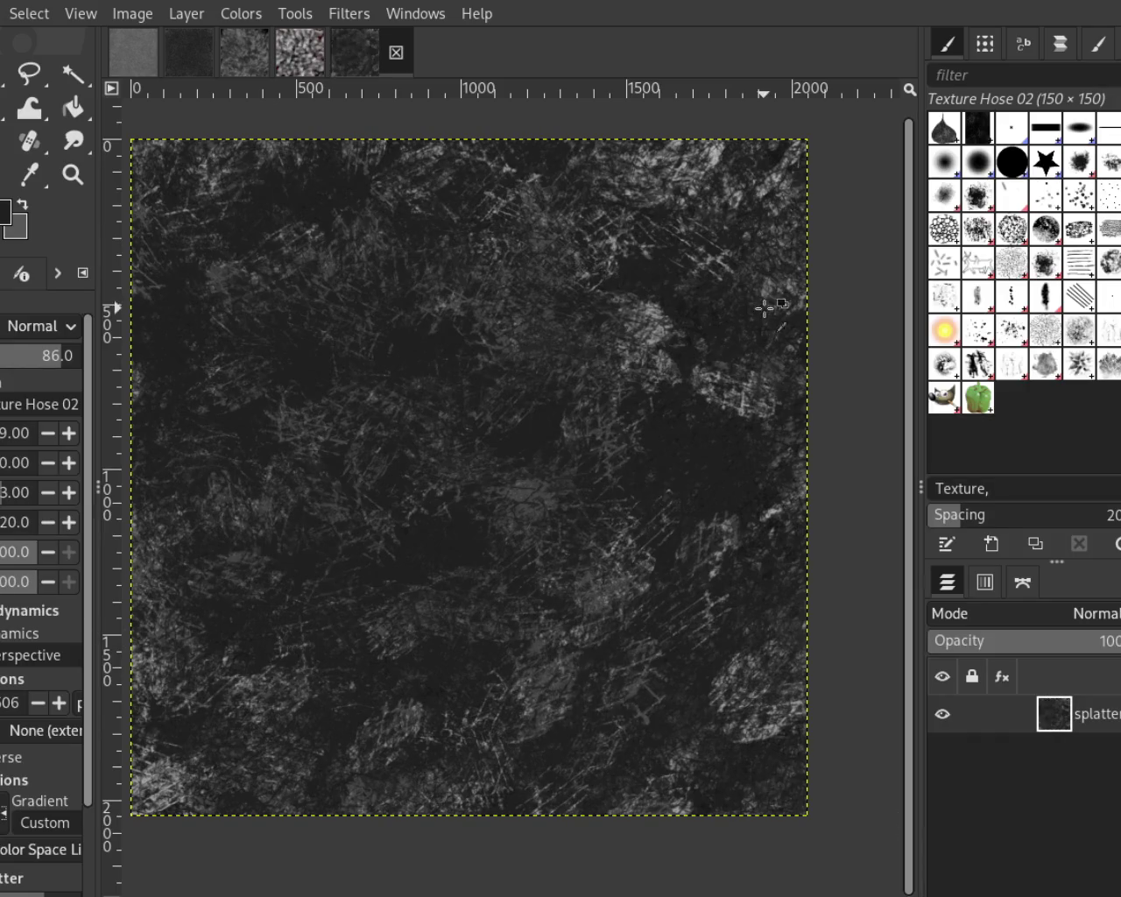
pyautogui.keyDown('ctrl'); pyautogui.click(649, 343); pyautogui.keyUp('ctrl')
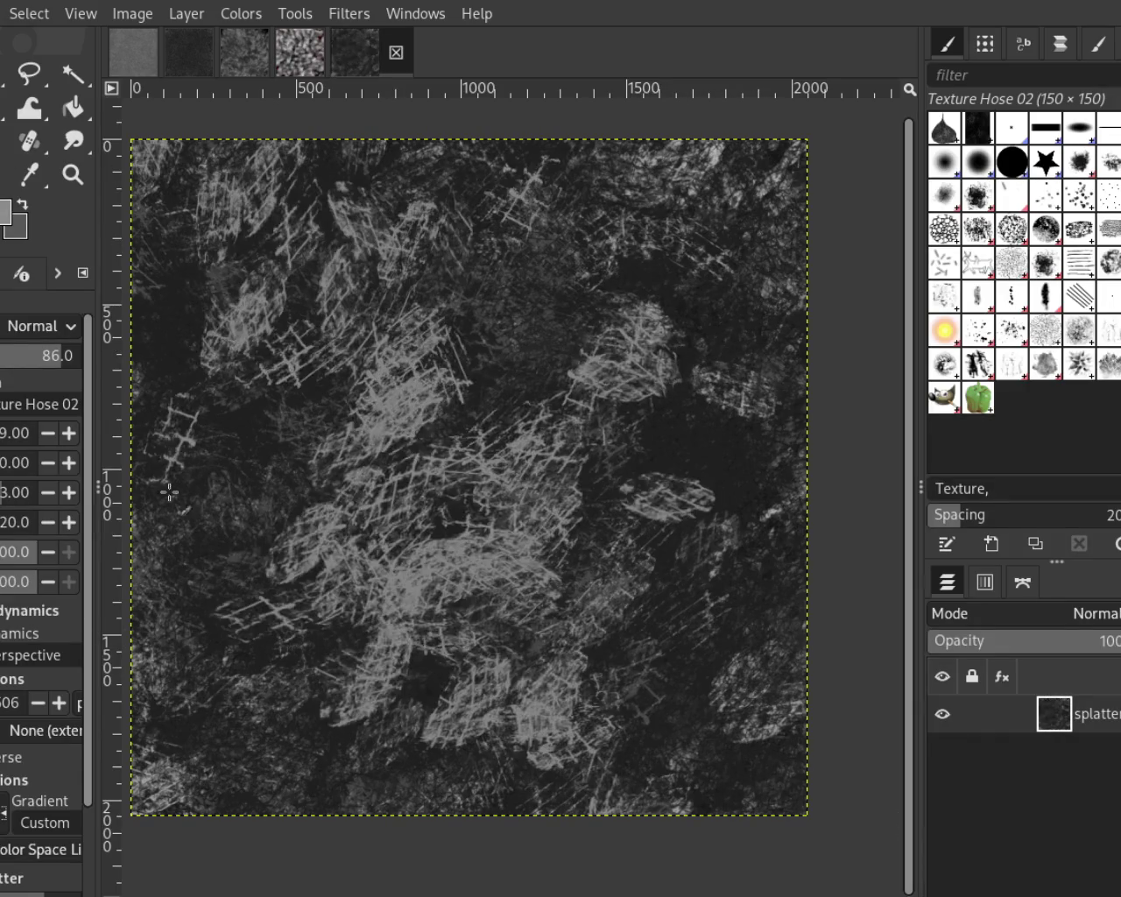
pyautogui.moveTo(649, 343); pyautogui.dragTo(892, 702)
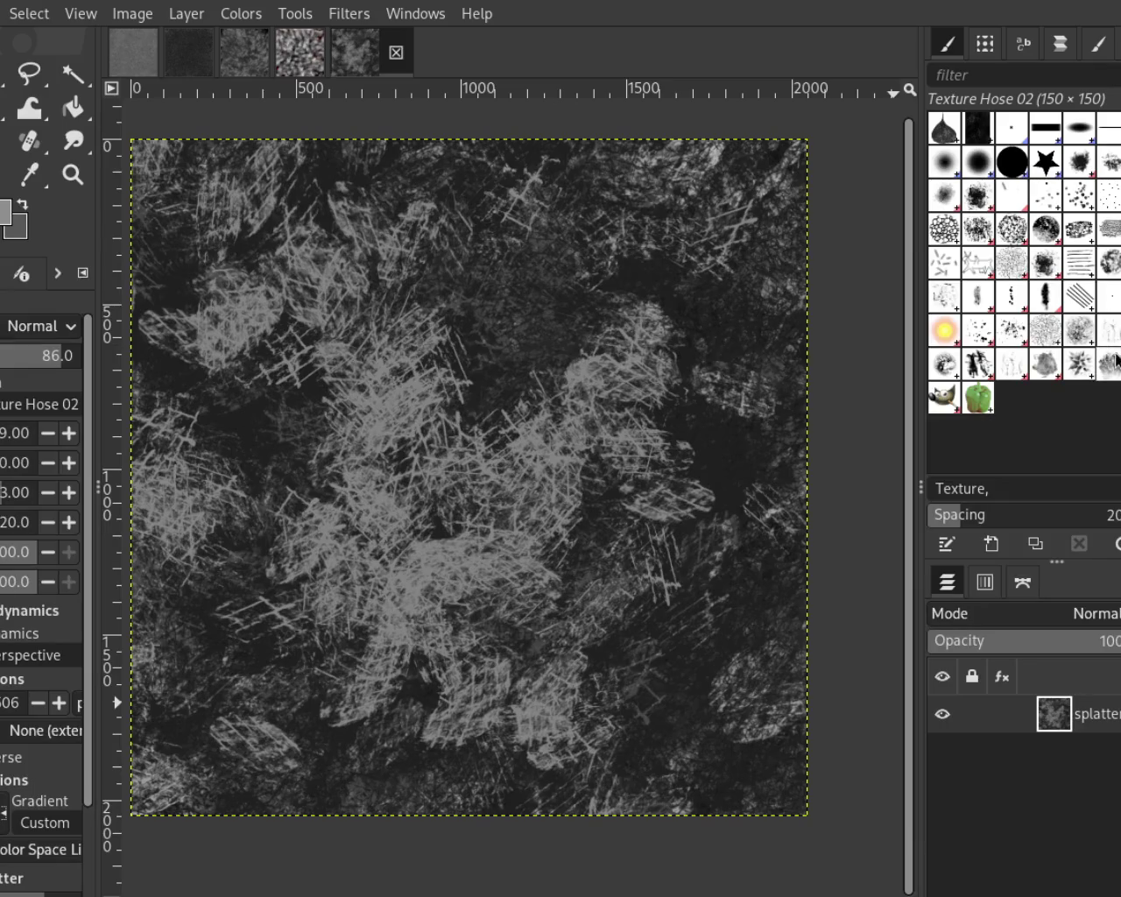
# Darken the canvas almost to black with scratchy Stone Work 01 strokes, redoing some passes
pyautogui.click(1108, 362)
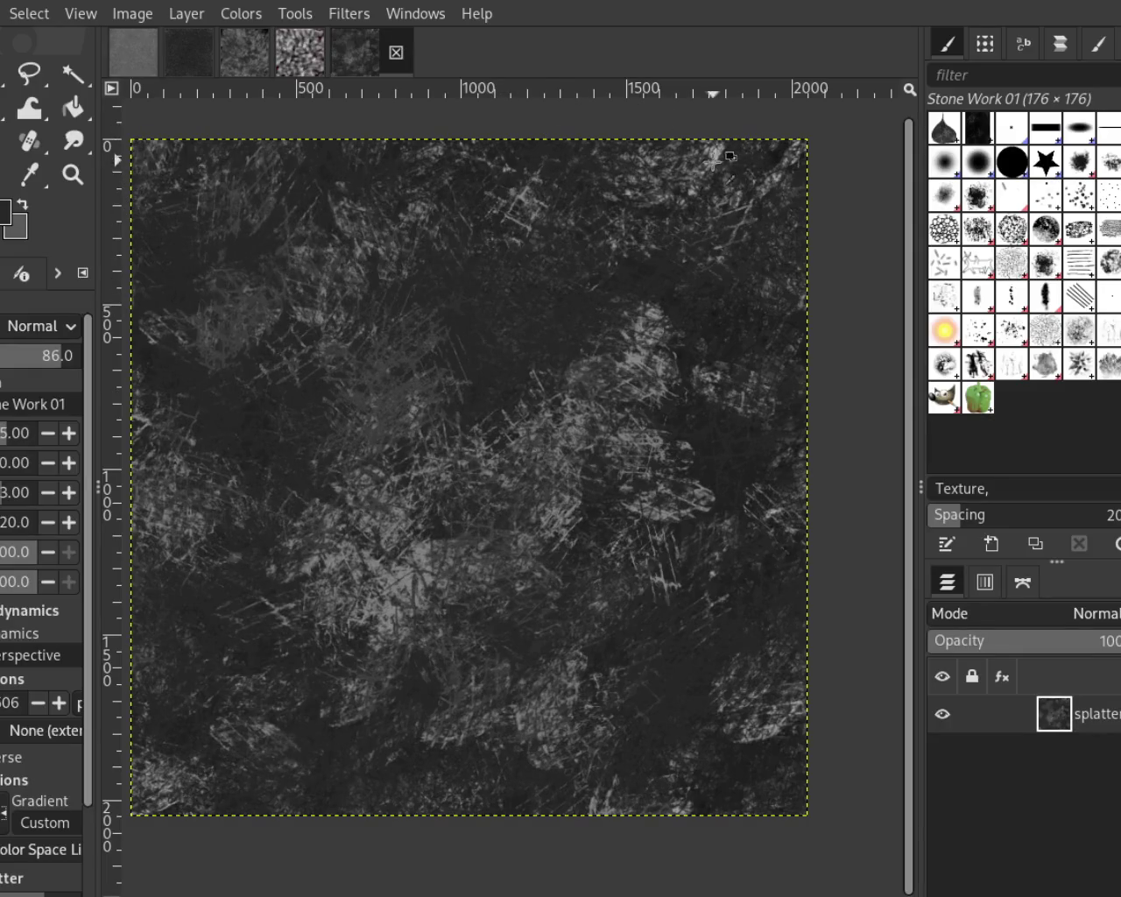
pyautogui.moveTo(712, 158)
pyautogui.mouseDown()
pyautogui.moveTo(438, 463)
pyautogui.moveTo(400, 324)
pyautogui.moveTo(333, 570)
pyautogui.moveTo(403, 543)
pyautogui.moveTo(726, 533)
pyautogui.moveTo(325, 325)
pyautogui.moveTo(438, 456)
pyautogui.moveTo(445, 675)
pyautogui.moveTo(555, 412)
pyautogui.moveTo(300, 801)
pyautogui.moveTo(473, 643)
pyautogui.moveTo(438, 795)
pyautogui.mouseUp()
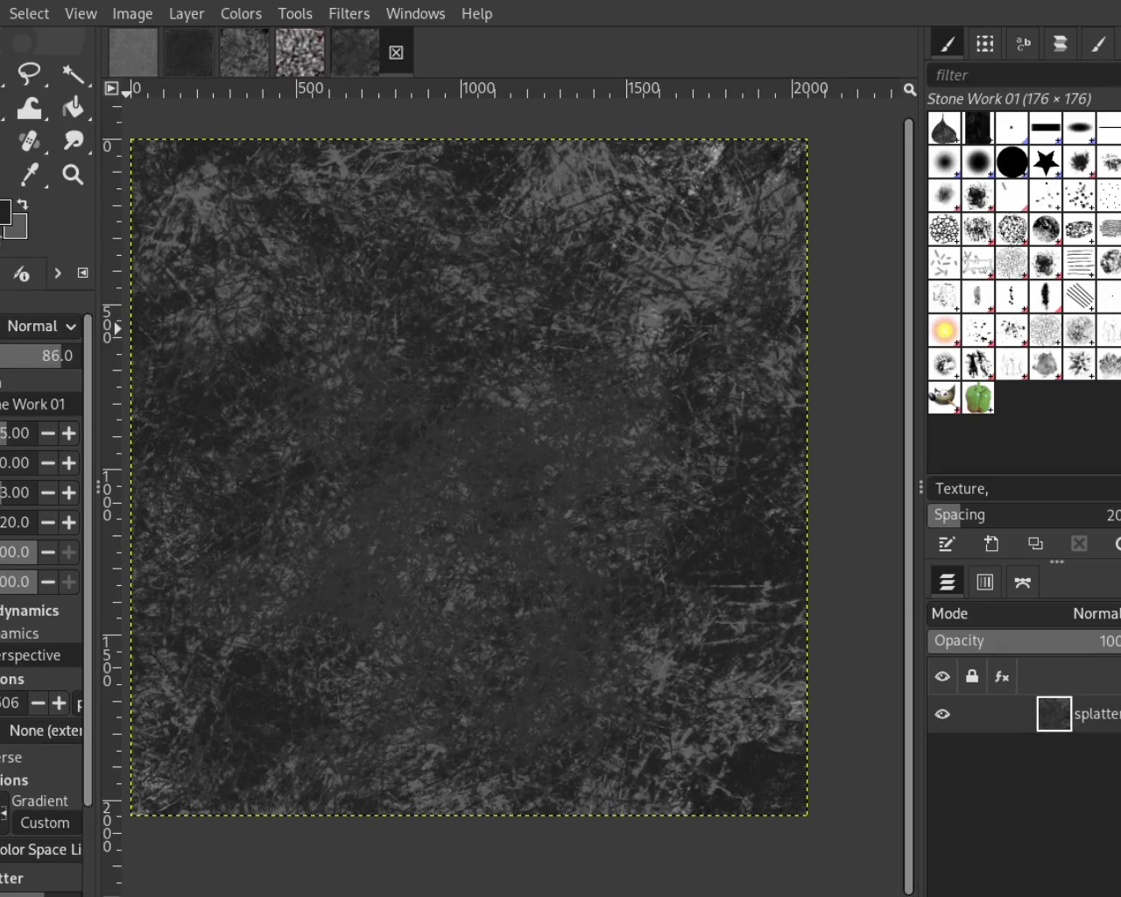
pyautogui.hotkey('ctrl', 'z')
pyautogui.moveTo(289, 333)
pyautogui.mouseDown()
pyautogui.moveTo(438, 744)
pyautogui.moveTo(508, 394)
pyautogui.moveTo(470, 448)
pyautogui.moveTo(613, 306)
pyautogui.mouseUp()
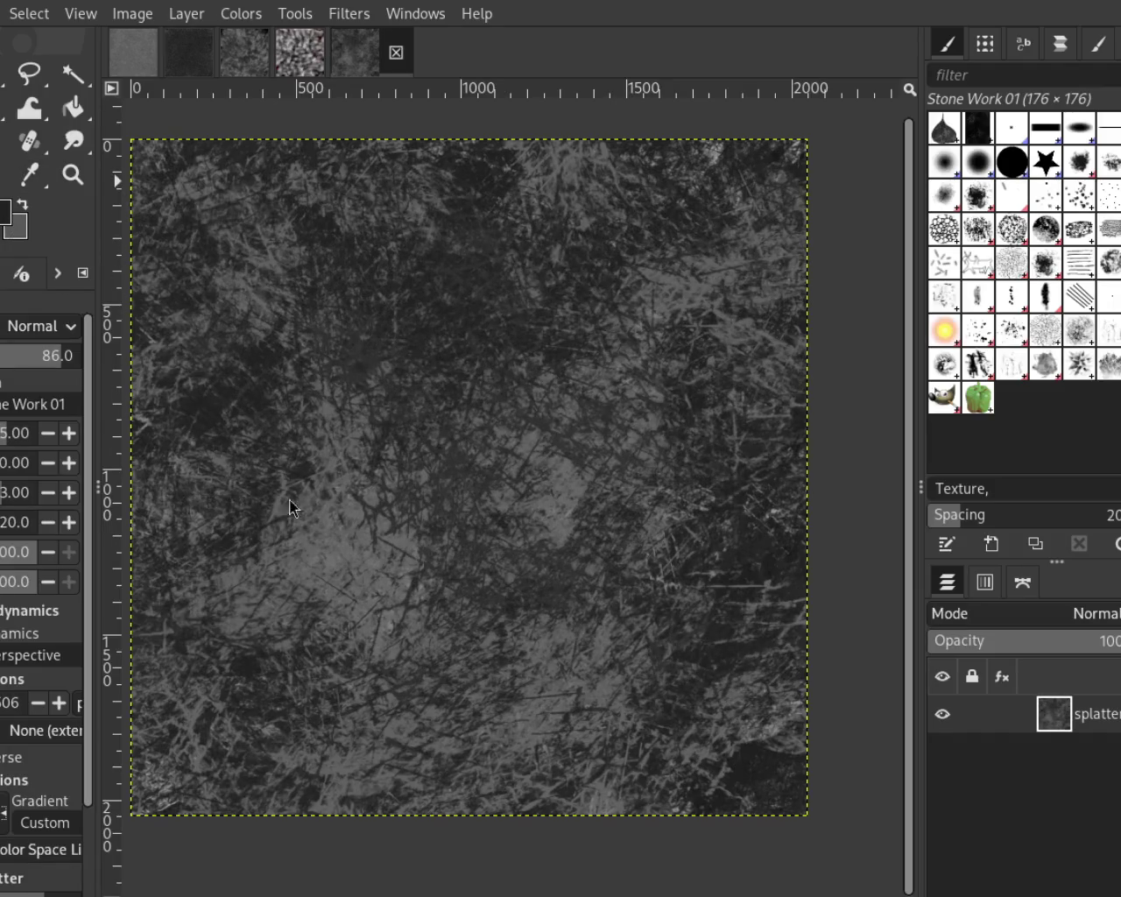
pyautogui.moveTo(791, 266)
pyautogui.mouseDown()
pyautogui.moveTo(232, 393)
pyautogui.moveTo(555, 341)
pyautogui.moveTo(751, 575)
pyautogui.moveTo(679, 218)
pyautogui.moveTo(325, 425)
pyautogui.moveTo(563, 639)
pyautogui.moveTo(586, 480)
pyautogui.mouseUp()
pyautogui.hotkey('ctrl', 'z')
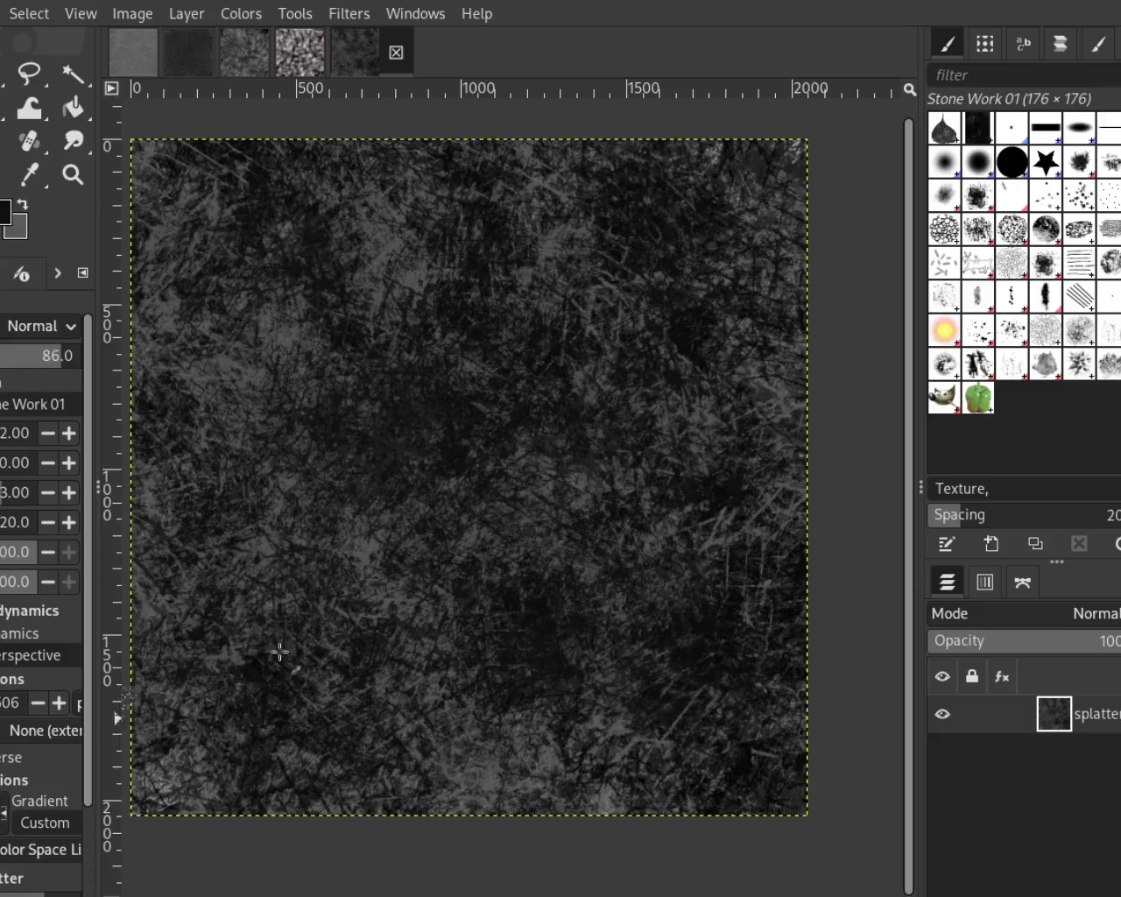
pyautogui.moveTo(166, 405)
pyautogui.mouseDown()
pyautogui.moveTo(236, 480)
pyautogui.moveTo(187, 666)
pyautogui.moveTo(265, 373)
pyautogui.moveTo(539, 747)
pyautogui.mouseUp()
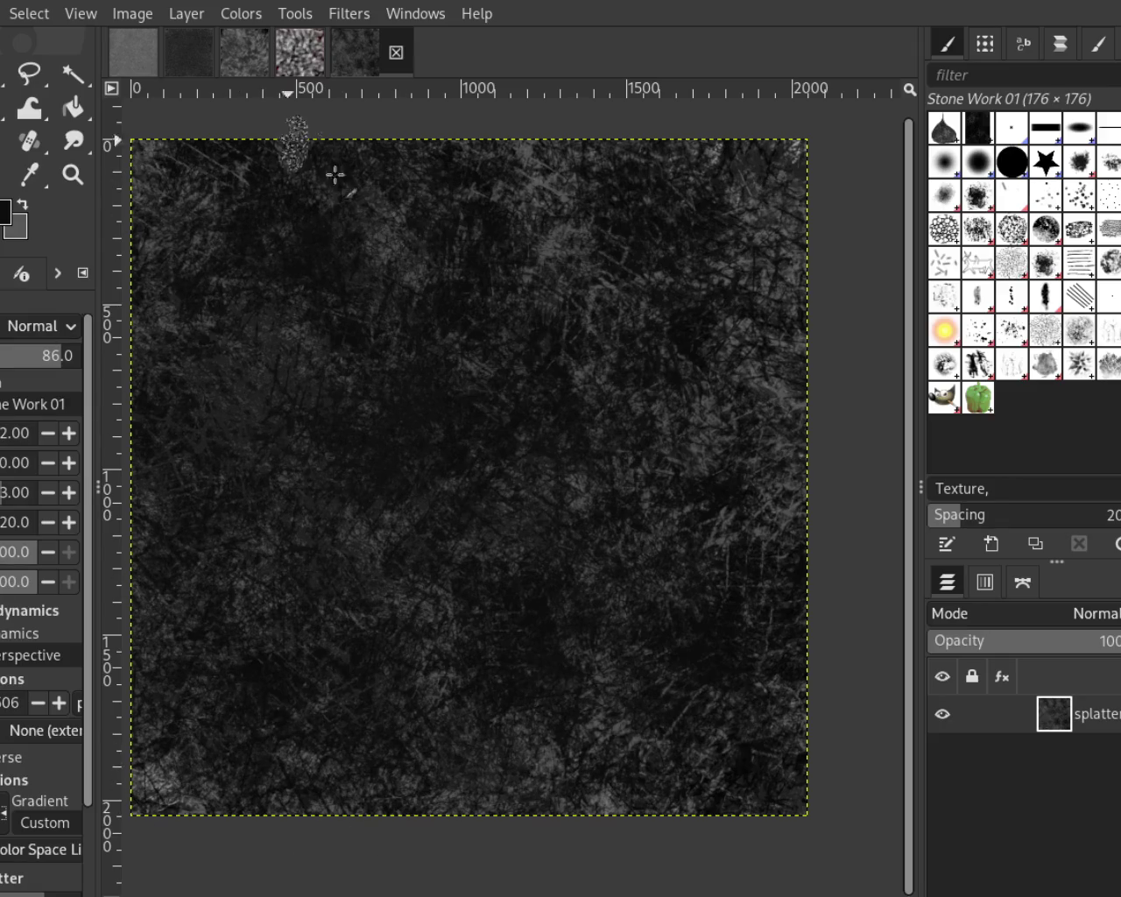
pyautogui.click(991, 324)
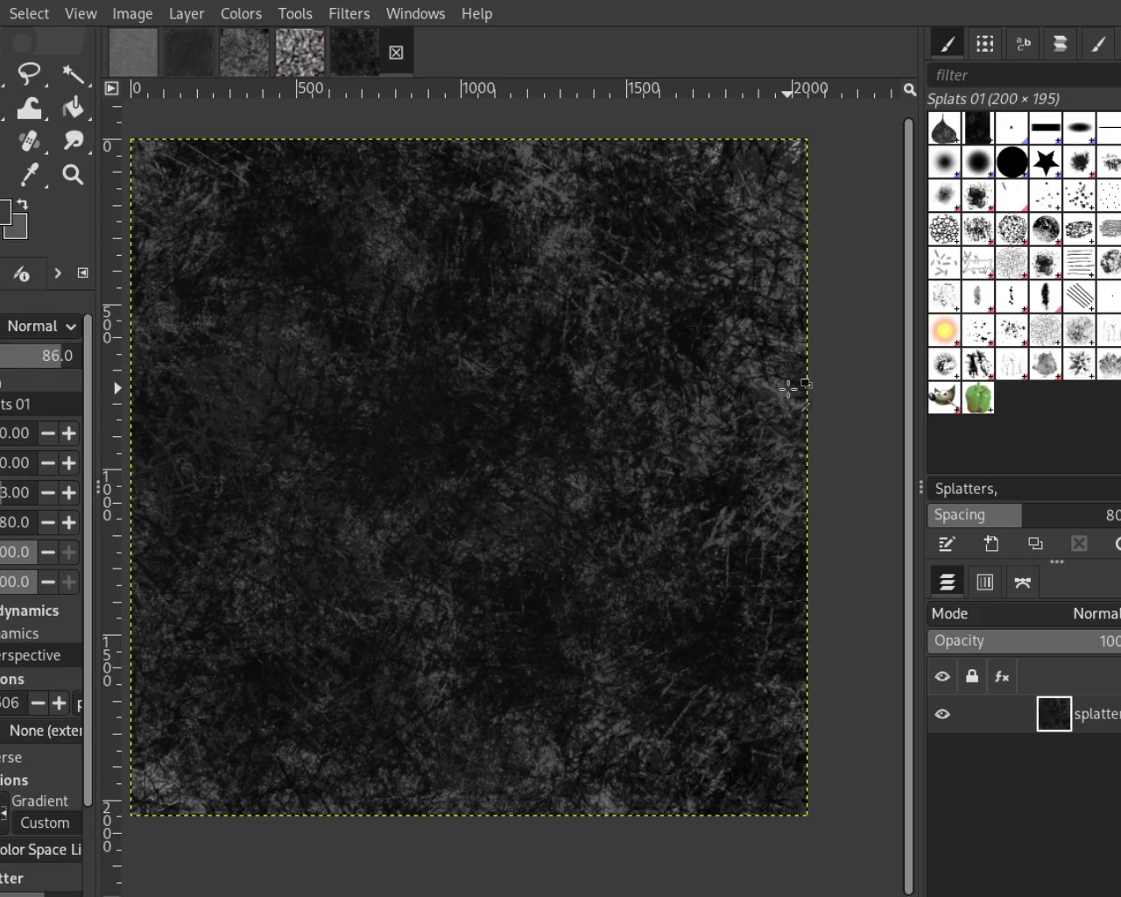
# Scatter dark and grey splat dabs across the canvas, redoing one pass
pyautogui.moveTo(552, 377); pyautogui.dragTo(481, 504)
pyautogui.moveTo(379, 616)
pyautogui.mouseDown()
pyautogui.moveTo(689, 438)
pyautogui.moveTo(773, 676)
pyautogui.moveTo(570, 756)
pyautogui.moveTo(189, 649)
pyautogui.mouseUp()
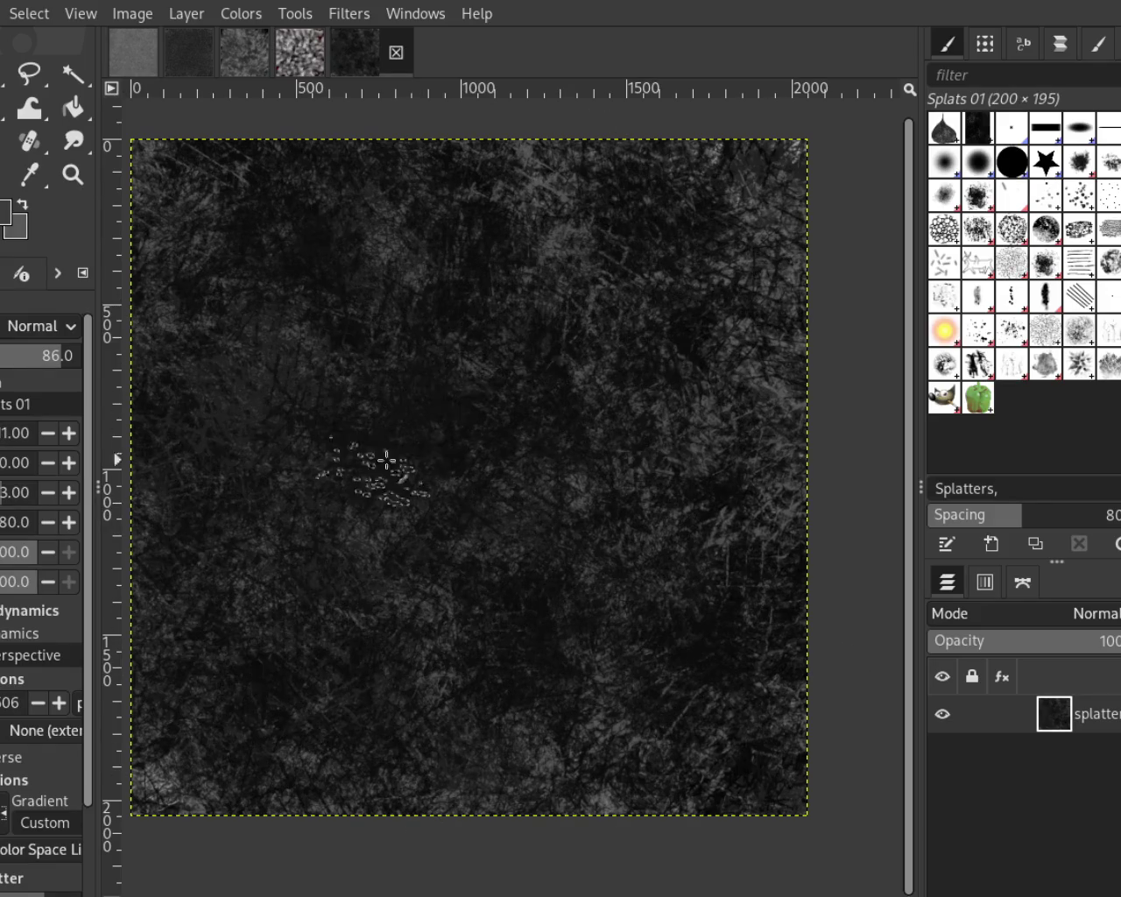
pyautogui.hotkey('ctrl', 'z')
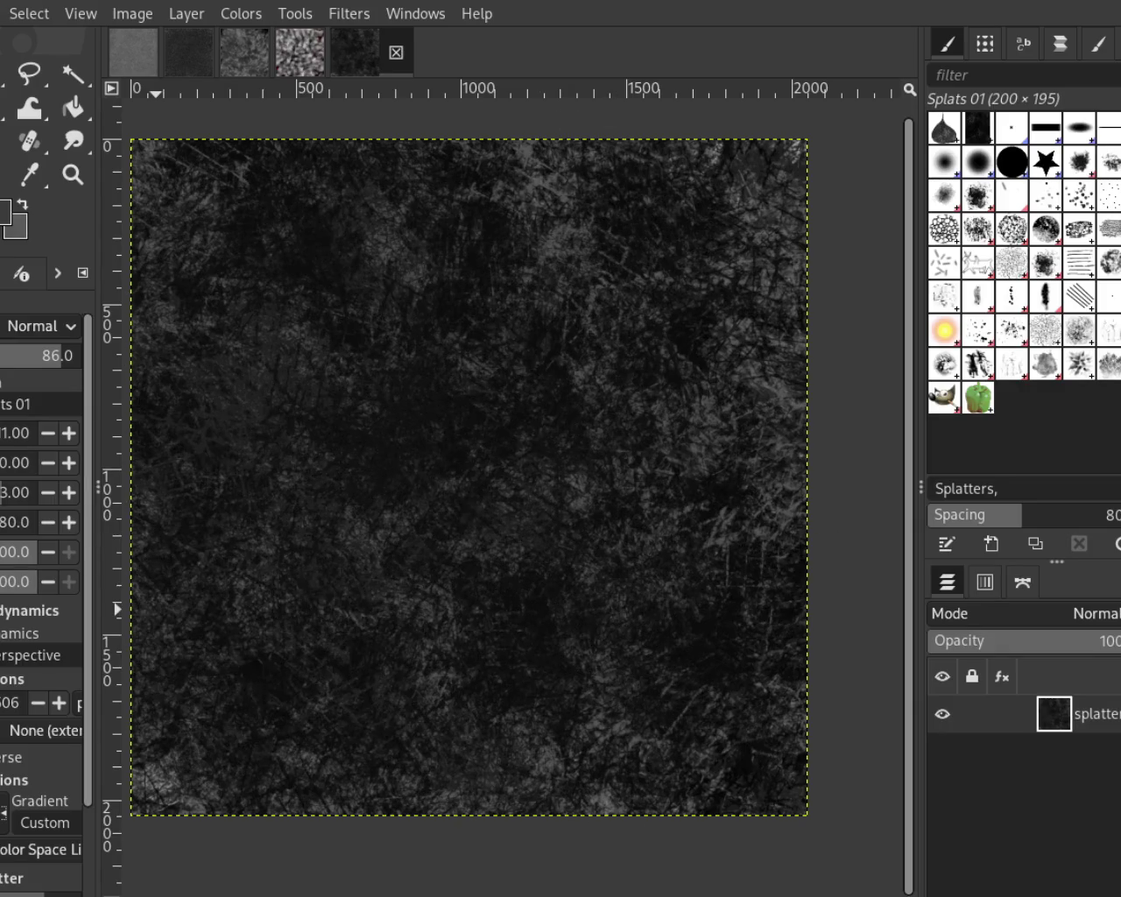
pyautogui.moveTo(665, 569)
pyautogui.mouseDown()
pyautogui.moveTo(678, 359)
pyautogui.moveTo(671, 605)
pyautogui.moveTo(595, 686)
pyautogui.moveTo(510, 431)
pyautogui.mouseUp()
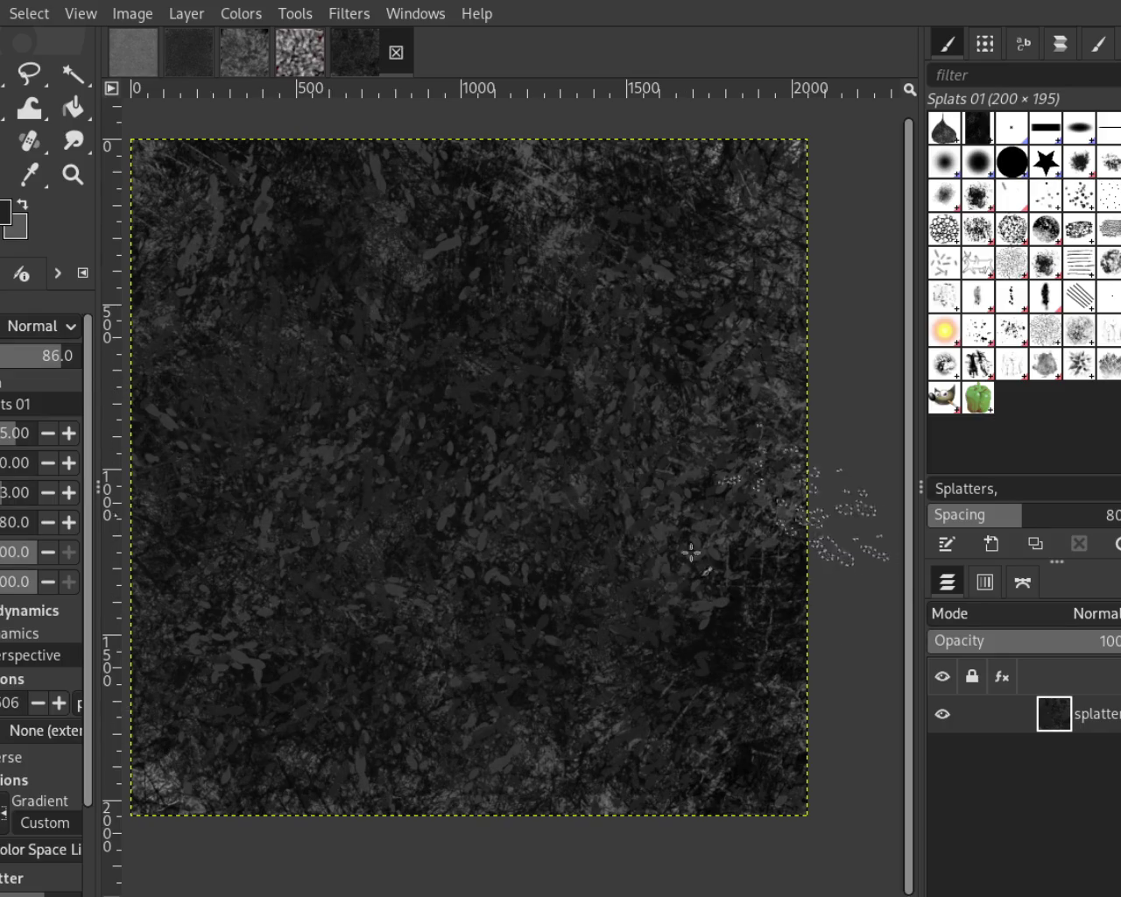
pyautogui.moveTo(789, 397)
pyautogui.mouseDown()
pyautogui.moveTo(800, 388)
pyautogui.moveTo(325, 237)
pyautogui.moveTo(118, 438)
pyautogui.moveTo(275, 541)
pyautogui.moveTo(218, 613)
pyautogui.moveTo(500, 301)
pyautogui.moveTo(753, 617)
pyautogui.mouseUp()
# Paint streaky Texture Hose 02 texture across the canvas middle after one discarded trial
pyautogui.click(1011, 363)
pyautogui.moveTo(419, 459); pyautogui.dragTo(232, 315)
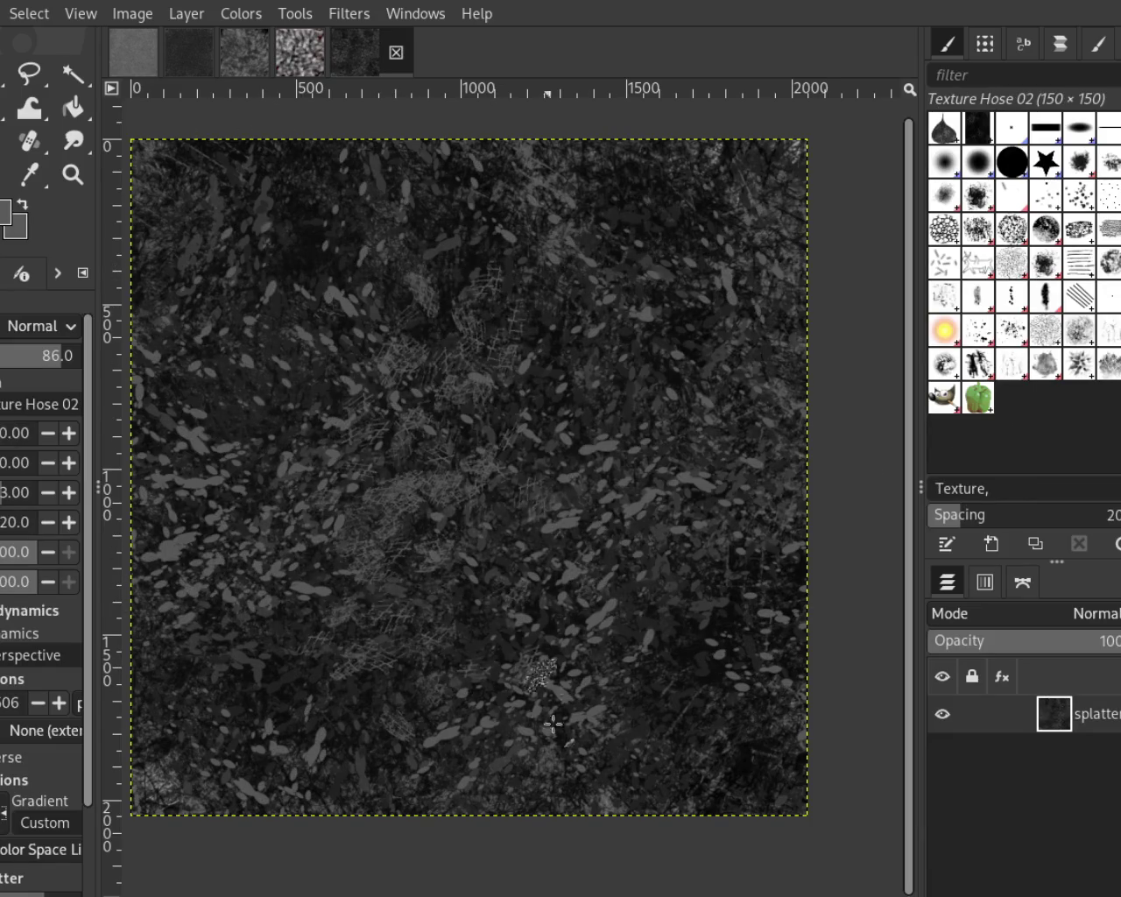
pyautogui.hotkey('ctrl', 'z')
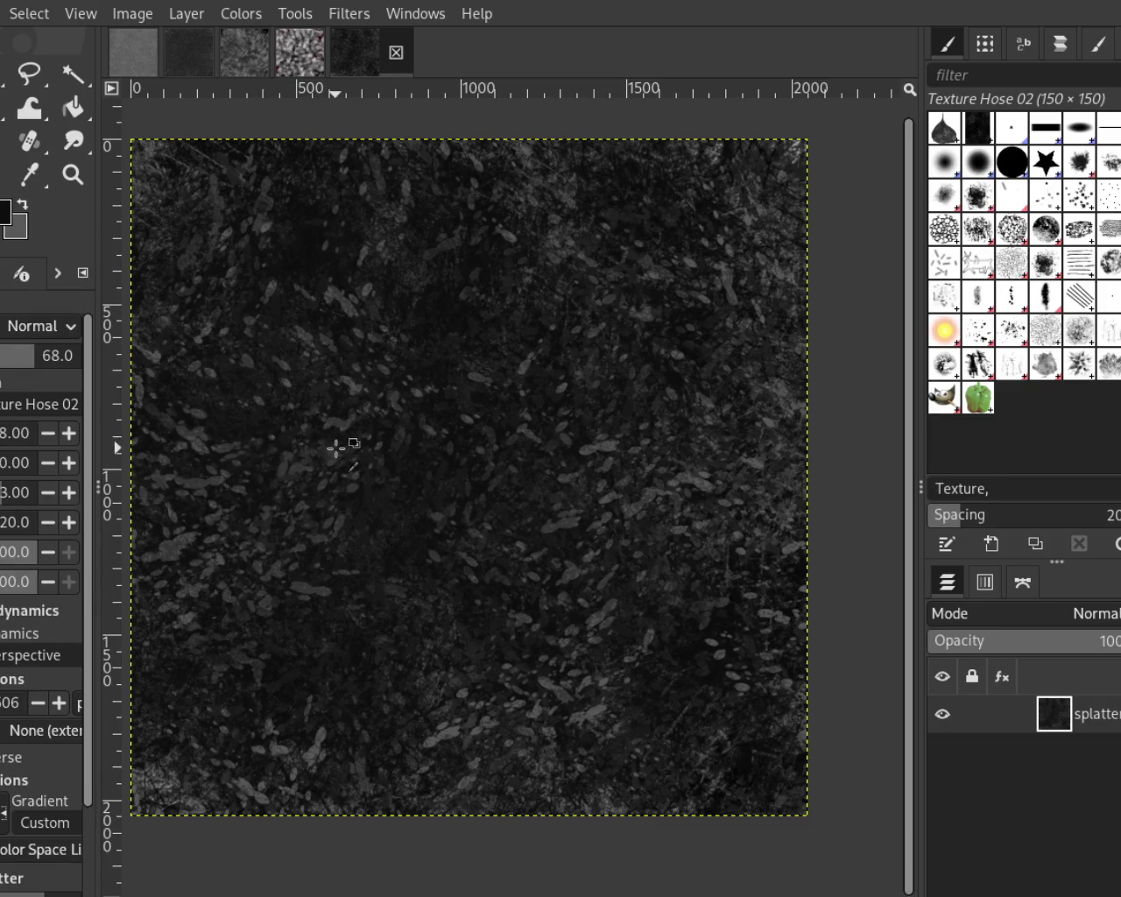
pyautogui.moveTo(325, 450)
pyautogui.mouseDown()
pyautogui.moveTo(400, 637)
pyautogui.moveTo(601, 580)
pyautogui.mouseUp()
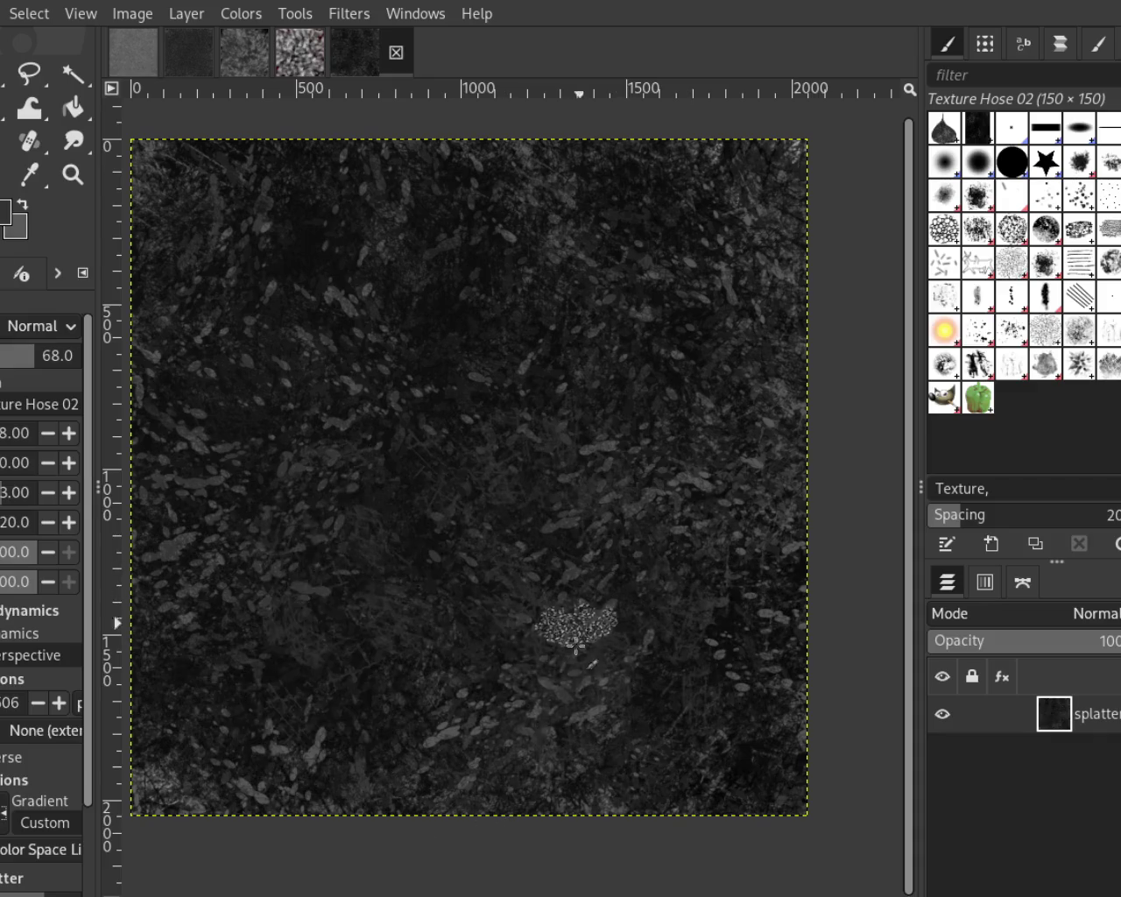
# Stamp texture at opacity 49, then 73, discarding the dark scratch stroke
pyautogui.click(4, 357)
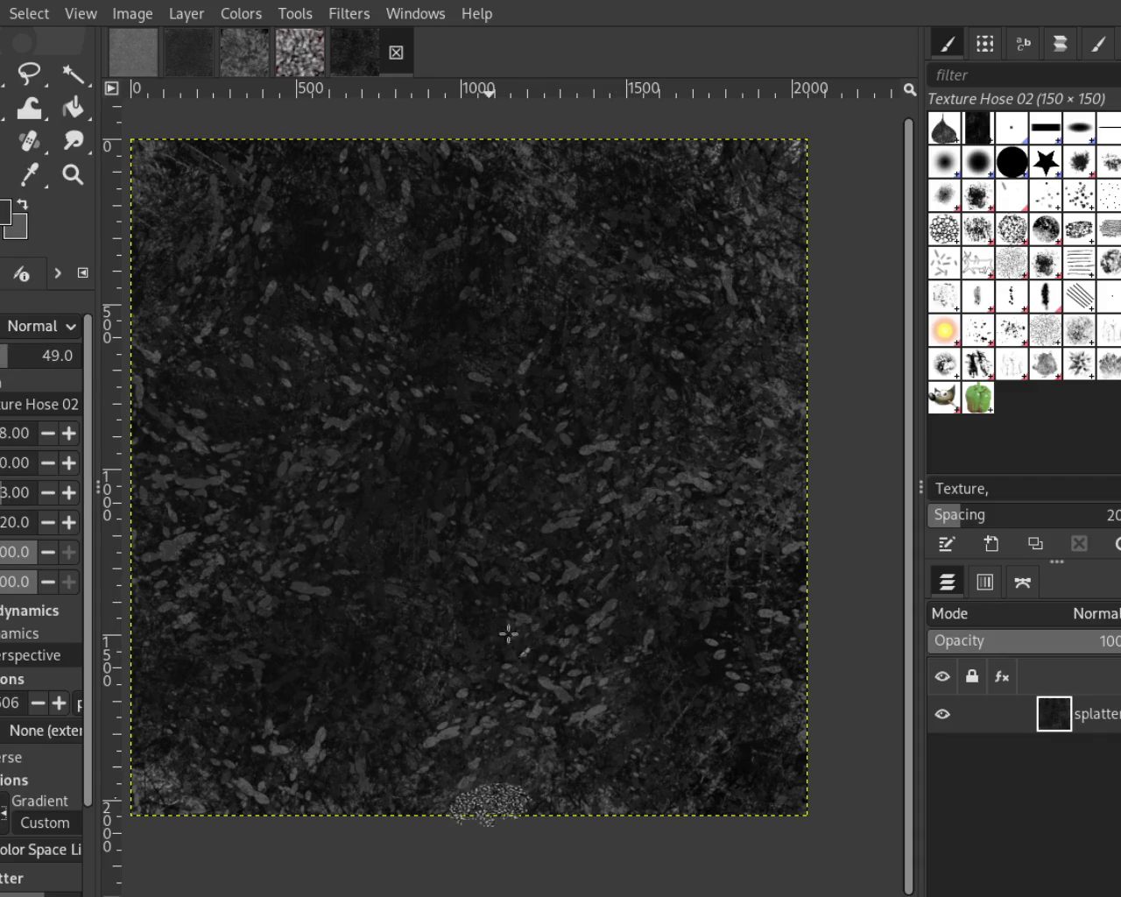
pyautogui.click(326, 230)
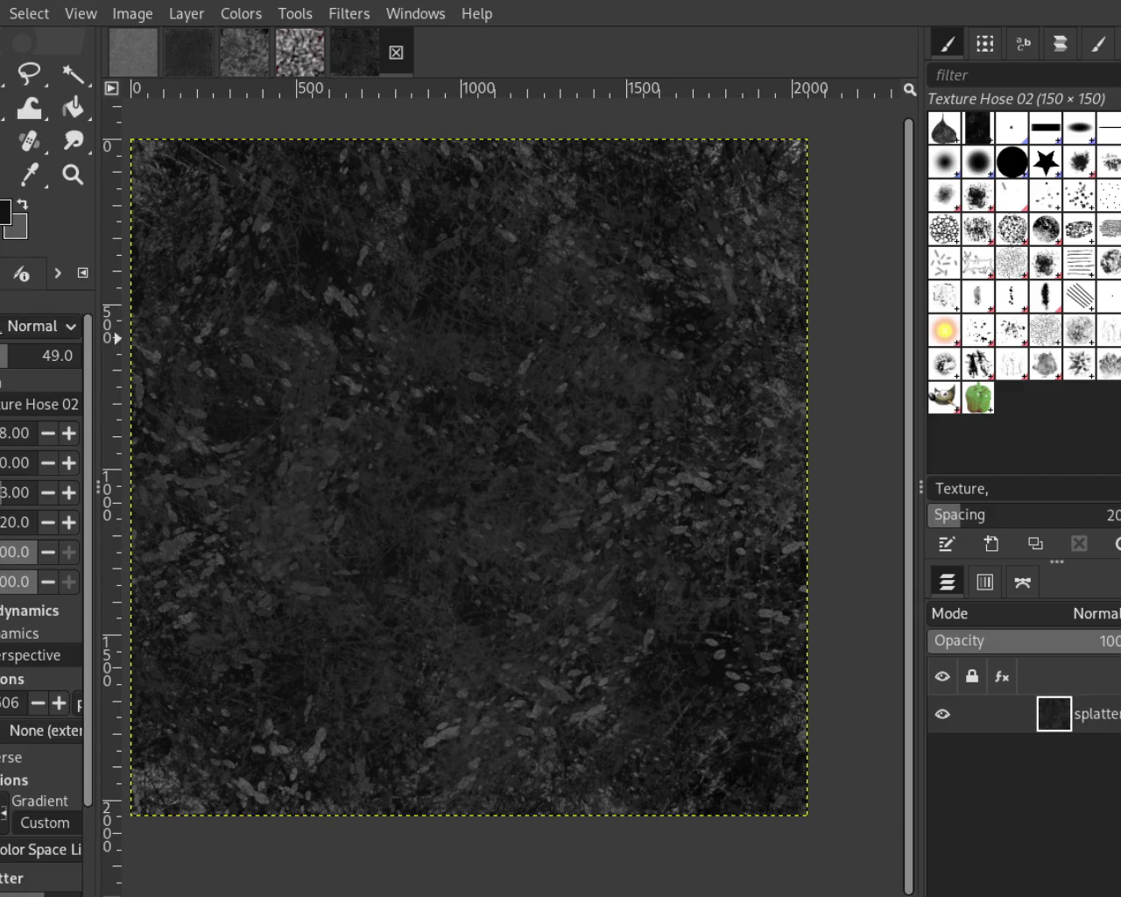
pyautogui.moveTo(28, 375); pyautogui.dragTo(42, 375)
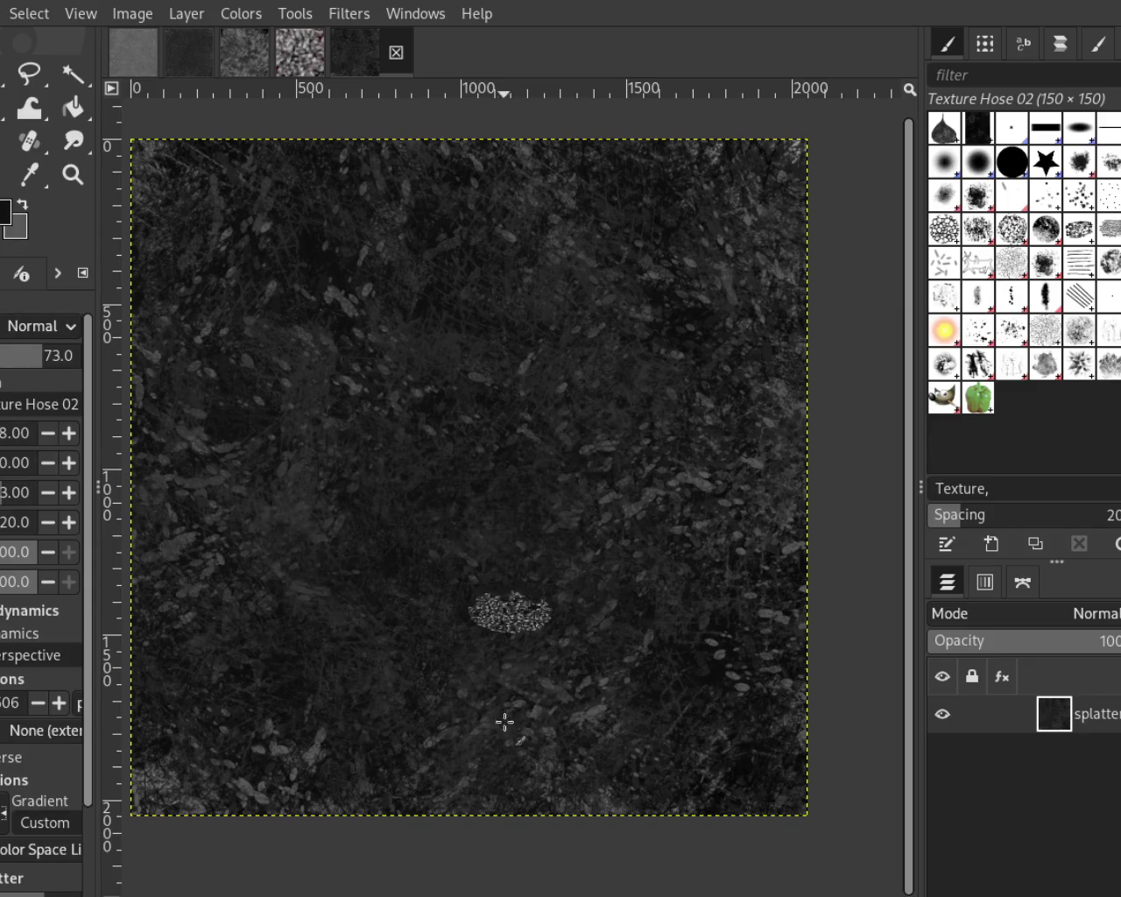
pyautogui.moveTo(464, 445); pyautogui.dragTo(500, 430)
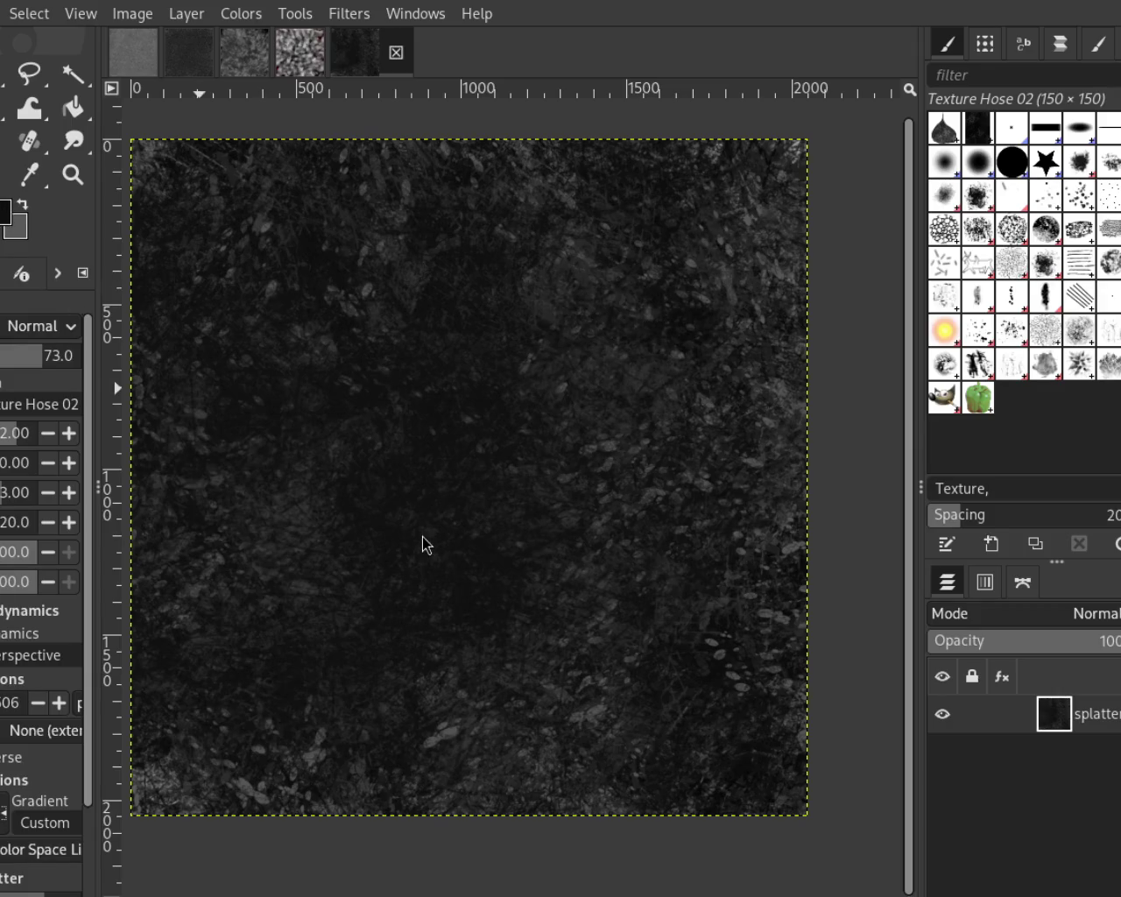
pyautogui.moveTo(513, 395)
pyautogui.mouseDown()
pyautogui.moveTo(394, 693)
pyautogui.moveTo(526, 501)
pyautogui.moveTo(402, 382)
pyautogui.mouseUp()
pyautogui.hotkey('ctrl', 'z')
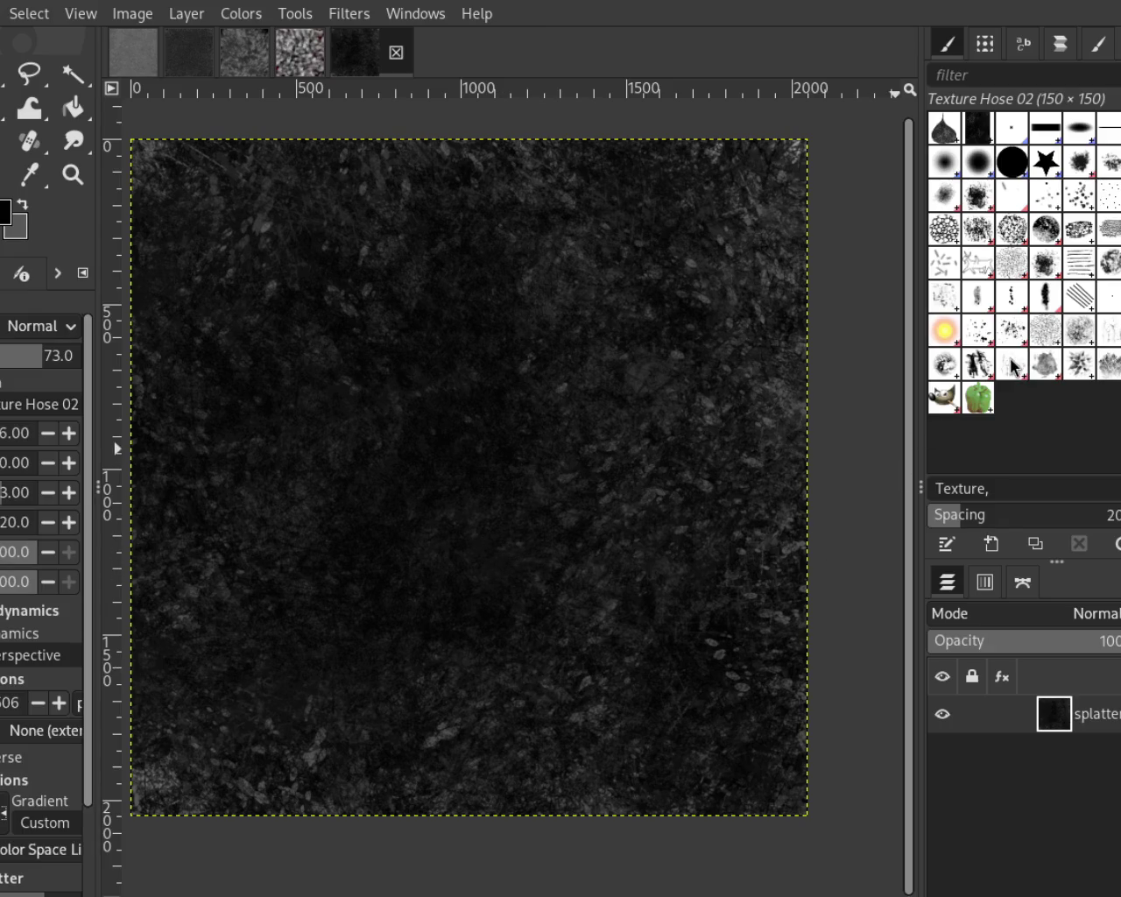
pyautogui.click(1079, 361)
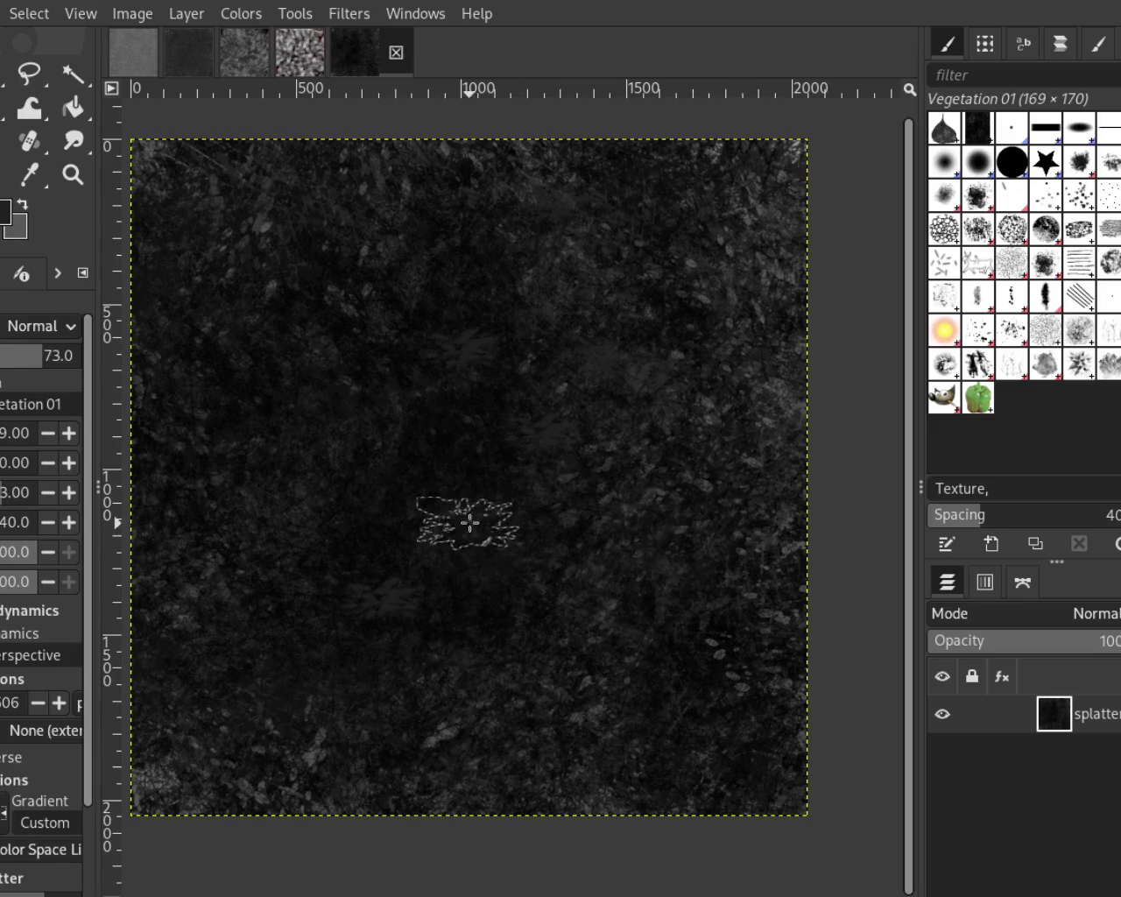
# Stamp Vegetation 01 leaf clusters across the middle and lower left of the canvas
pyautogui.moveTo(302, 337)
pyautogui.mouseDown()
pyautogui.moveTo(426, 585)
pyautogui.moveTo(342, 517)
pyautogui.moveTo(383, 218)
pyautogui.moveTo(639, 323)
pyautogui.mouseUp()
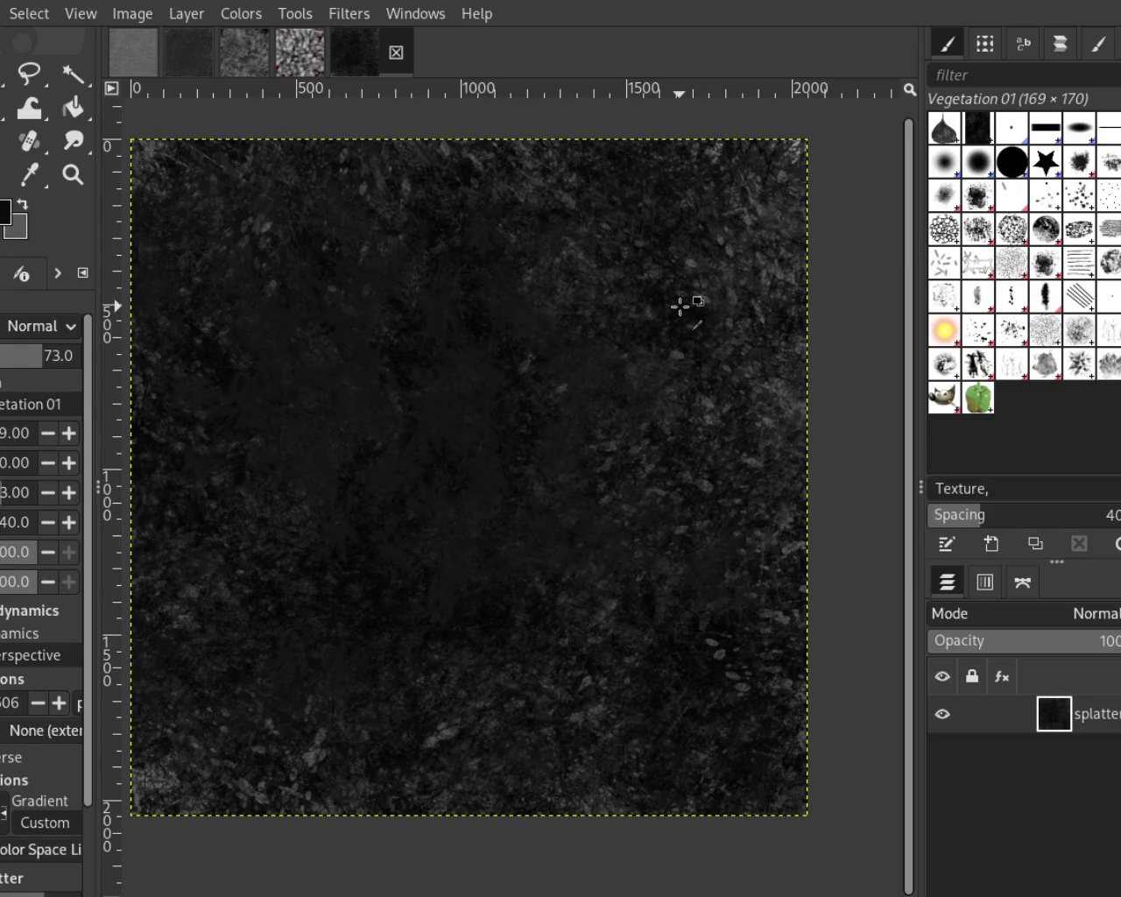
pyautogui.moveTo(367, 472); pyautogui.dragTo(645, 500)
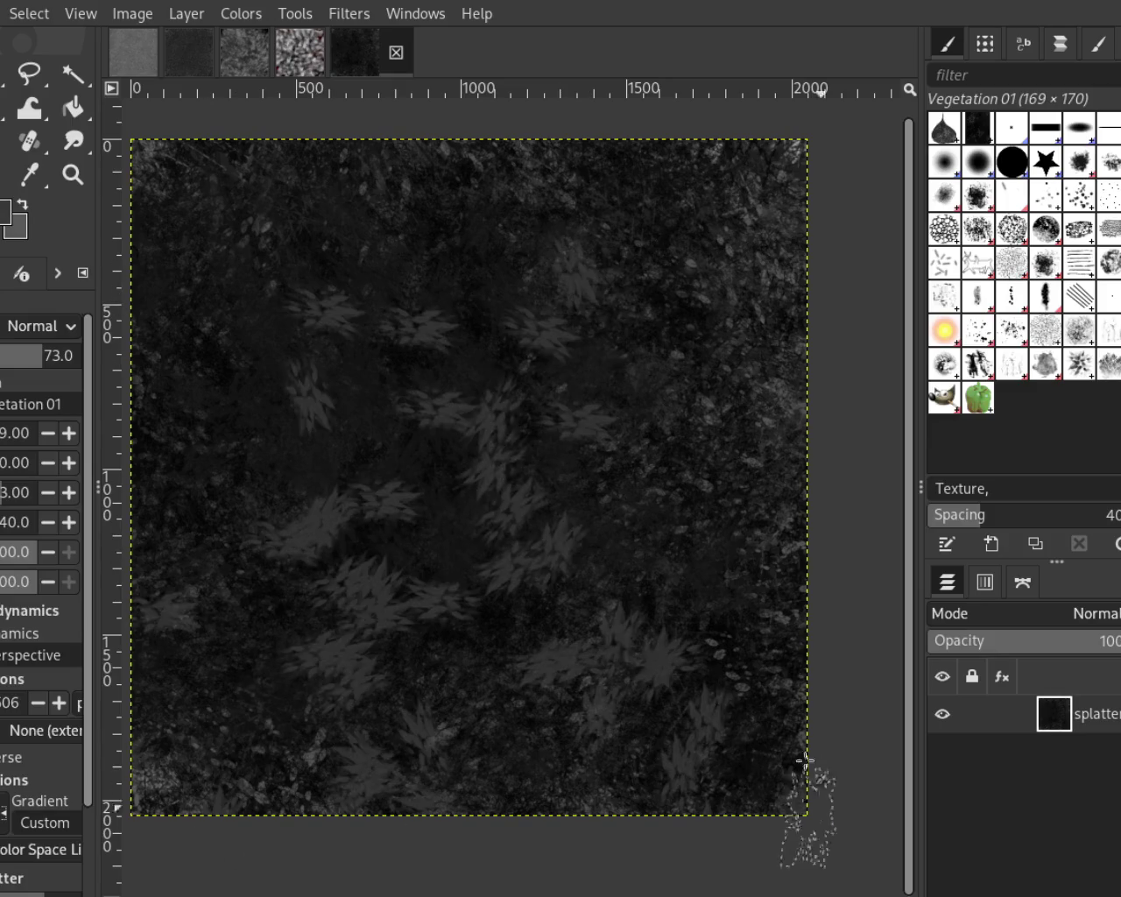
pyautogui.moveTo(525, 333)
pyautogui.mouseDown()
pyautogui.moveTo(445, 493)
pyautogui.moveTo(325, 583)
pyautogui.mouseUp()
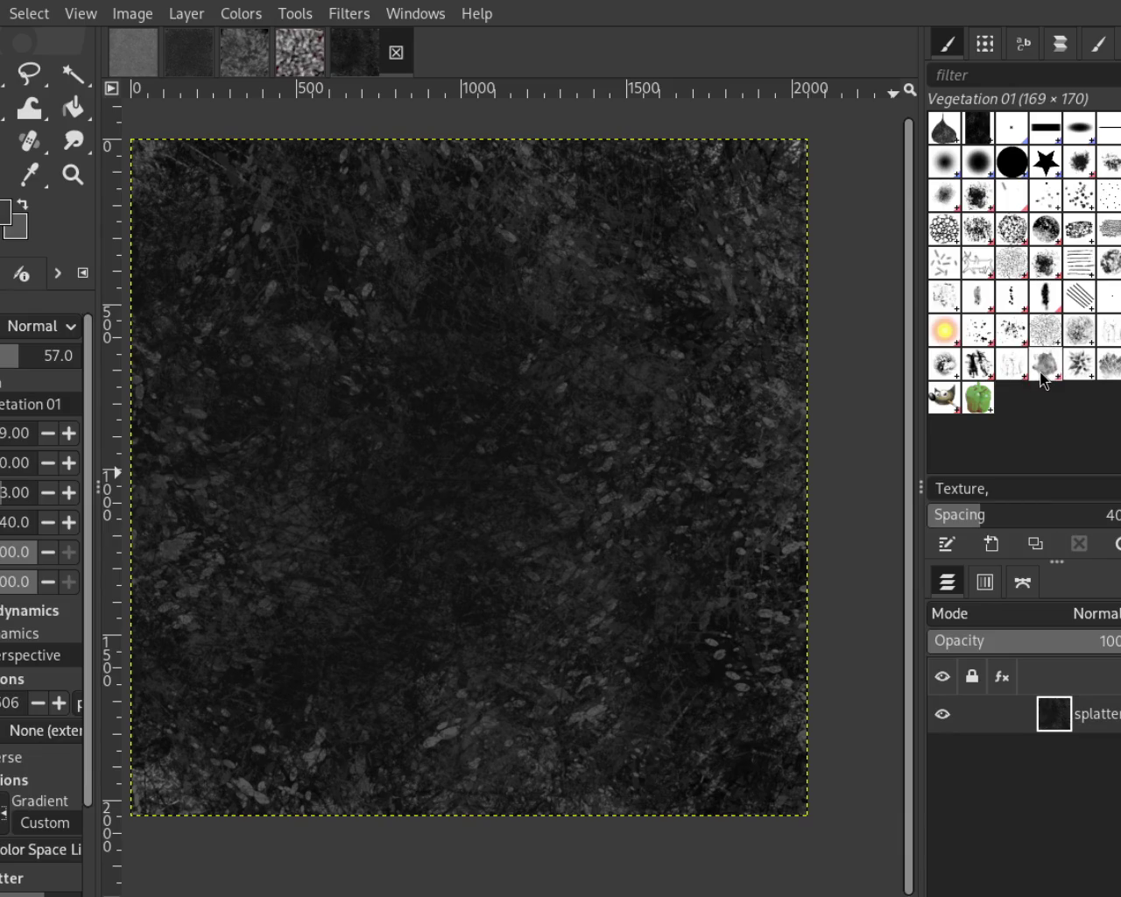
pyautogui.click(1013, 383)
pyautogui.moveTo(689, 392)
pyautogui.mouseDown()
pyautogui.moveTo(596, 413)
pyautogui.moveTo(642, 464)
pyautogui.mouseUp()
pyautogui.hotkey('ctrl', 'z')
pyautogui.moveTo(777, 390)
pyautogui.mouseDown()
pyautogui.moveTo(342, 496)
pyautogui.moveTo(546, 500)
pyautogui.moveTo(358, 508)
pyautogui.moveTo(720, 651)
pyautogui.moveTo(167, 718)
pyautogui.mouseUp()
pyautogui.hotkey('ctrl', 'z')
pyautogui.hotkey('ctrl', 'z')
pyautogui.hotkey('ctrl', 'z')
pyautogui.moveTo(533, 338); pyautogui.dragTo(588, 462)
pyautogui.hotkey('ctrl', 'z')
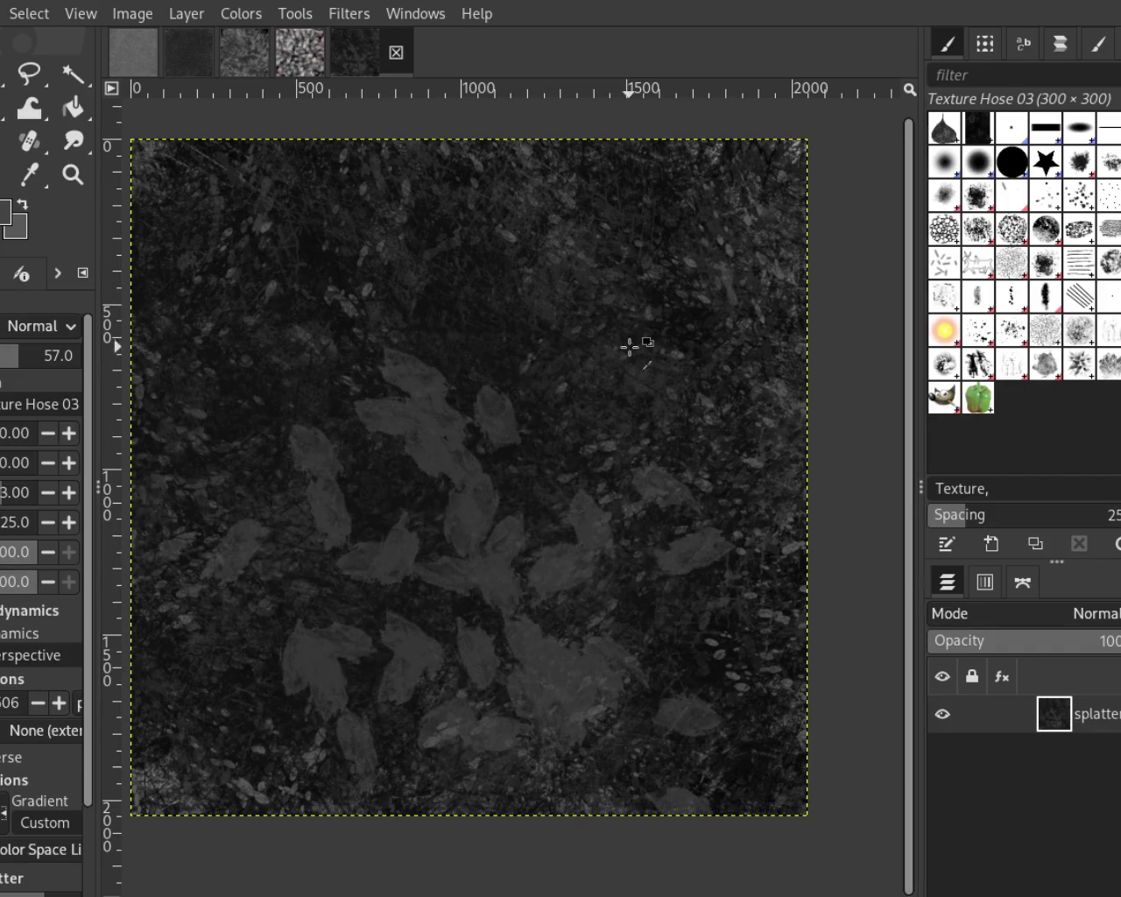
pyautogui.moveTo(676, 358); pyautogui.dragTo(365, 569)
pyautogui.hotkey('ctrl', 'z')
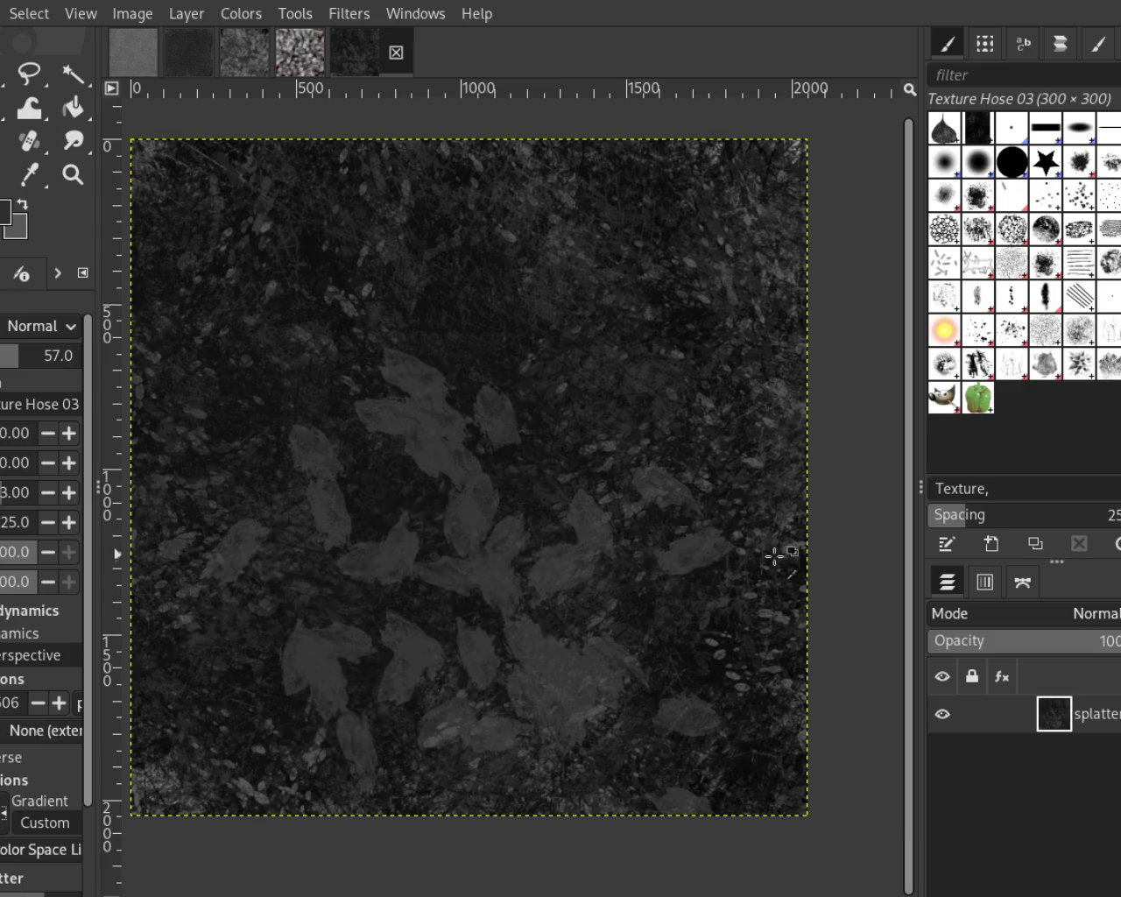
pyautogui.moveTo(793, 550); pyautogui.dragTo(418, 710)
pyautogui.hotkey('ctrl', 'z')
pyautogui.moveTo(377, 438); pyautogui.dragTo(487, 240)
pyautogui.hotkey('ctrl', 'z')
pyautogui.moveTo(420, 263); pyautogui.dragTo(227, 289)
pyautogui.hotkey('ctrl', 'z')
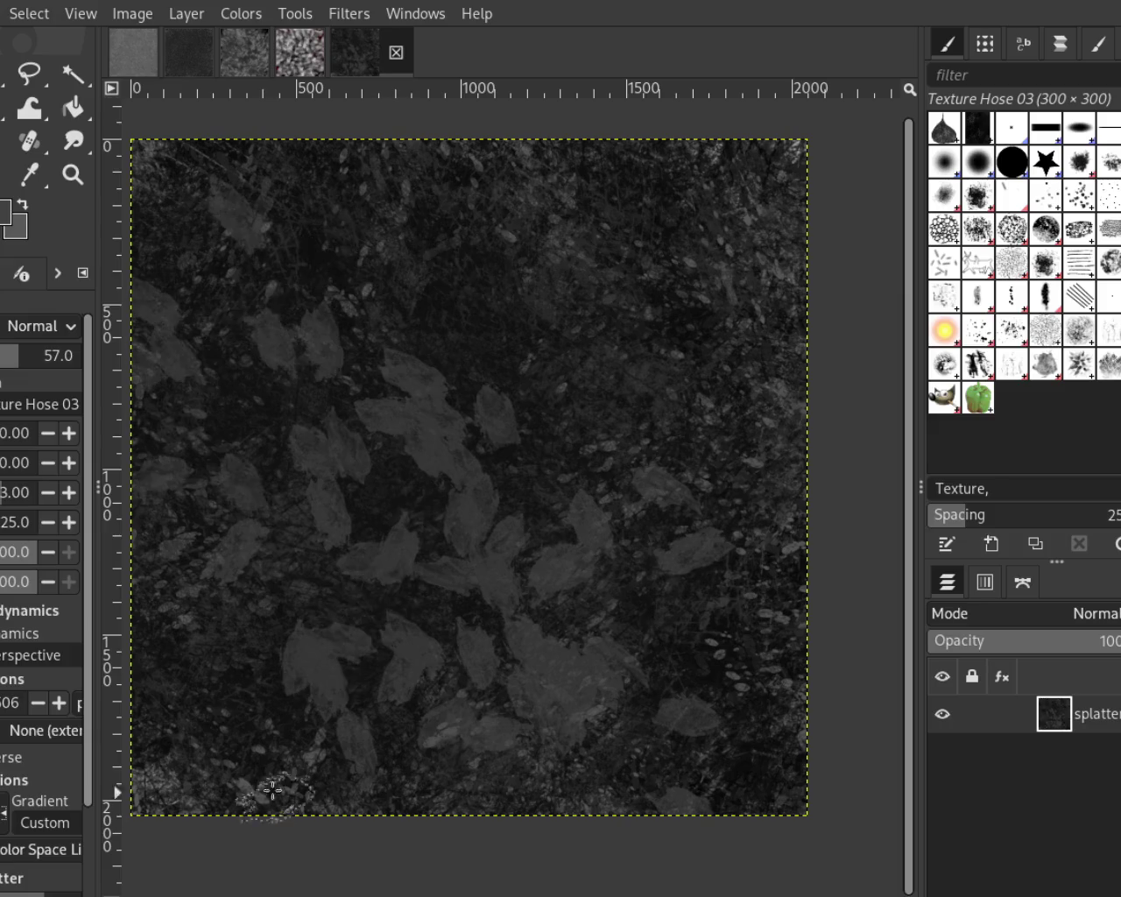
pyautogui.moveTo(618, 190); pyautogui.dragTo(600, 288)
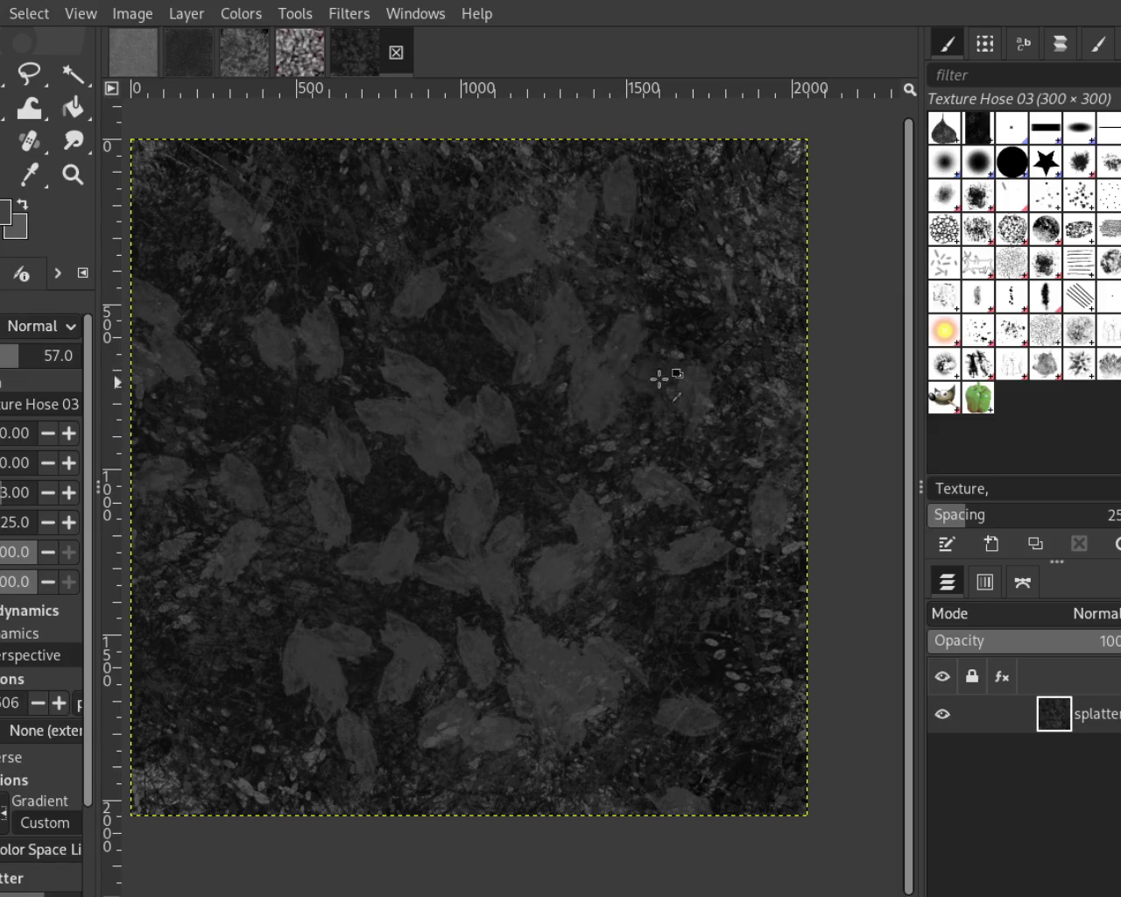
pyautogui.hotkey('ctrl', 'z')
pyautogui.moveTo(400, 420); pyautogui.dragTo(608, 762)
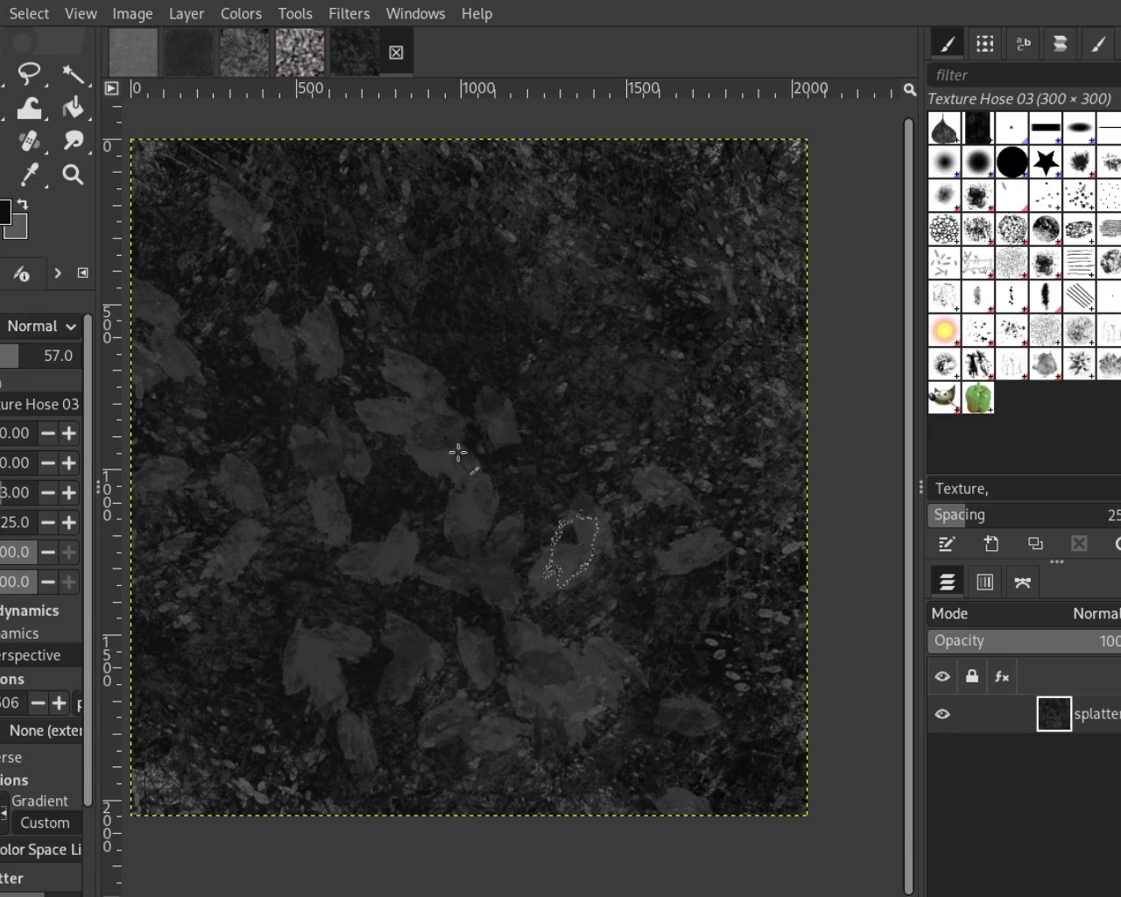
pyautogui.moveTo(538, 637); pyautogui.dragTo(208, 366)
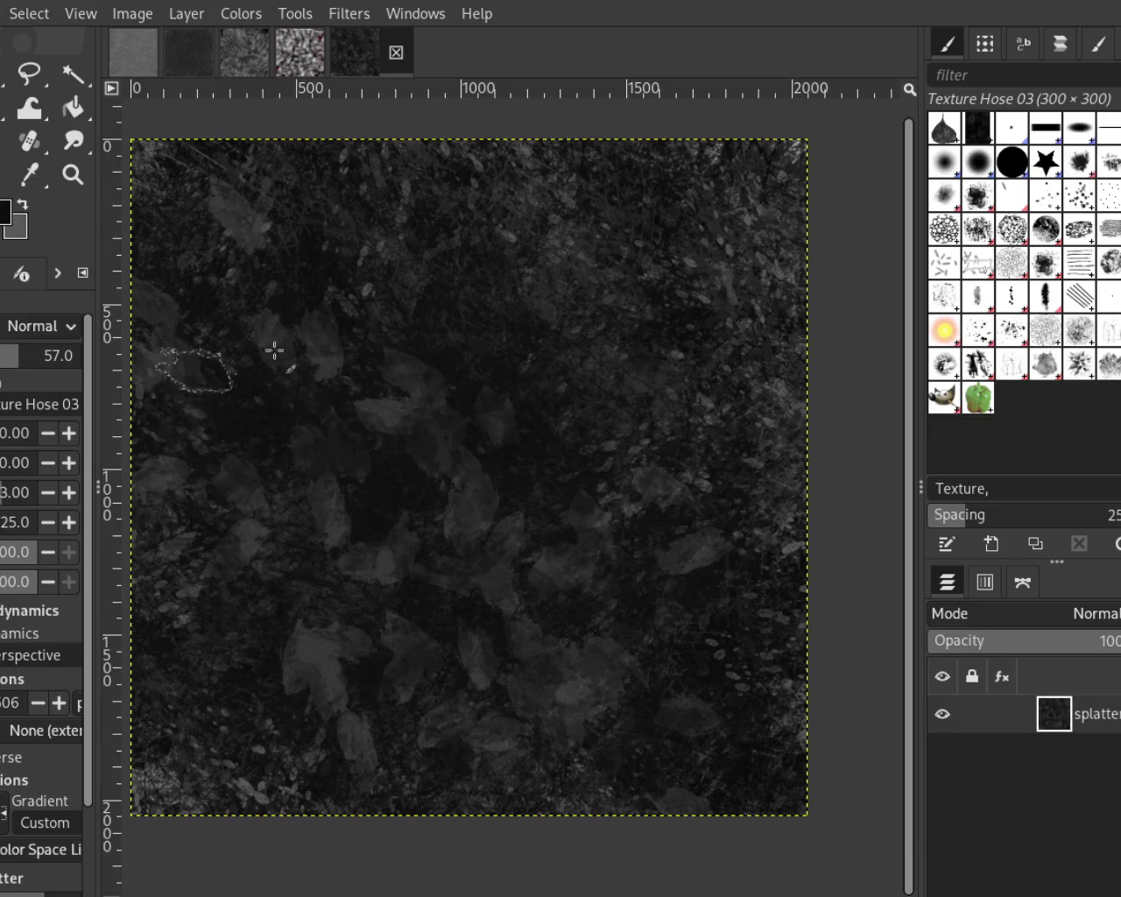
pyautogui.moveTo(405, 533)
pyautogui.mouseDown()
pyautogui.moveTo(430, 517)
pyautogui.moveTo(718, 668)
pyautogui.moveTo(302, 655)
pyautogui.mouseUp()
pyautogui.moveTo(556, 691)
pyautogui.mouseDown()
pyautogui.moveTo(482, 566)
pyautogui.moveTo(675, 543)
pyautogui.moveTo(430, 600)
pyautogui.moveTo(148, 503)
pyautogui.mouseUp()
pyautogui.moveTo(518, 620)
pyautogui.mouseDown()
pyautogui.moveTo(408, 517)
pyautogui.moveTo(756, 586)
pyautogui.moveTo(140, 535)
pyautogui.moveTo(354, 745)
pyautogui.mouseUp()
pyautogui.moveTo(693, 717); pyautogui.dragTo(769, 780)
pyautogui.hotkey('ctrl', 'z')
pyautogui.hotkey('ctrl', 'z')
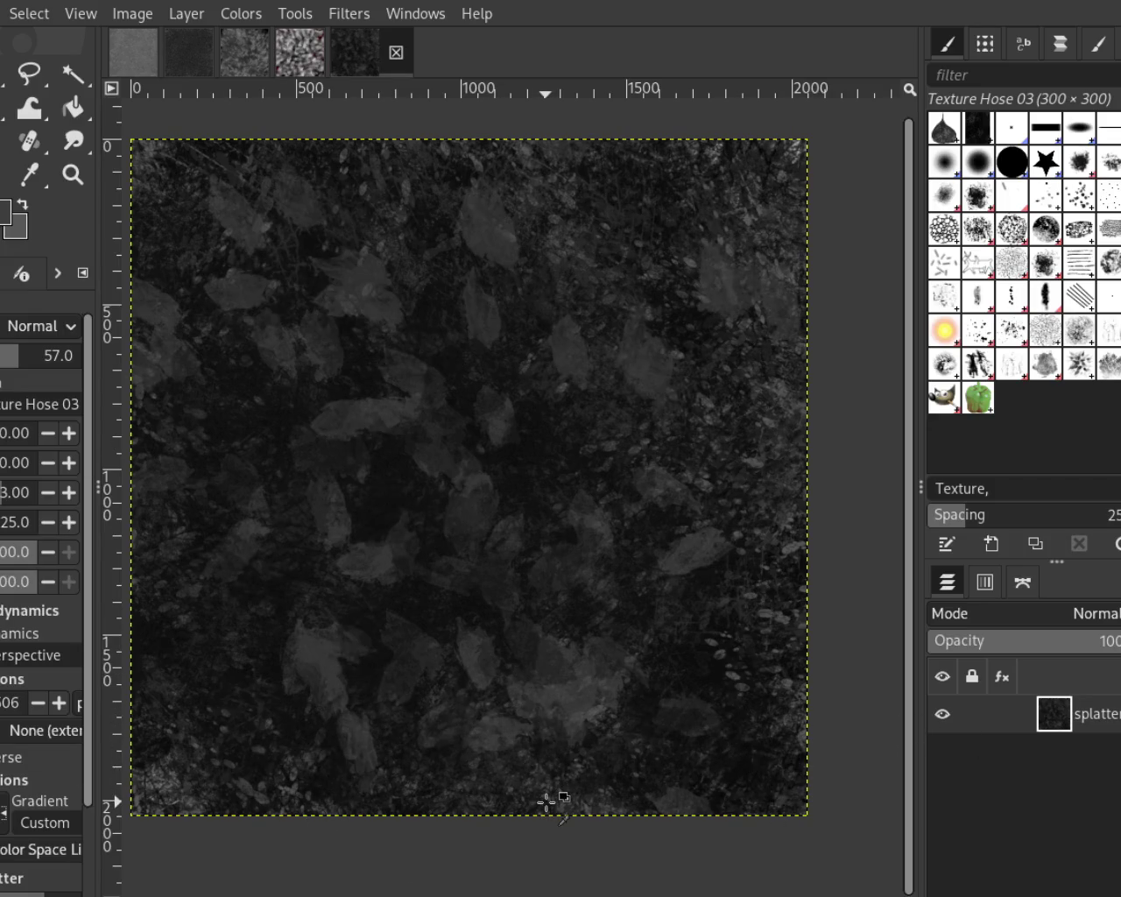
pyautogui.hotkey('ctrl', 'z')
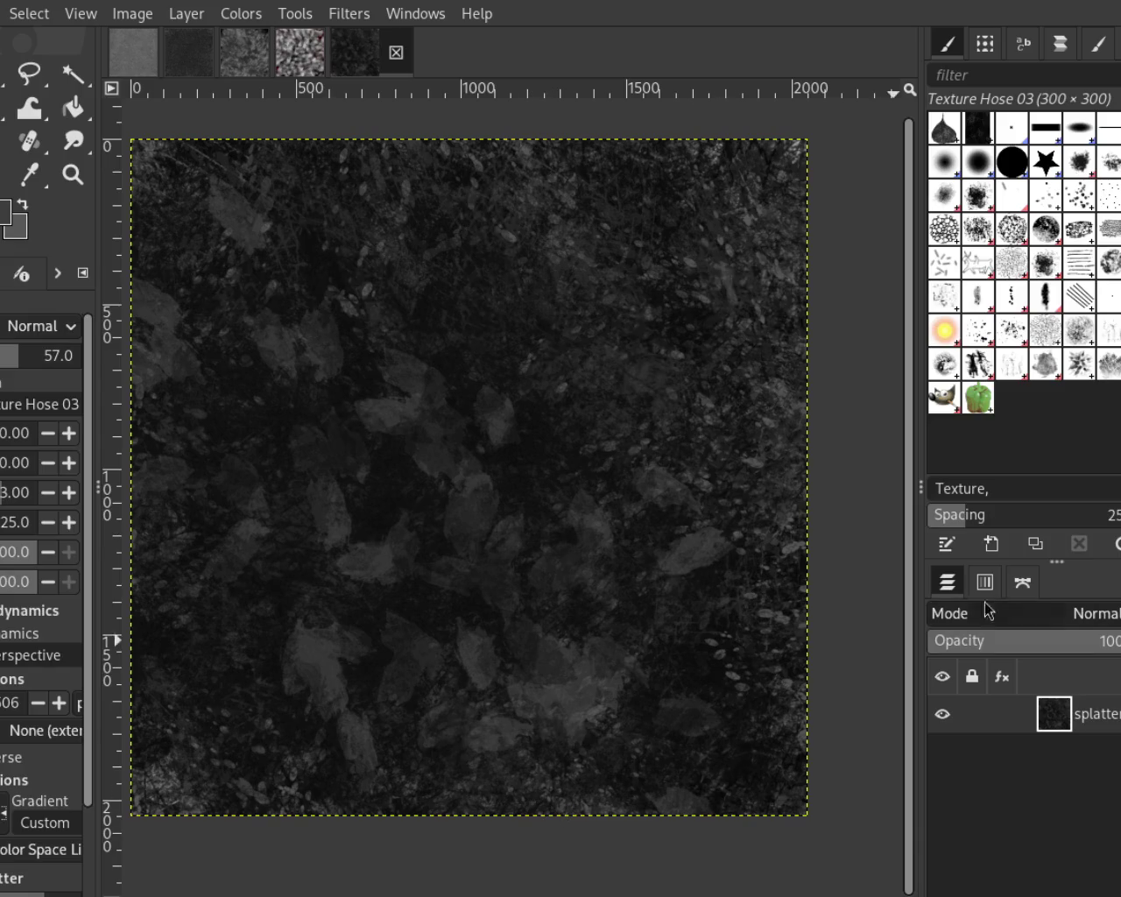
pyautogui.hotkey('ctrl', 'y')
pyautogui.hotkey('ctrl', 'y')
pyautogui.hotkey('ctrl', 'y')
pyautogui.hotkey('ctrl', 'z')
pyautogui.hotkey('ctrl', 'z')
pyautogui.moveTo(748, 216)
pyautogui.mouseDown()
pyautogui.moveTo(741, 633)
pyautogui.moveTo(350, 555)
pyautogui.moveTo(359, 411)
pyautogui.mouseUp()
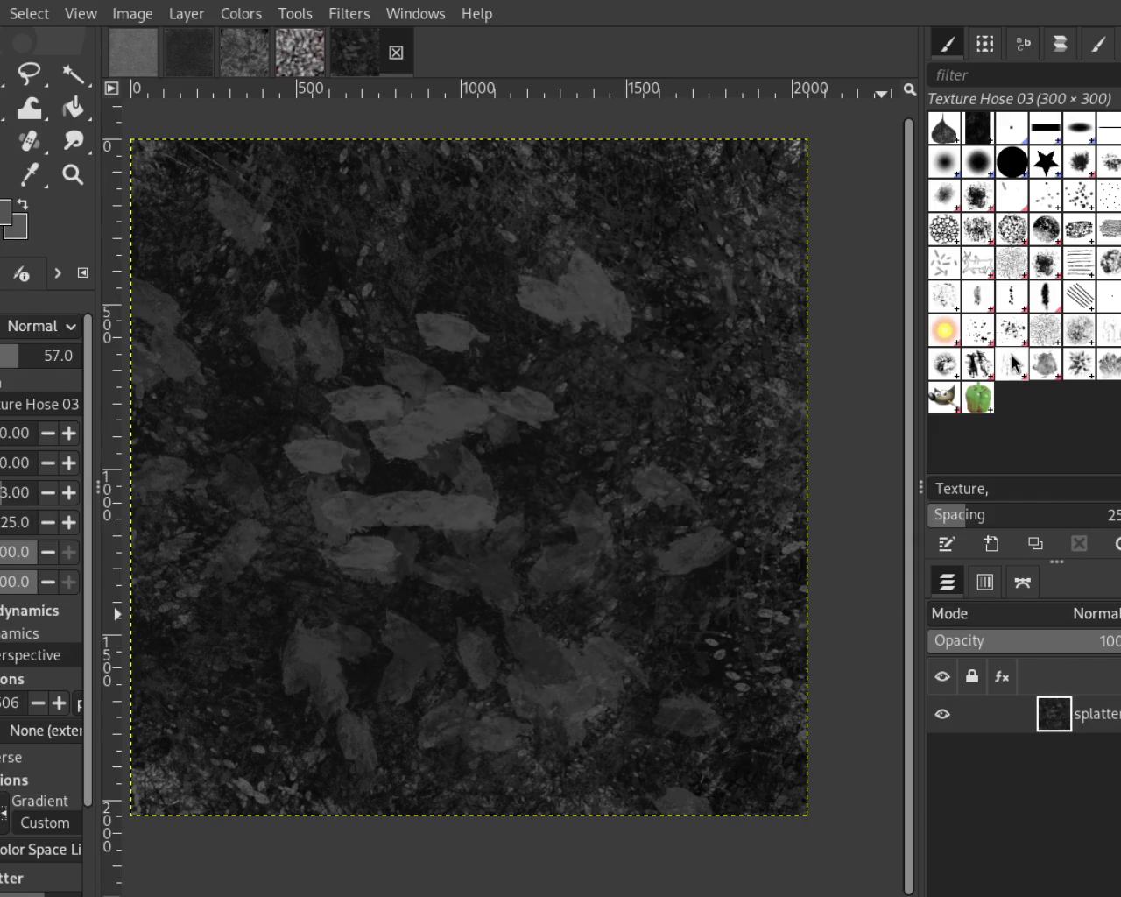
pyautogui.hotkey('ctrl', 'y')
pyautogui.hotkey('ctrl', 'y')
pyautogui.hotkey('ctrl', 'y')
pyautogui.hotkey('ctrl', 'z')
pyautogui.hotkey('ctrl', 'z')
pyautogui.hotkey('ctrl', 'z')
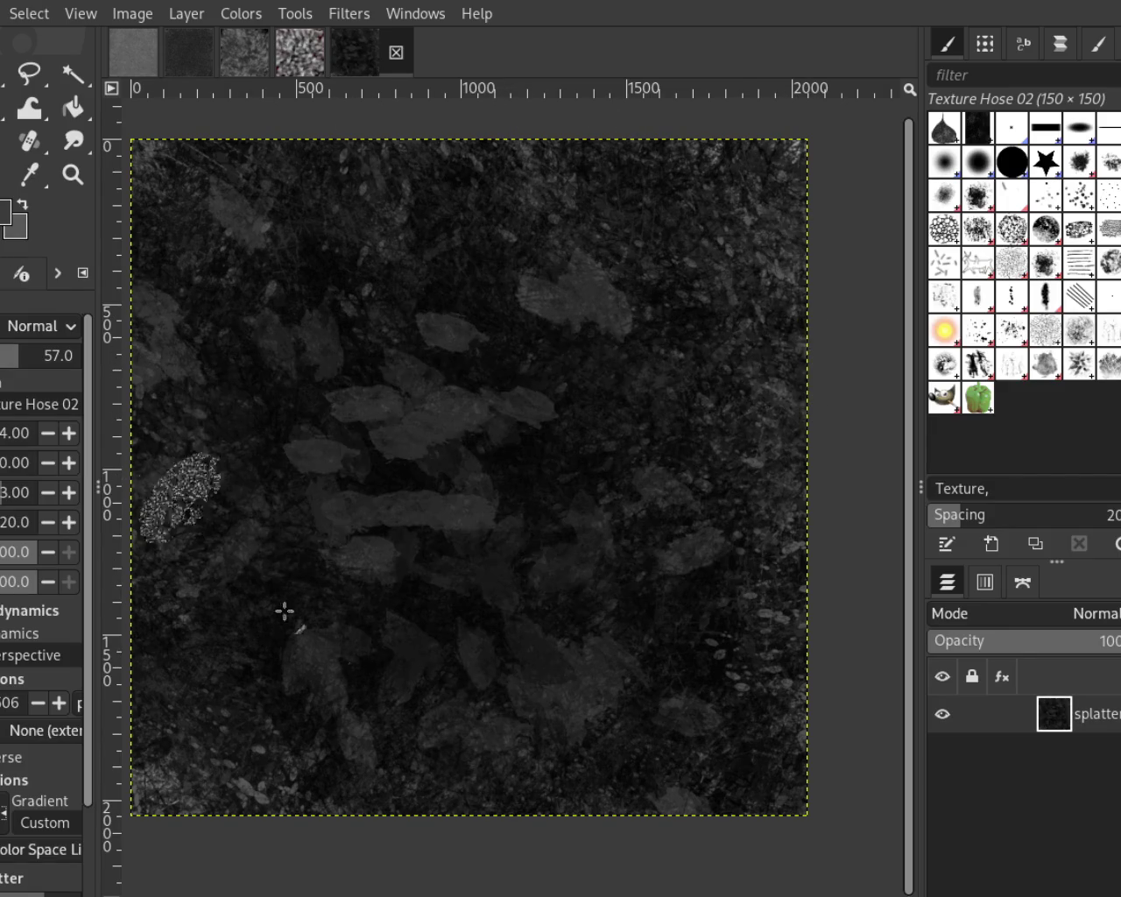
pyautogui.hotkey('ctrl', 'z')
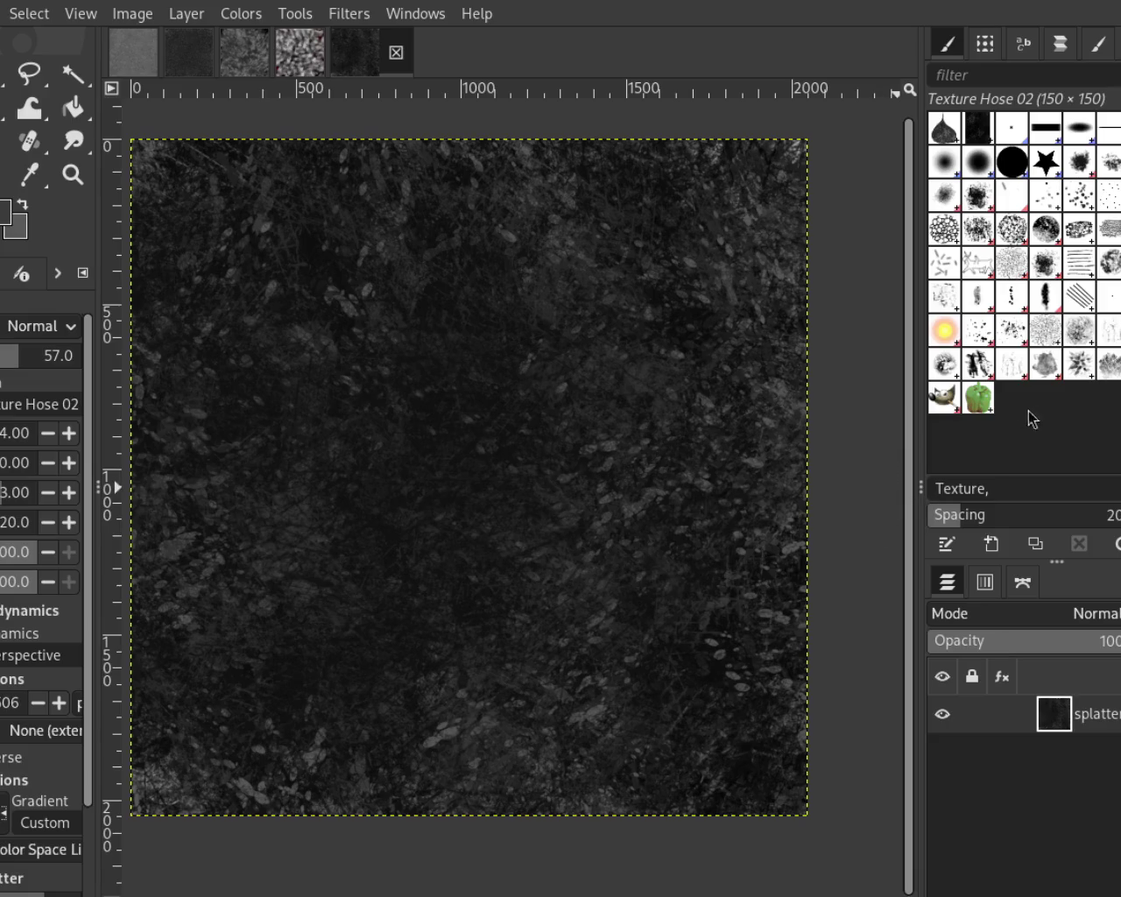
pyautogui.click(980, 338)
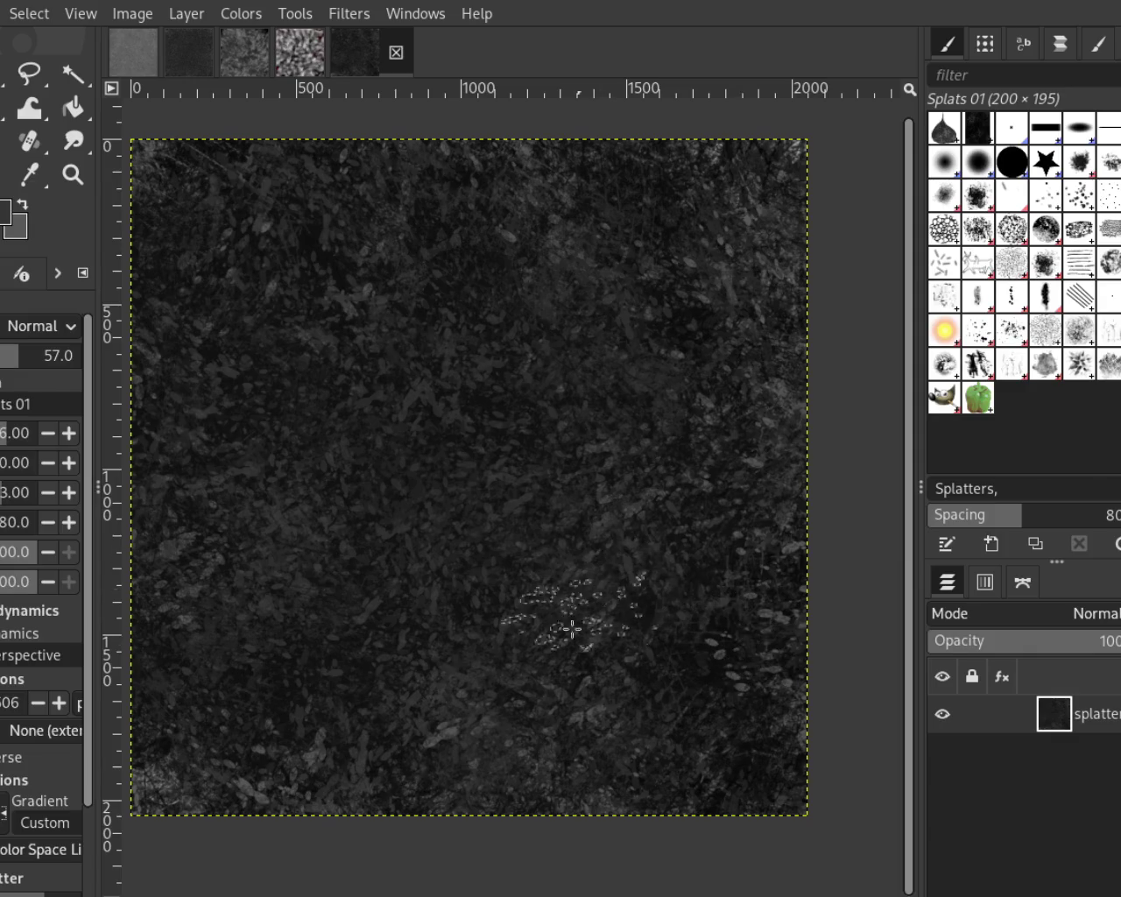
# Select Texture Hose 02, then the Splats 02 splatter brush
pyautogui.click(1020, 366)
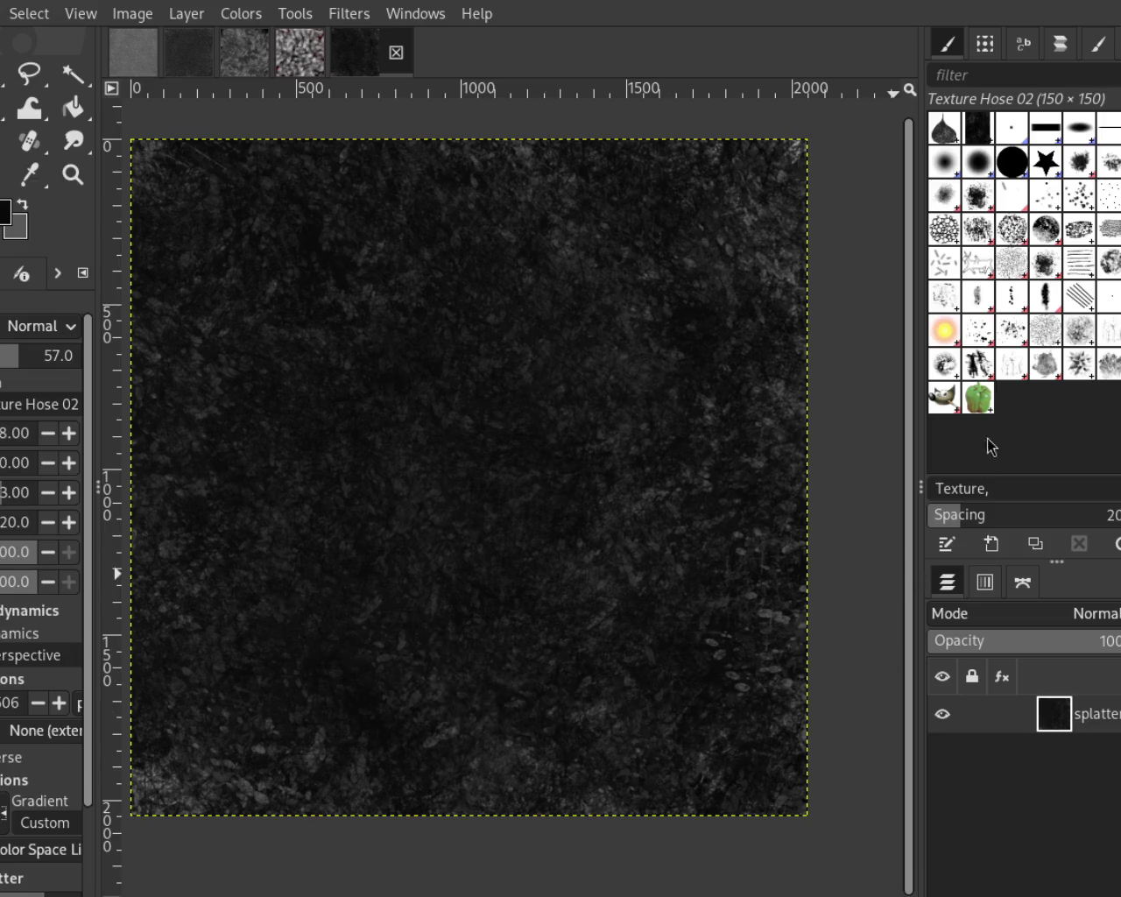
pyautogui.click(998, 340)
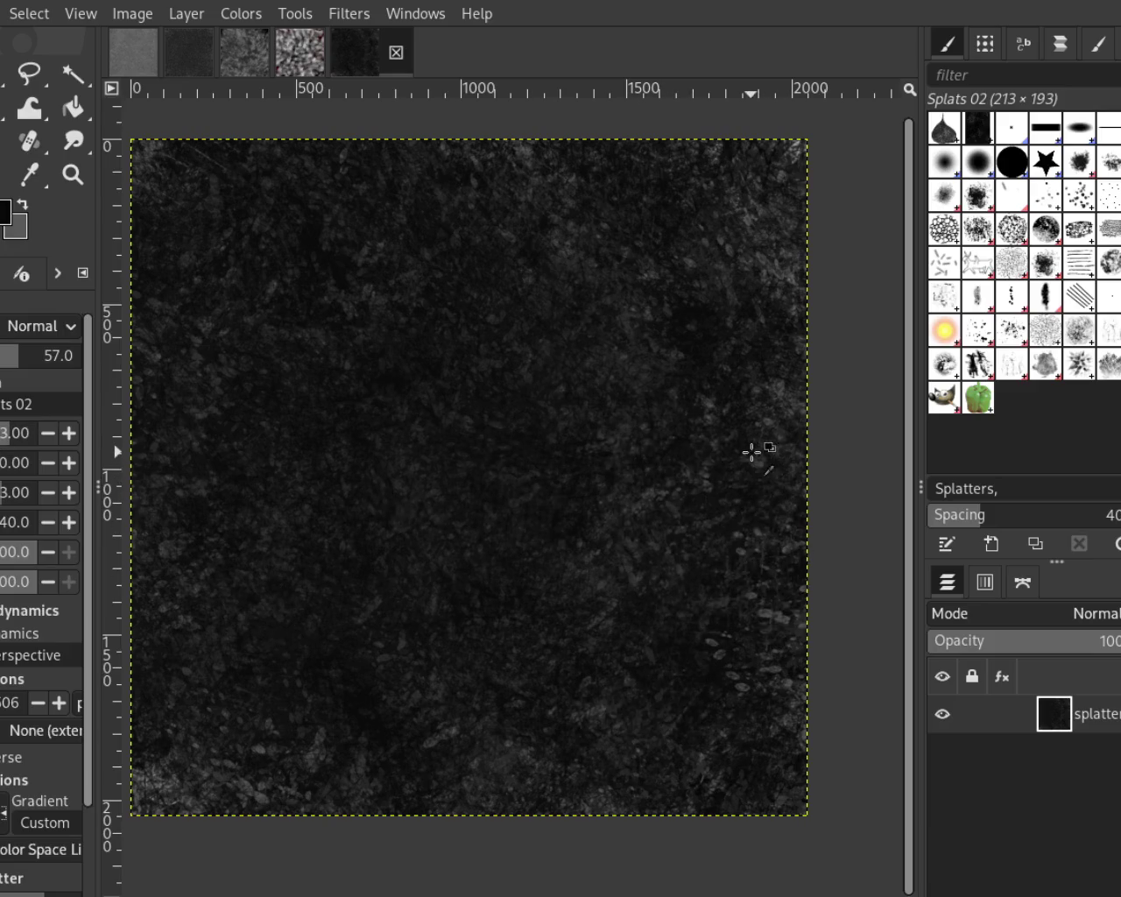
# Add two light-grey splatter strokes, then undo the lower one
pyautogui.moveTo(771, 424)
pyautogui.mouseDown()
pyautogui.moveTo(513, 445)
pyautogui.moveTo(600, 563)
pyautogui.moveTo(551, 538)
pyautogui.moveTo(532, 564)
pyautogui.mouseUp()
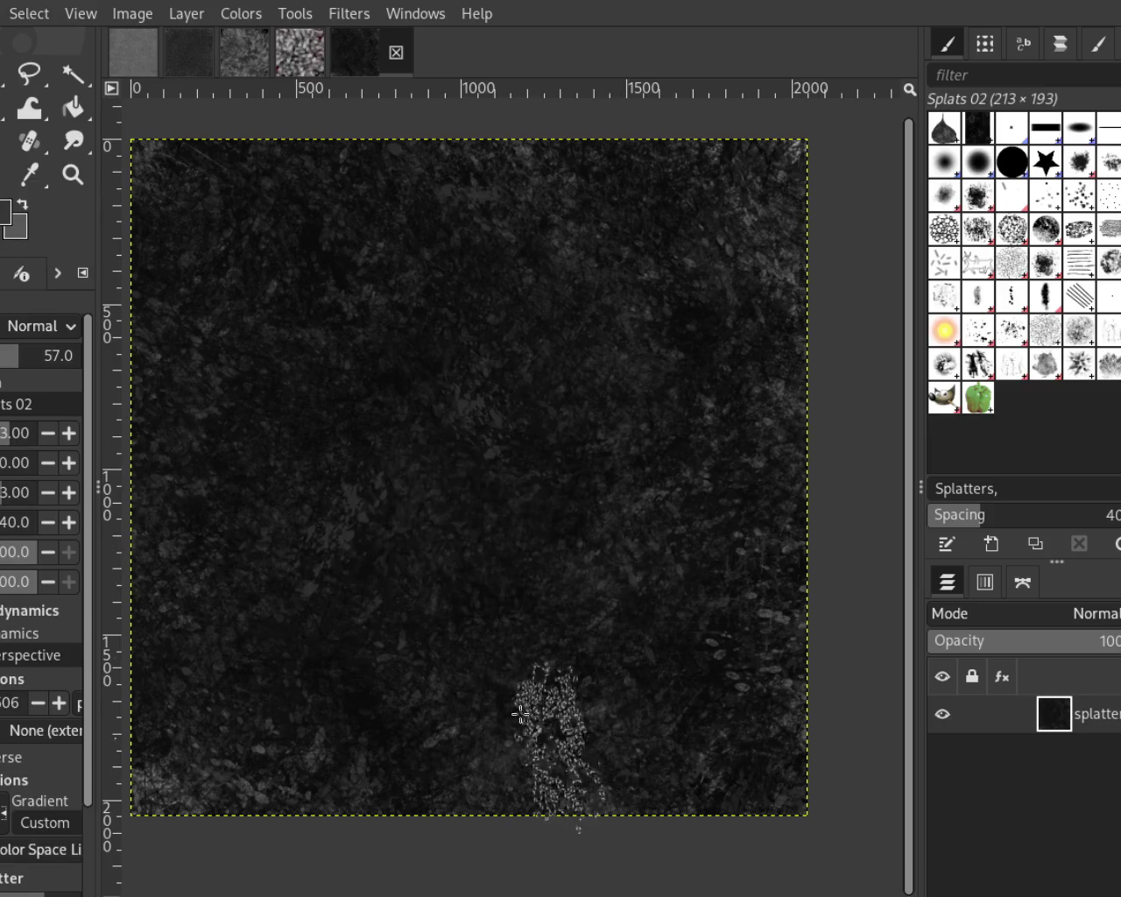
pyautogui.moveTo(496, 505)
pyautogui.mouseDown()
pyautogui.moveTo(573, 468)
pyautogui.moveTo(438, 675)
pyautogui.moveTo(324, 625)
pyautogui.moveTo(383, 683)
pyautogui.mouseUp()
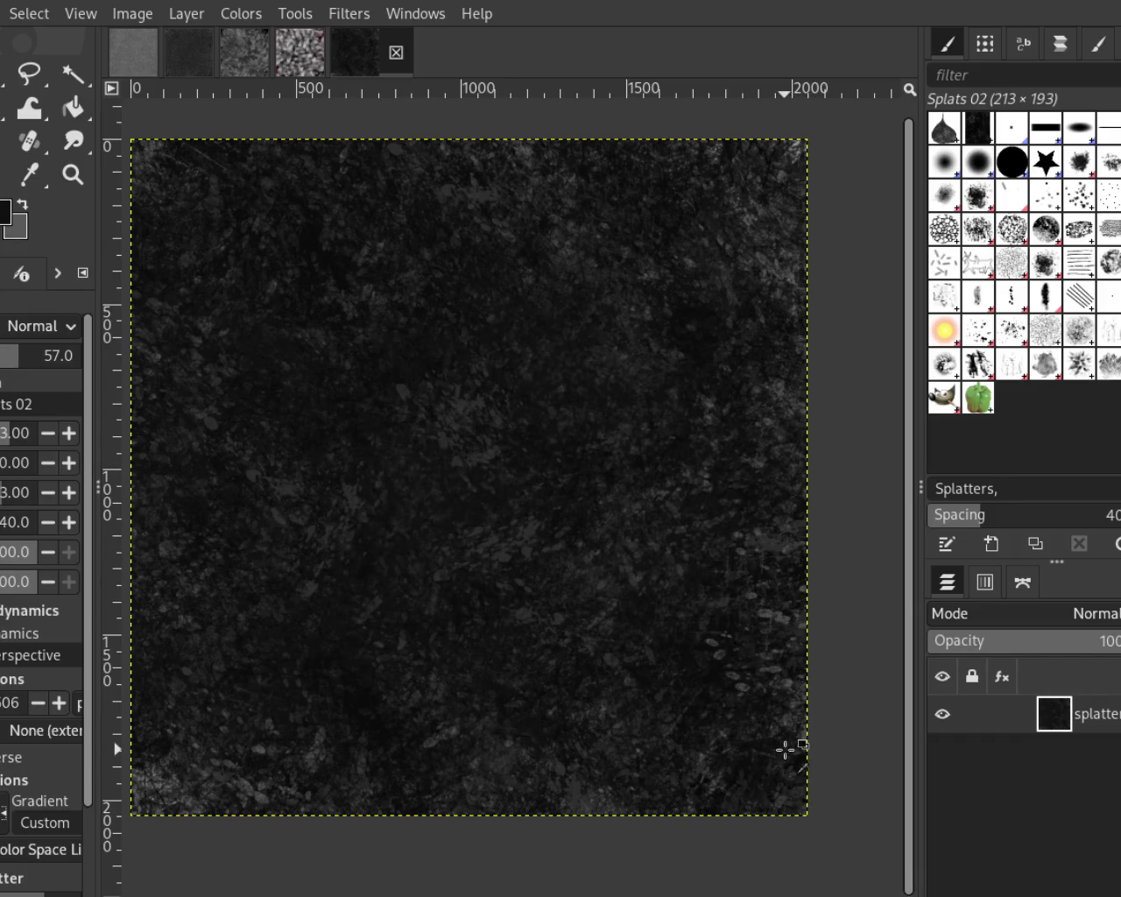
pyautogui.hotkey('ctrl', 'z')
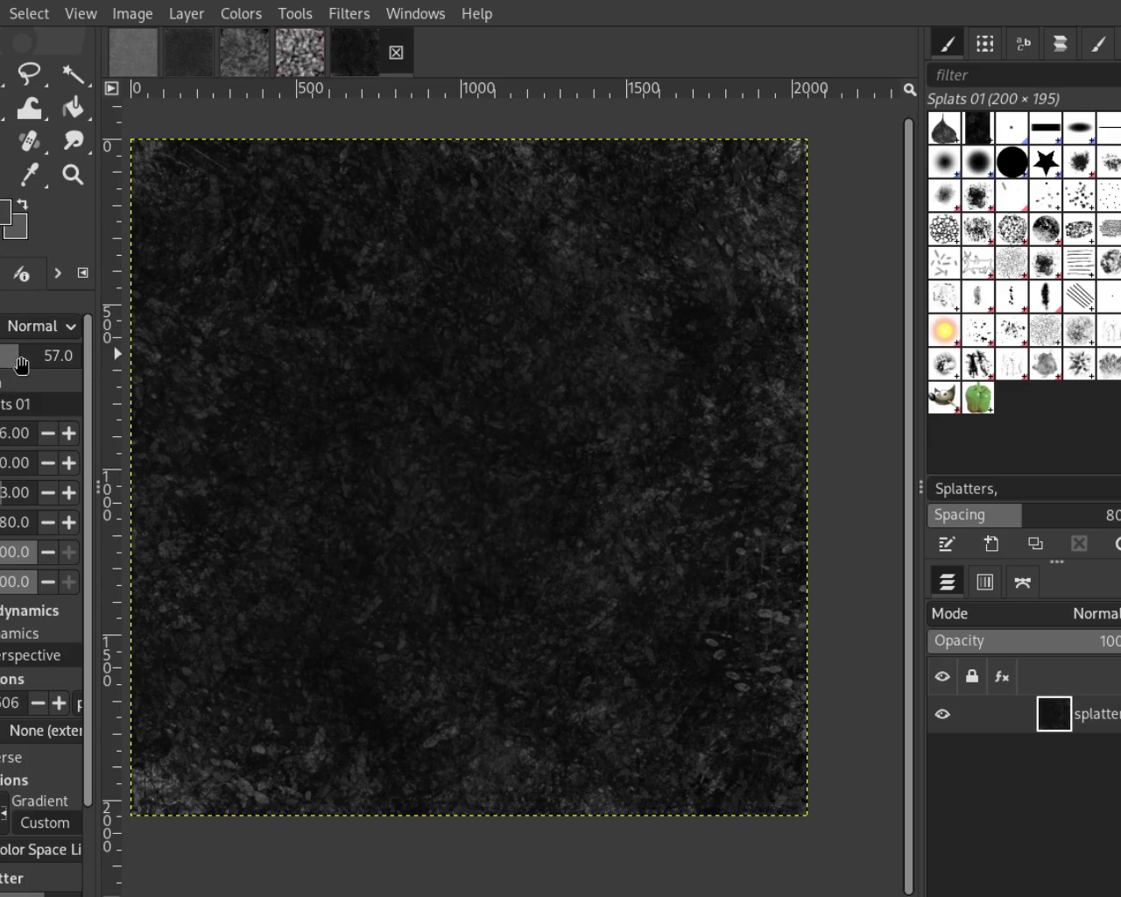
# Undo a centre splatter, shrink the Splats 01 brush, and dab faint splatters across the canvas
pyautogui.moveTo(450, 458)
pyautogui.mouseDown()
pyautogui.moveTo(394, 350)
pyautogui.moveTo(445, 605)
pyautogui.moveTo(317, 502)
pyautogui.moveTo(565, 502)
pyautogui.moveTo(578, 590)
pyautogui.moveTo(598, 508)
pyautogui.moveTo(675, 358)
pyautogui.moveTo(360, 505)
pyautogui.mouseUp()
pyautogui.hotkey('ctrl', 'z')
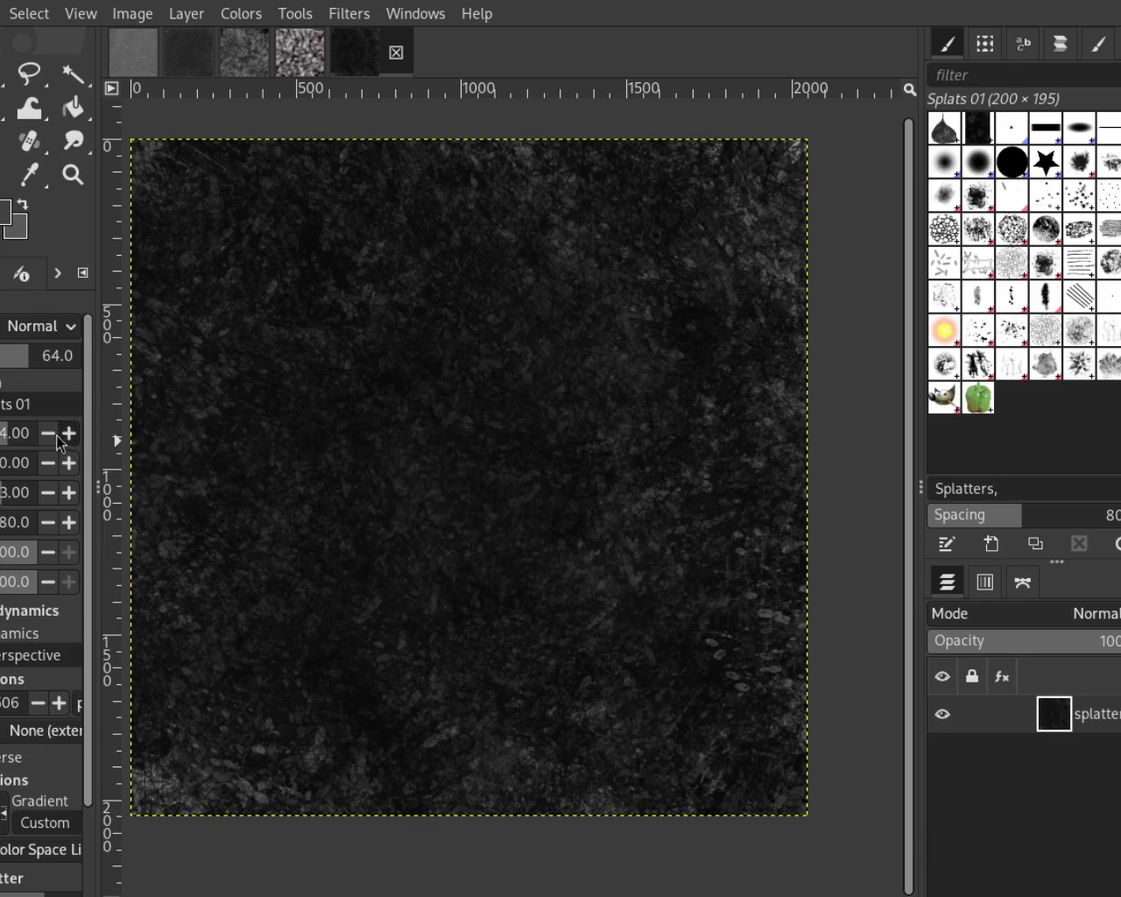
pyautogui.scroll(-7, 18, 433)
pyautogui.moveTo(455, 468); pyautogui.dragTo(450, 565)
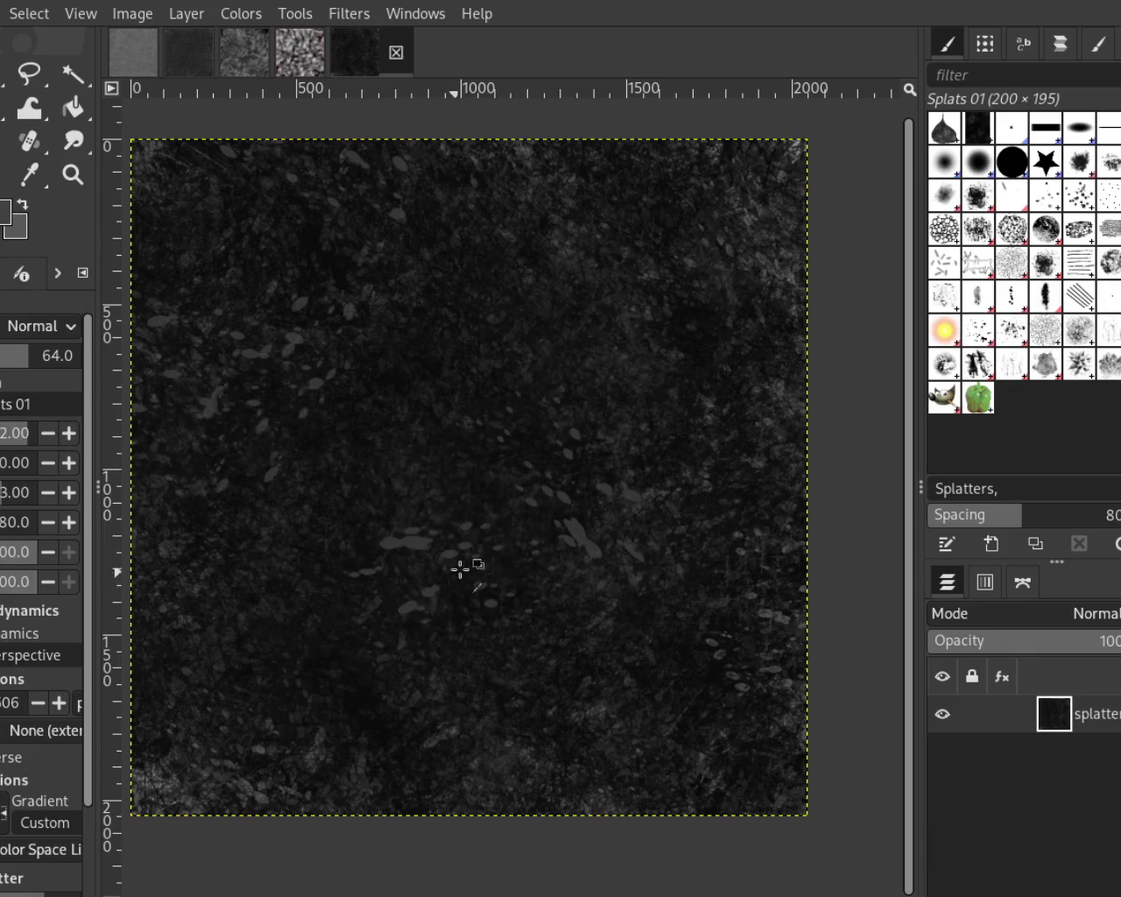
pyautogui.moveTo(354, 582)
pyautogui.mouseDown()
pyautogui.moveTo(587, 438)
pyautogui.moveTo(480, 355)
pyautogui.moveTo(502, 743)
pyautogui.moveTo(393, 670)
pyautogui.moveTo(575, 563)
pyautogui.mouseUp()
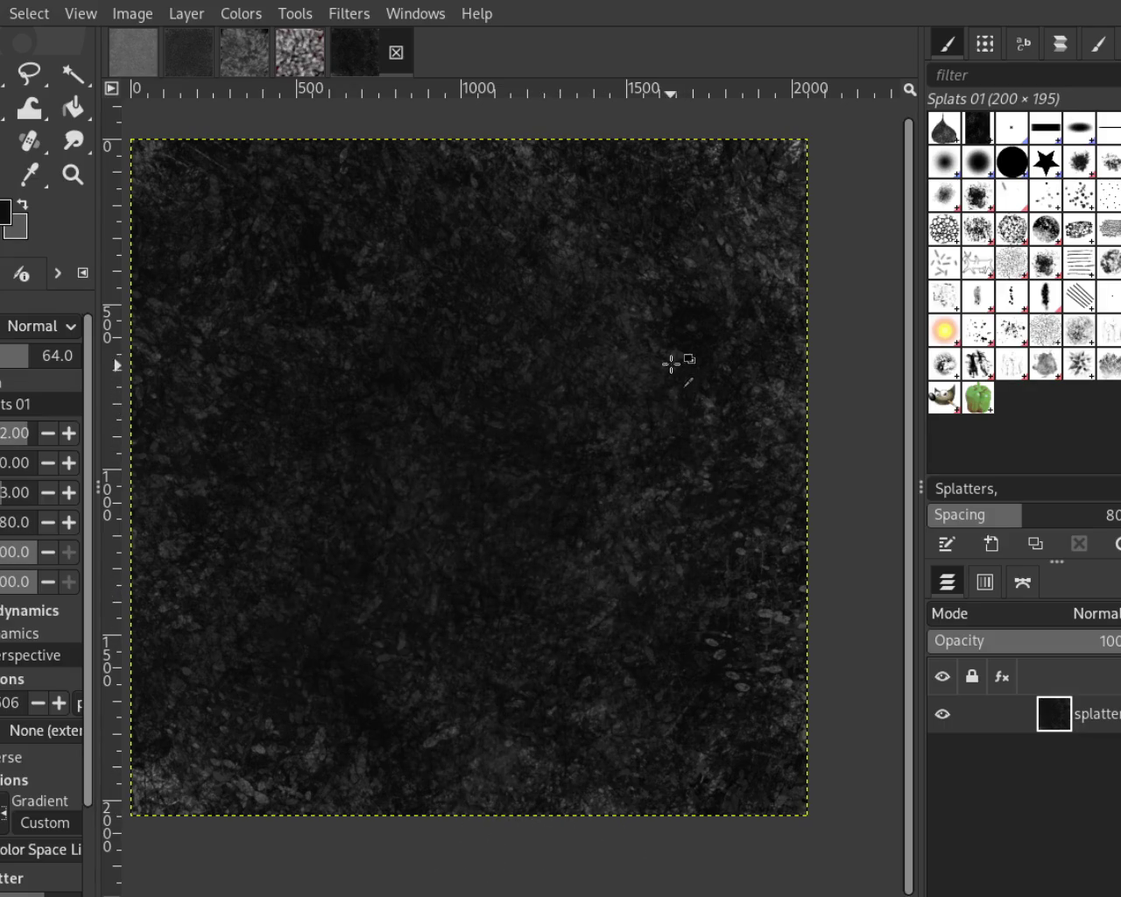
pyautogui.moveTo(673, 348)
pyautogui.mouseDown()
pyautogui.moveTo(482, 475)
pyautogui.moveTo(400, 587)
pyautogui.moveTo(440, 513)
pyautogui.moveTo(307, 620)
pyautogui.moveTo(513, 312)
pyautogui.moveTo(351, 362)
pyautogui.moveTo(355, 320)
pyautogui.moveTo(261, 671)
pyautogui.moveTo(633, 723)
pyautogui.moveTo(726, 776)
pyautogui.moveTo(601, 485)
pyautogui.moveTo(782, 397)
pyautogui.mouseUp()
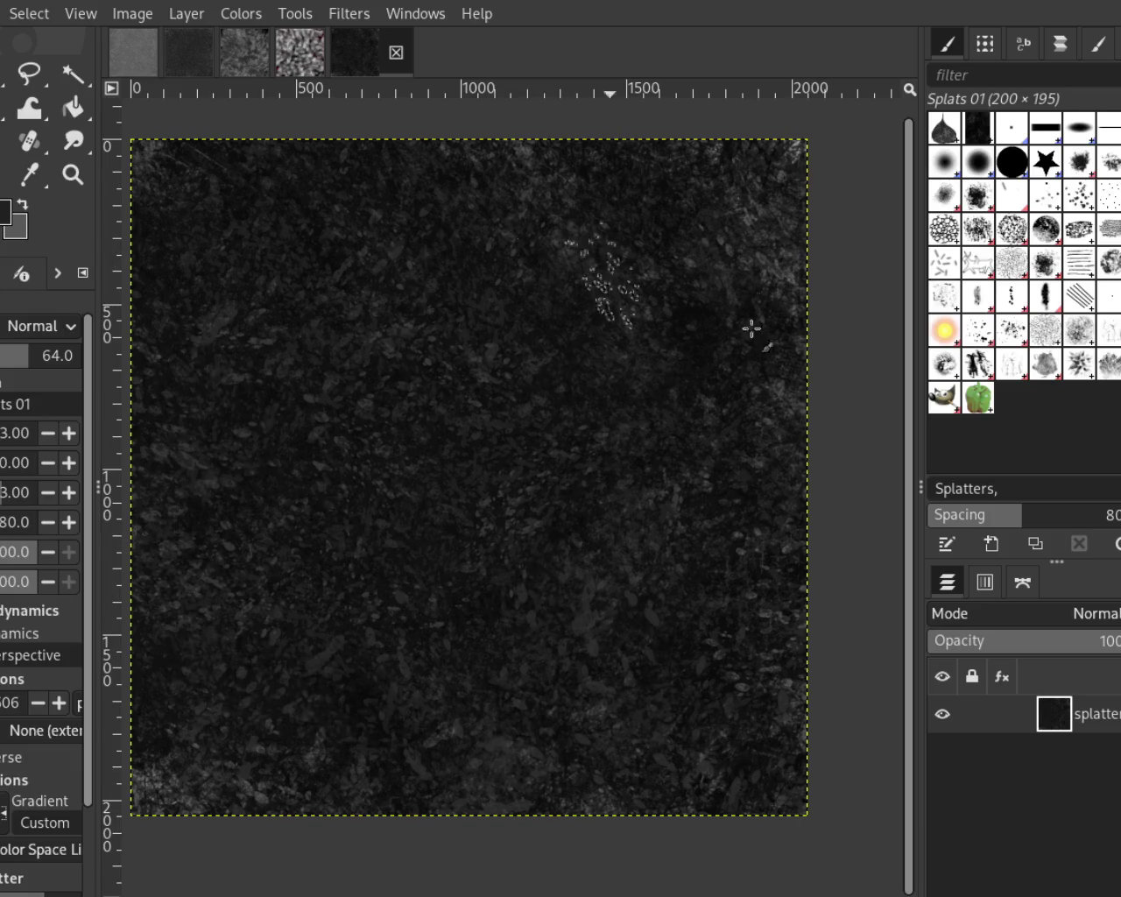
# Paint scratchy Texture Hose 02 strokes at opacity 37 from centre to left, then undo them
pyautogui.click(1023, 367)
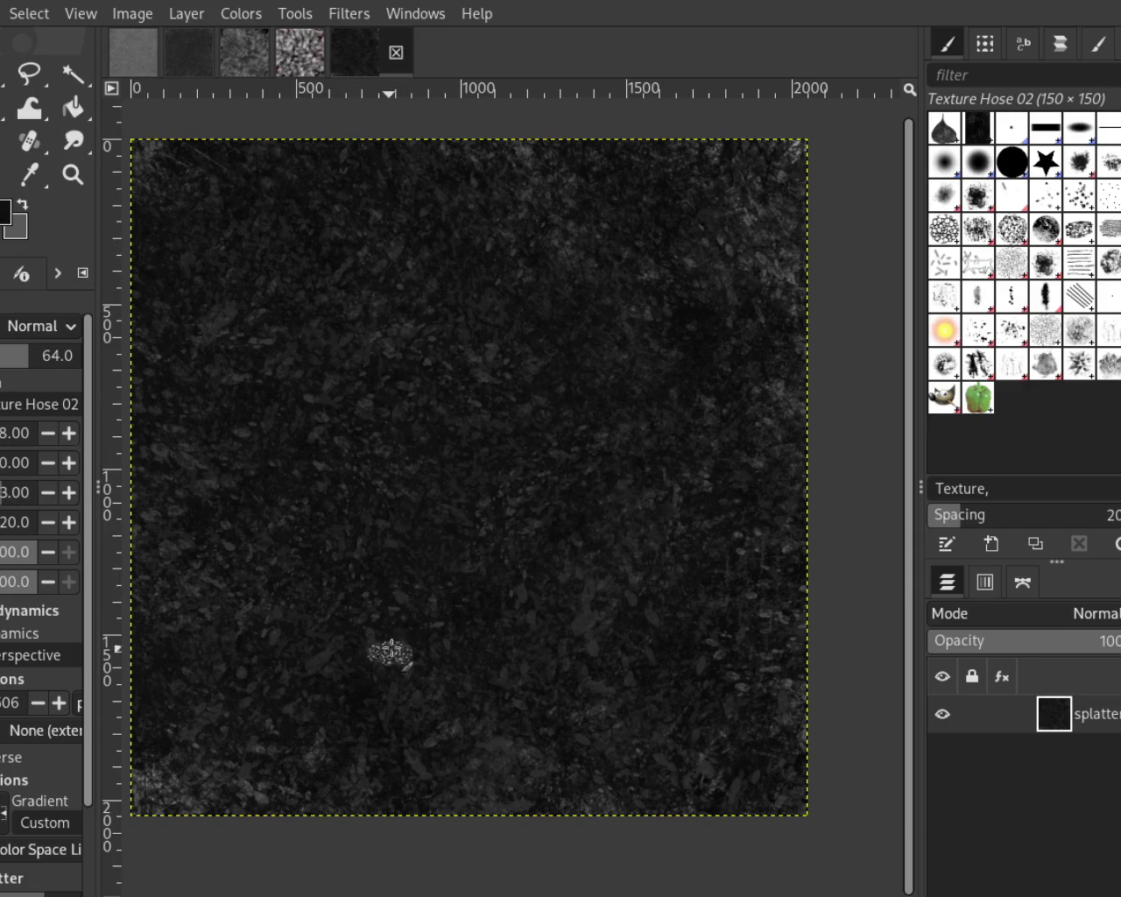
pyautogui.scroll(-3, 7, 438)
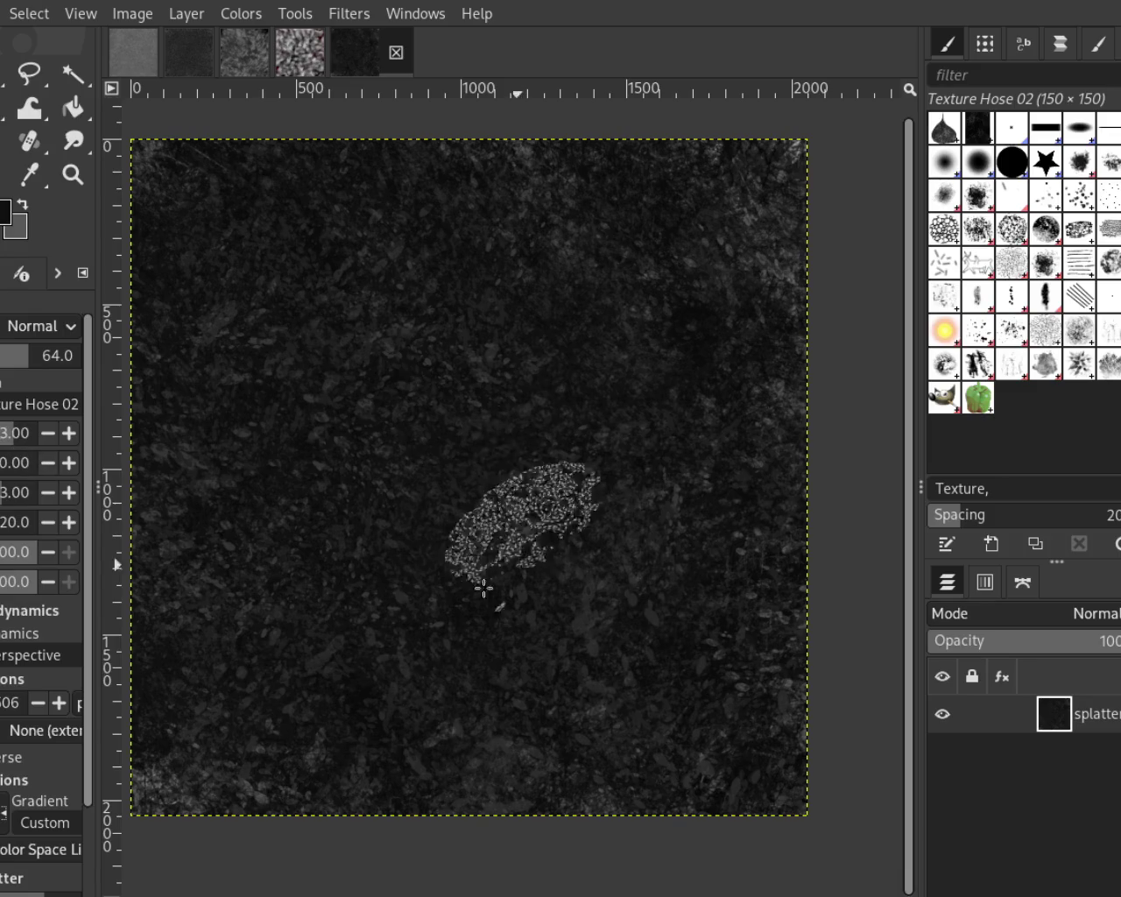
pyautogui.scroll(-2, 3, 442)
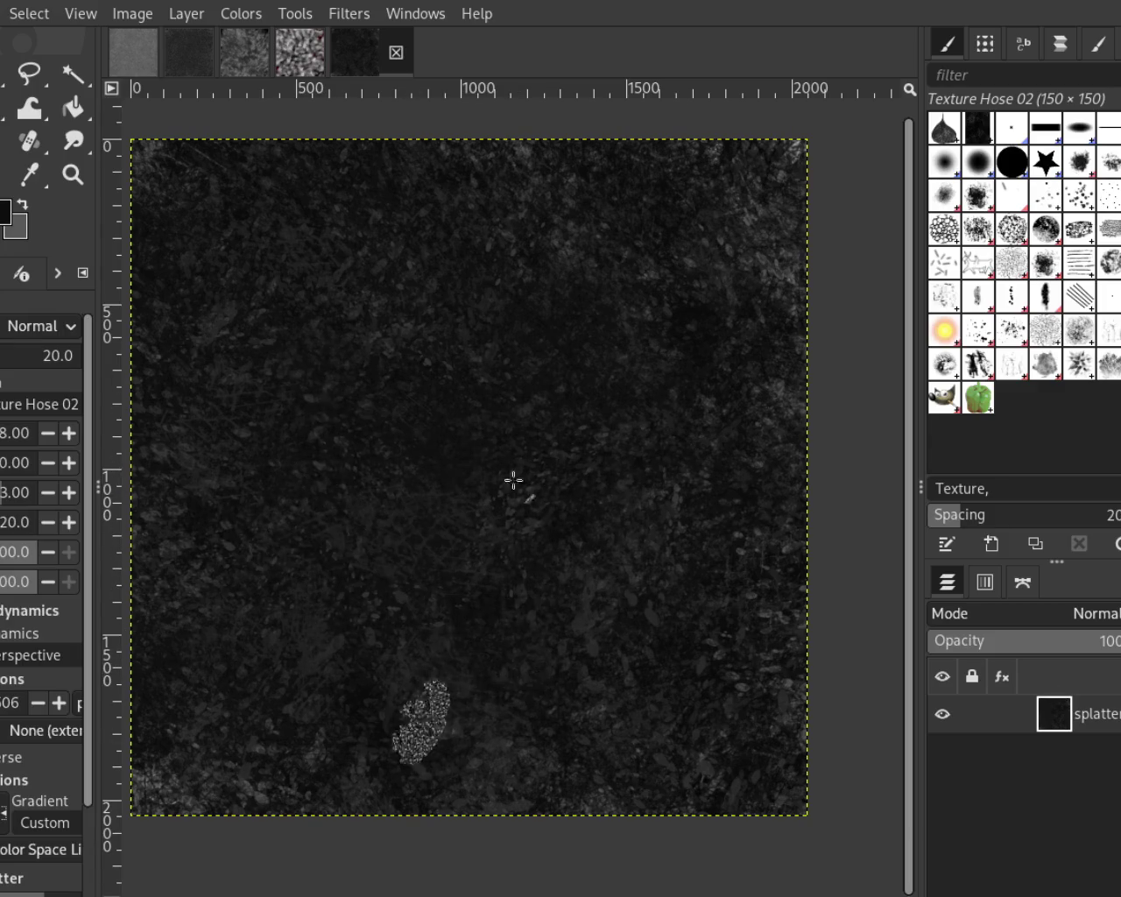
pyautogui.write('37')
pyautogui.press('Return')
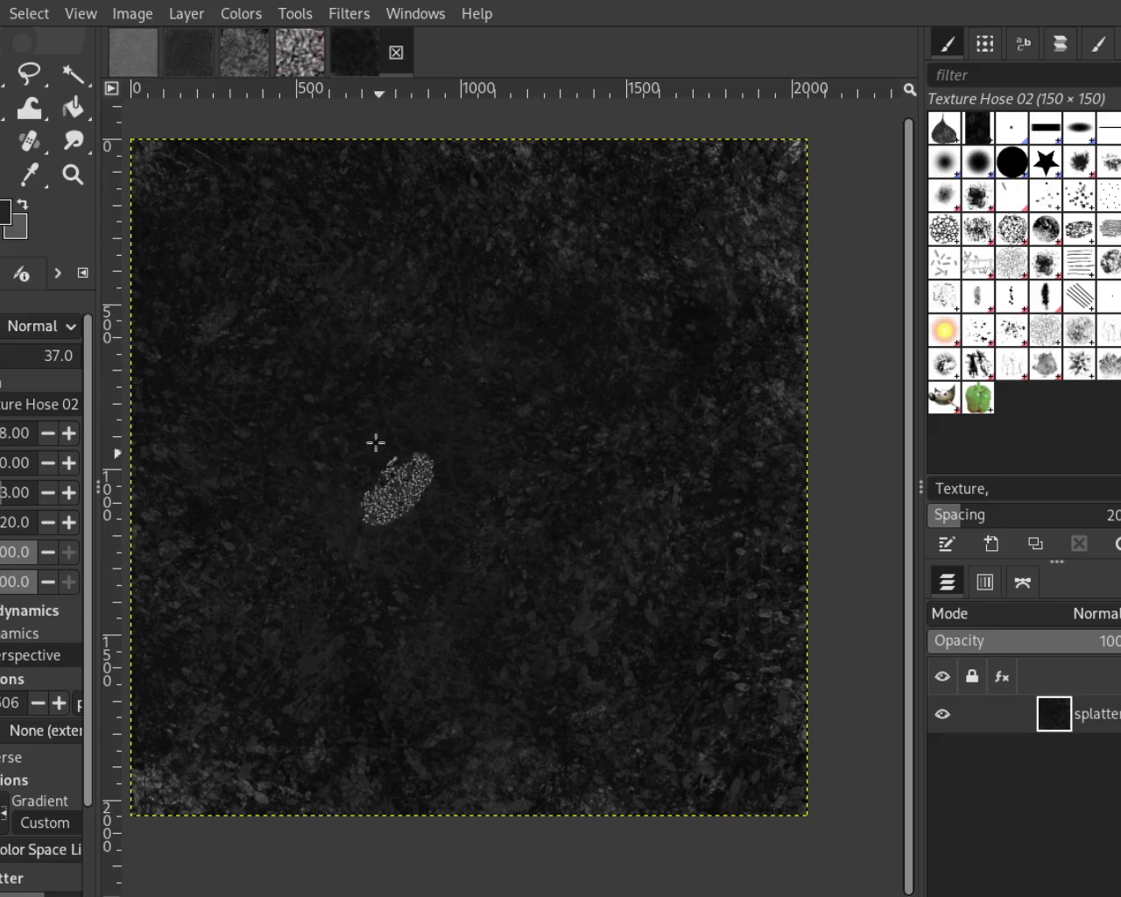
pyautogui.moveTo(500, 442)
pyautogui.mouseDown()
pyautogui.moveTo(483, 465)
pyautogui.moveTo(400, 425)
pyautogui.moveTo(558, 528)
pyautogui.moveTo(158, 410)
pyautogui.moveTo(175, 525)
pyautogui.mouseUp()
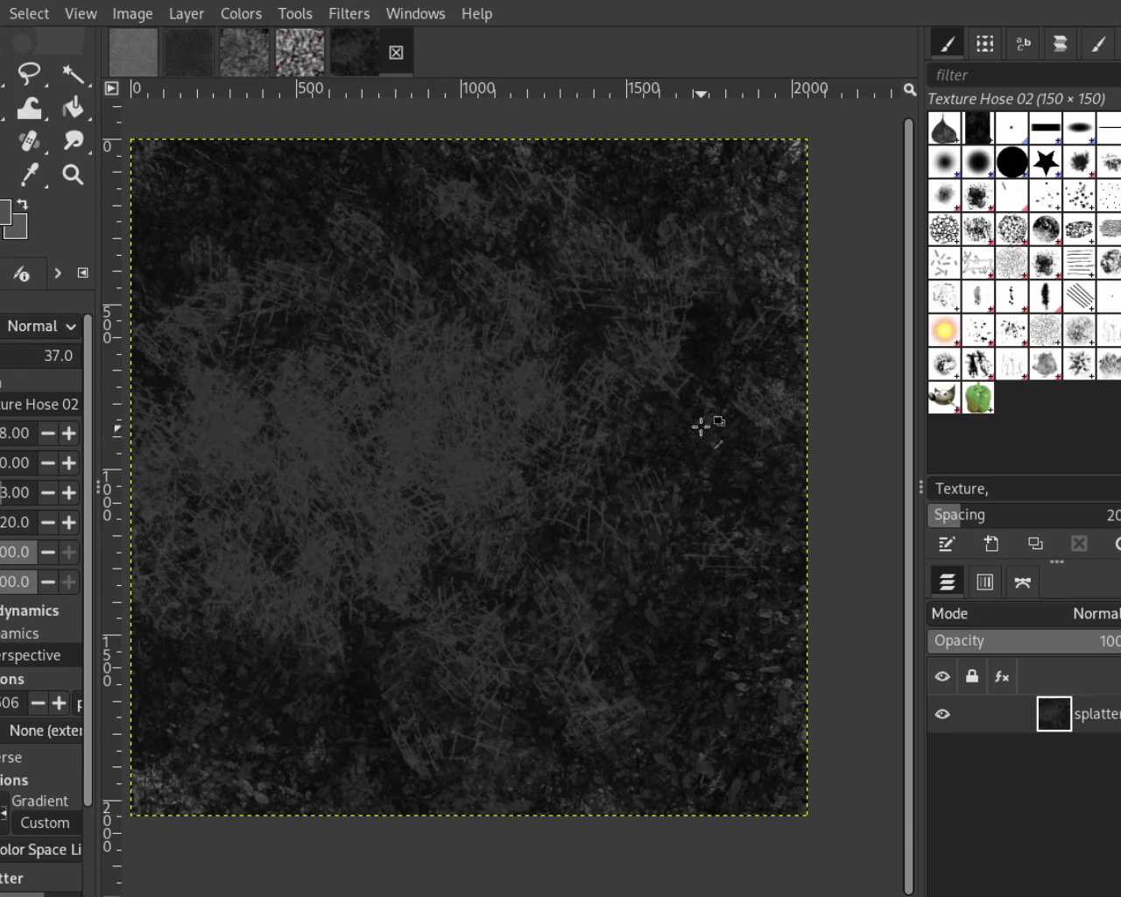
pyautogui.keyDown('ctrl'); pyautogui.click(701, 376); pyautogui.keyUp('ctrl')
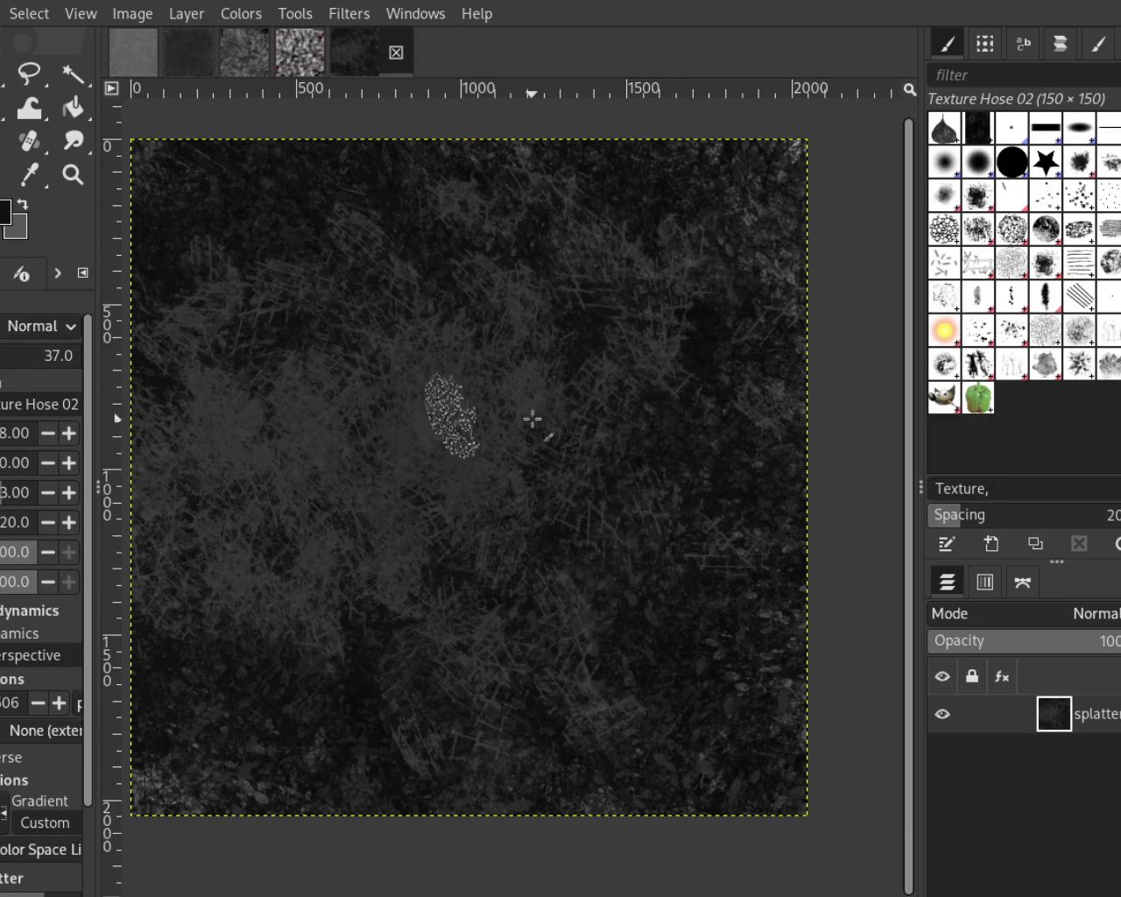
pyautogui.hotkey('ctrl', 'z')
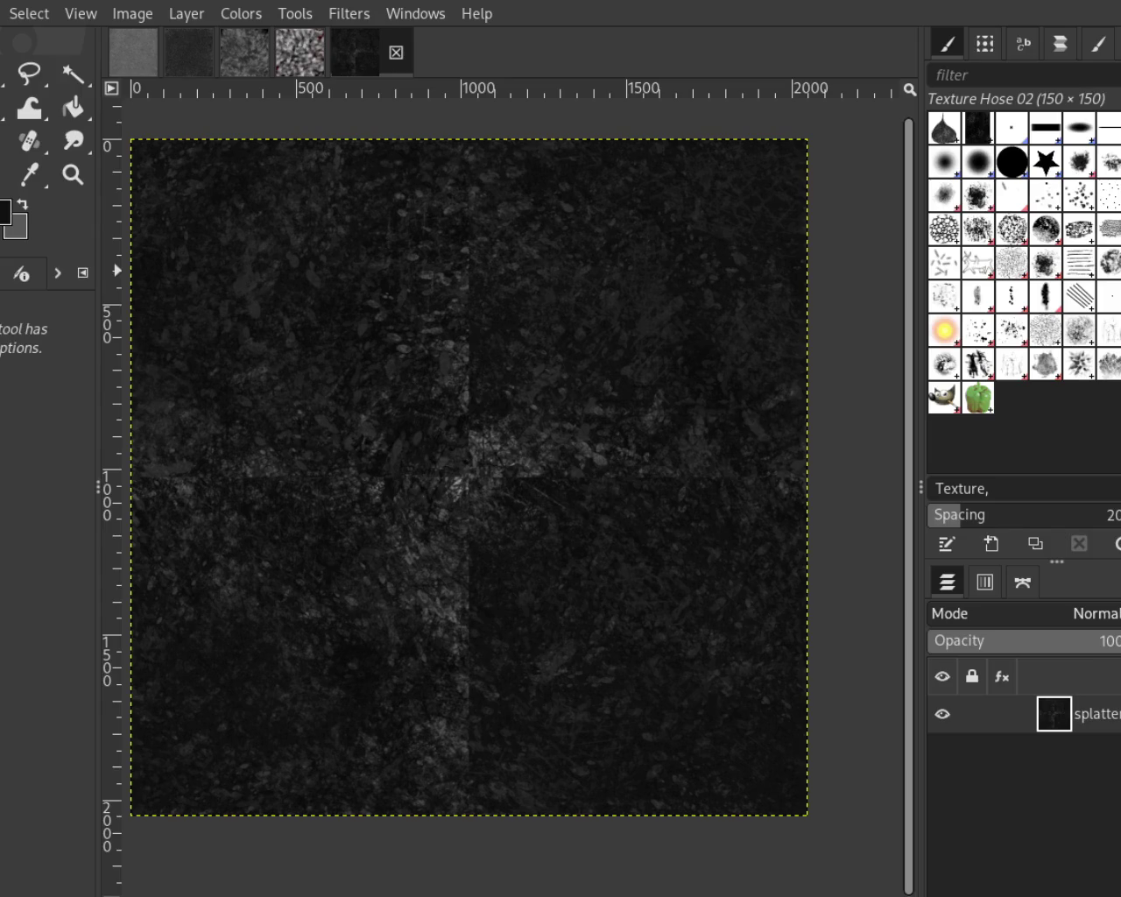
# Paint faint grass strokes in the lower right, undo one, then dab dark round blobs toward the right
pyautogui.press('p')
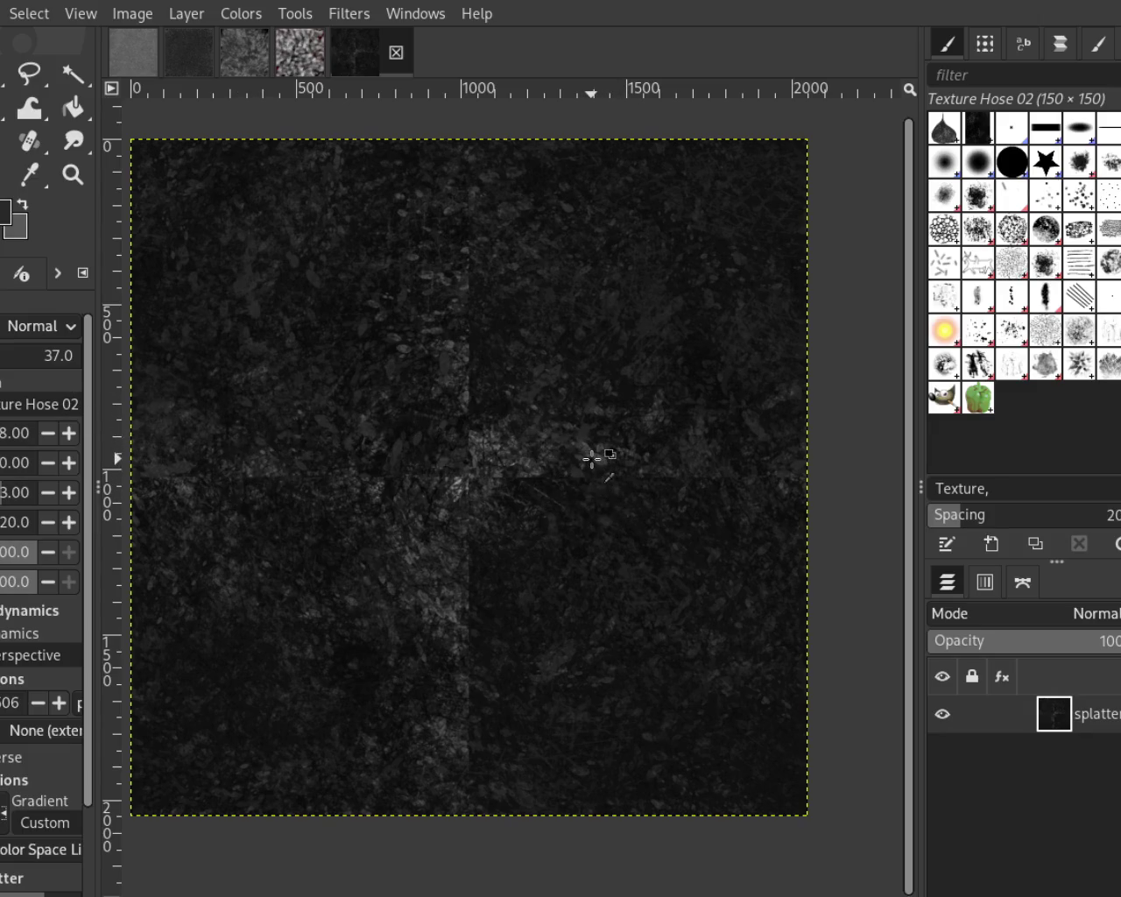
pyautogui.moveTo(613, 630); pyautogui.dragTo(785, 706)
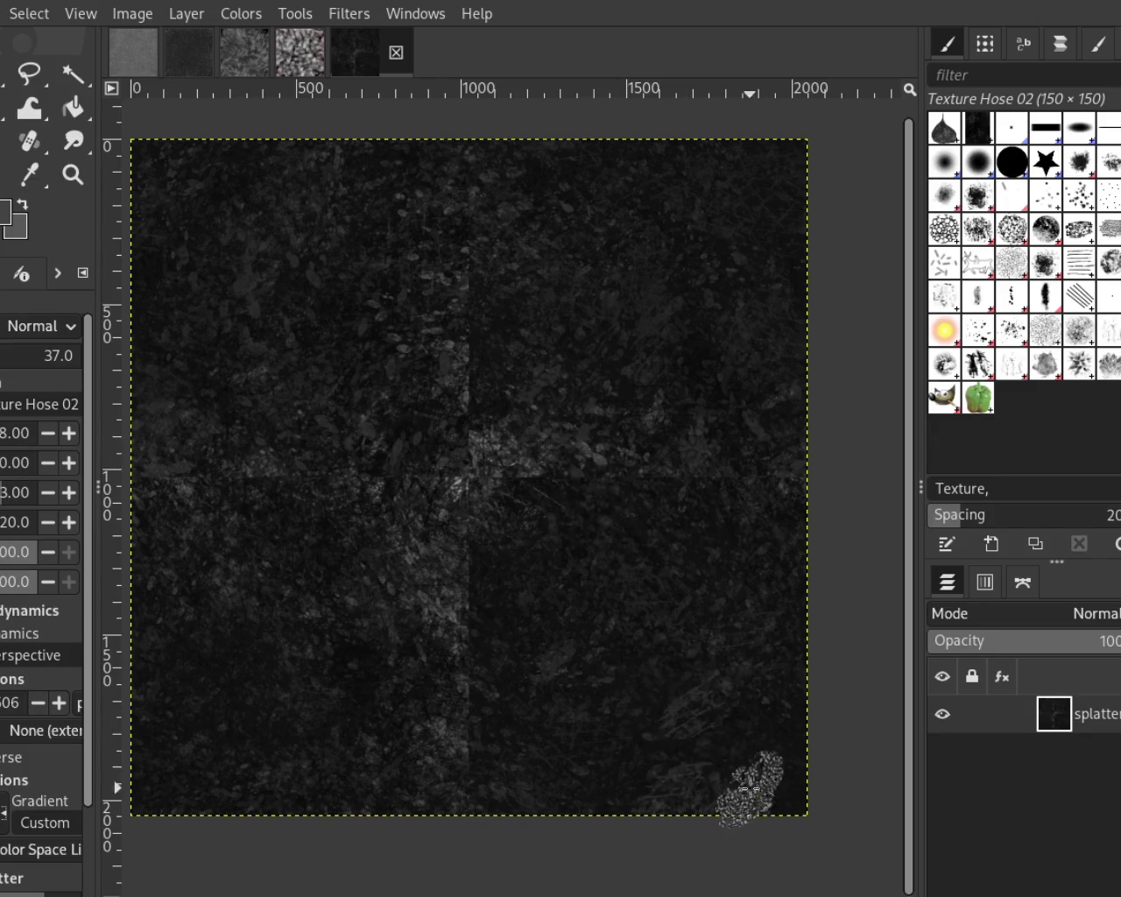
pyautogui.moveTo(651, 663); pyautogui.dragTo(760, 750)
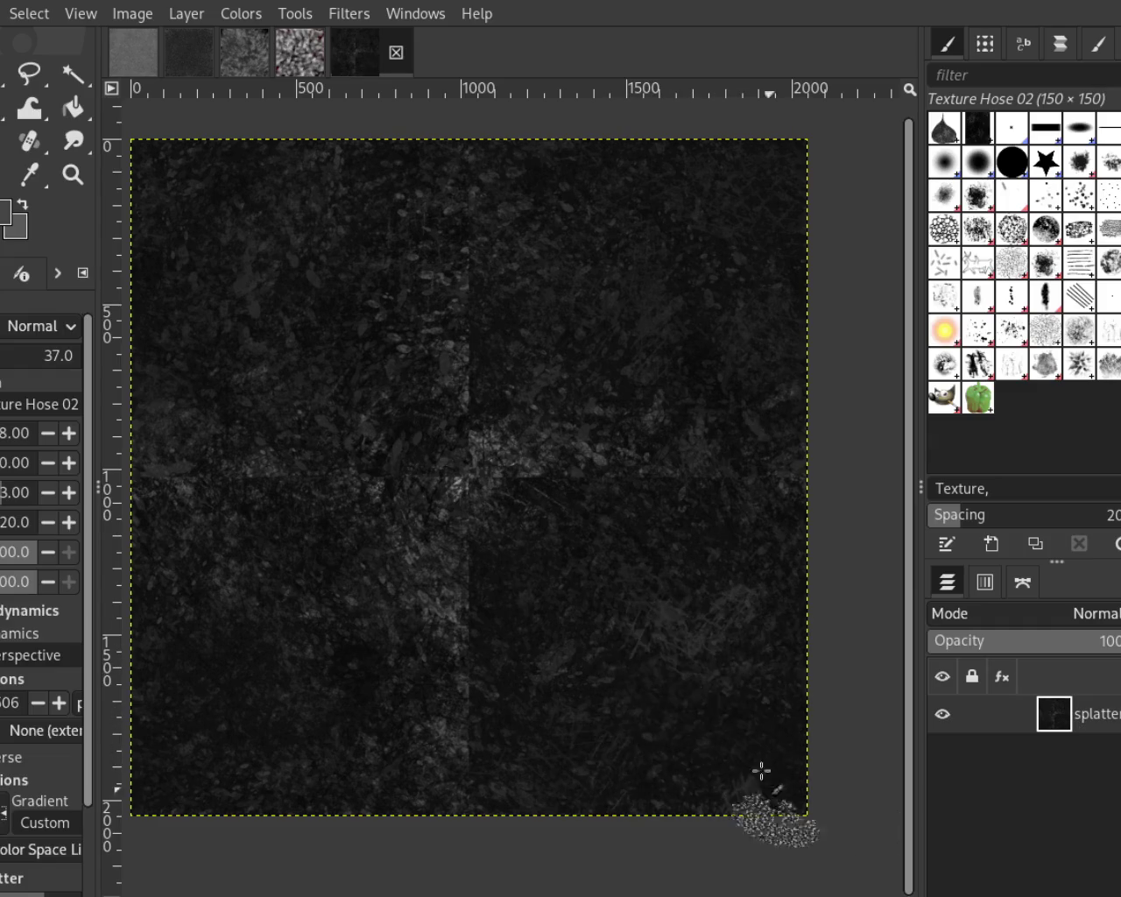
pyautogui.hotkey('ctrl', 'z')
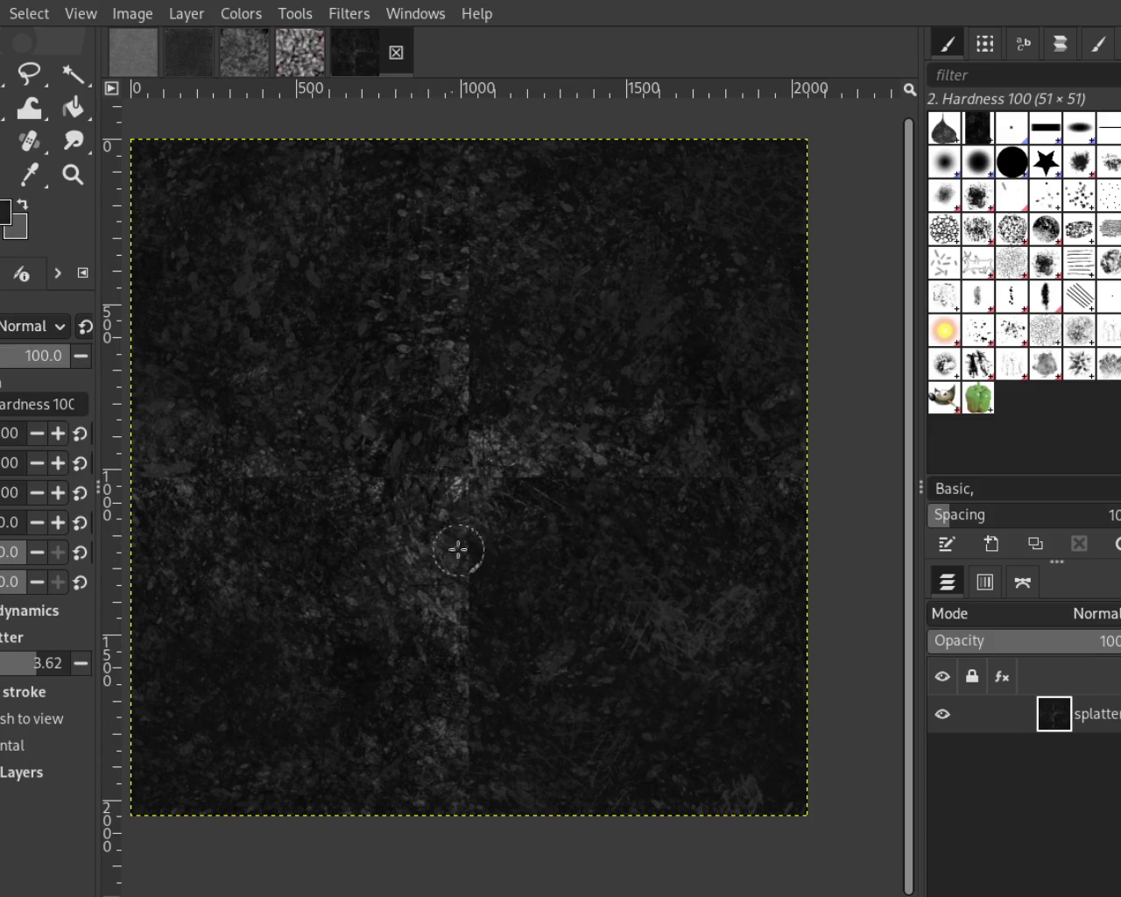
pyautogui.moveTo(546, 555); pyautogui.dragTo(773, 682)
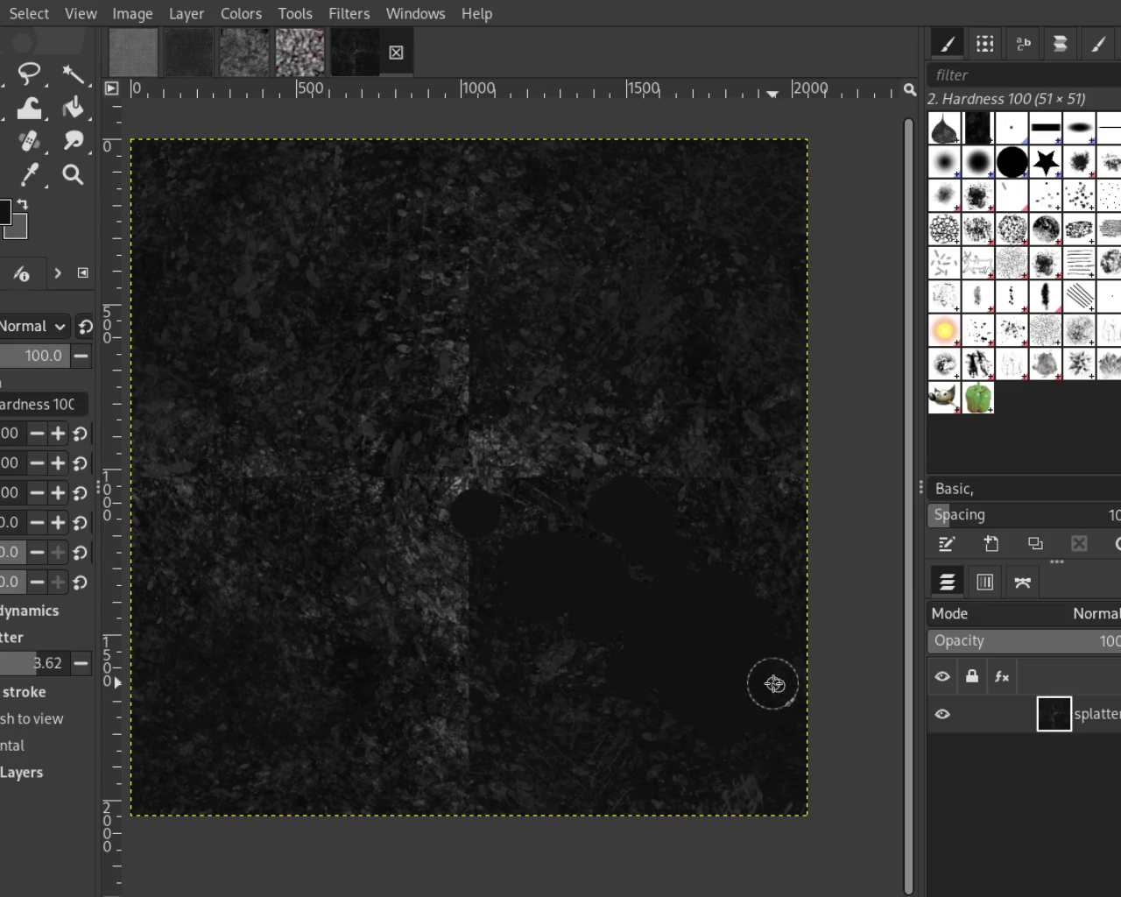
# Undo the dark blobs and heal a straight run from the seam crossing toward the lower right
pyautogui.hotkey('ctrl', 'z')
pyautogui.press('h')
pyautogui.keyDown('ctrl'); pyautogui.click(417, 527); pyautogui.keyUp('ctrl')
pyautogui.click(539, 584)
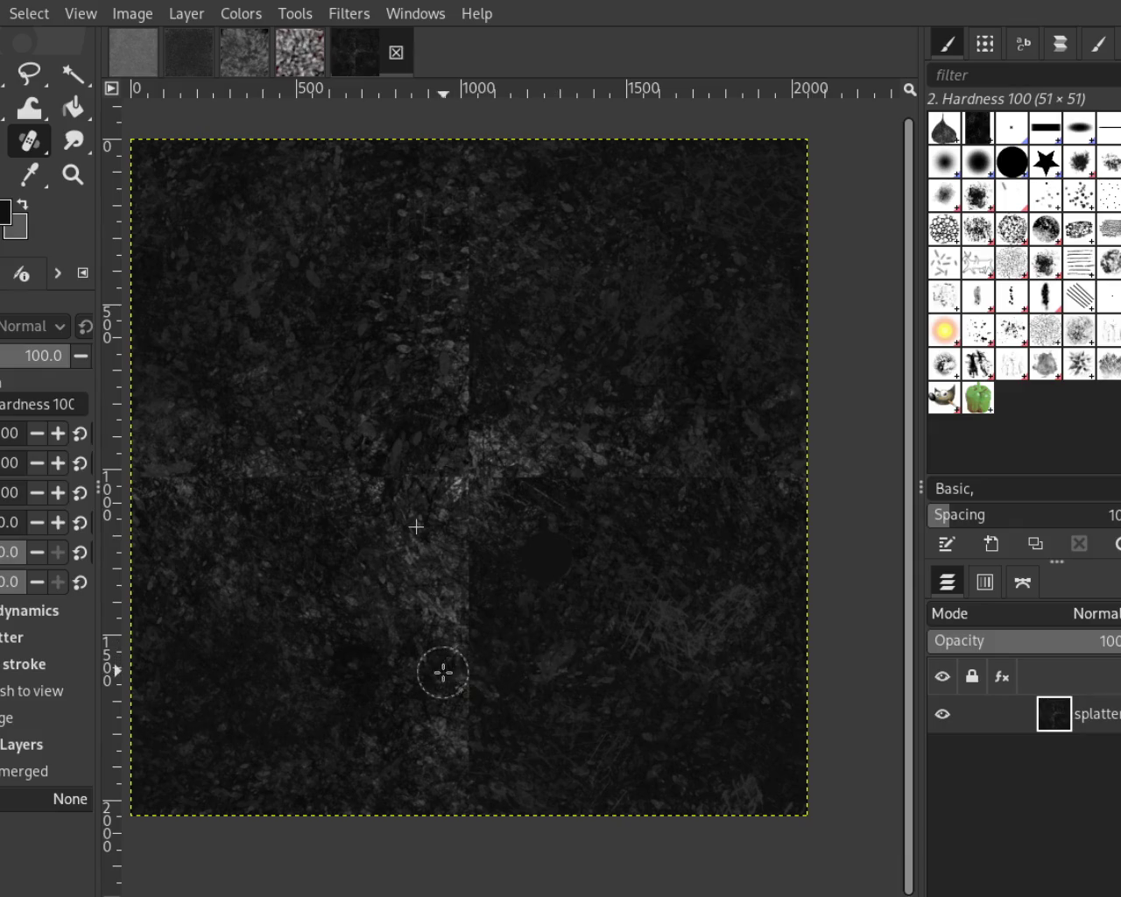
pyautogui.keyDown('shift'); pyautogui.click(768, 681); pyautogui.keyUp('shift')
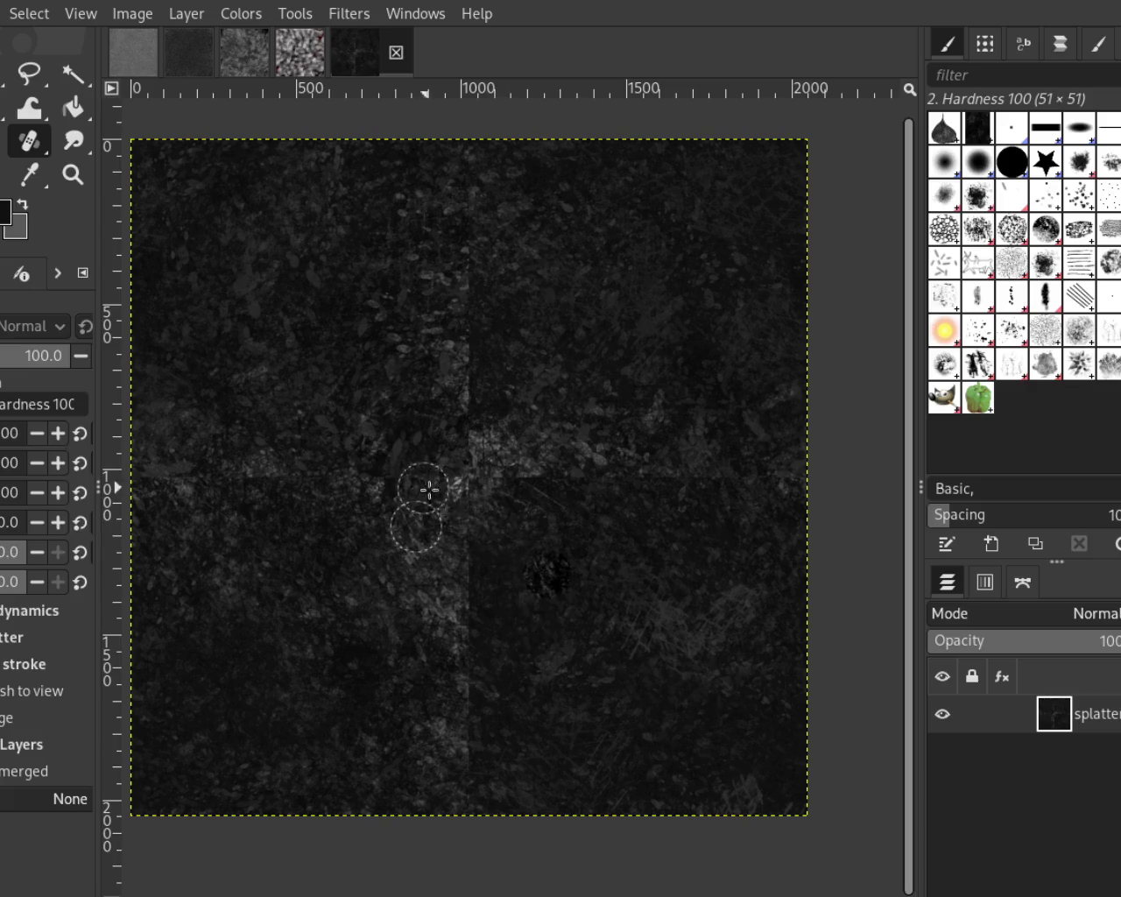
# Heal a straight stripe down the lower half of the vertical seam
pyautogui.click(477, 499)
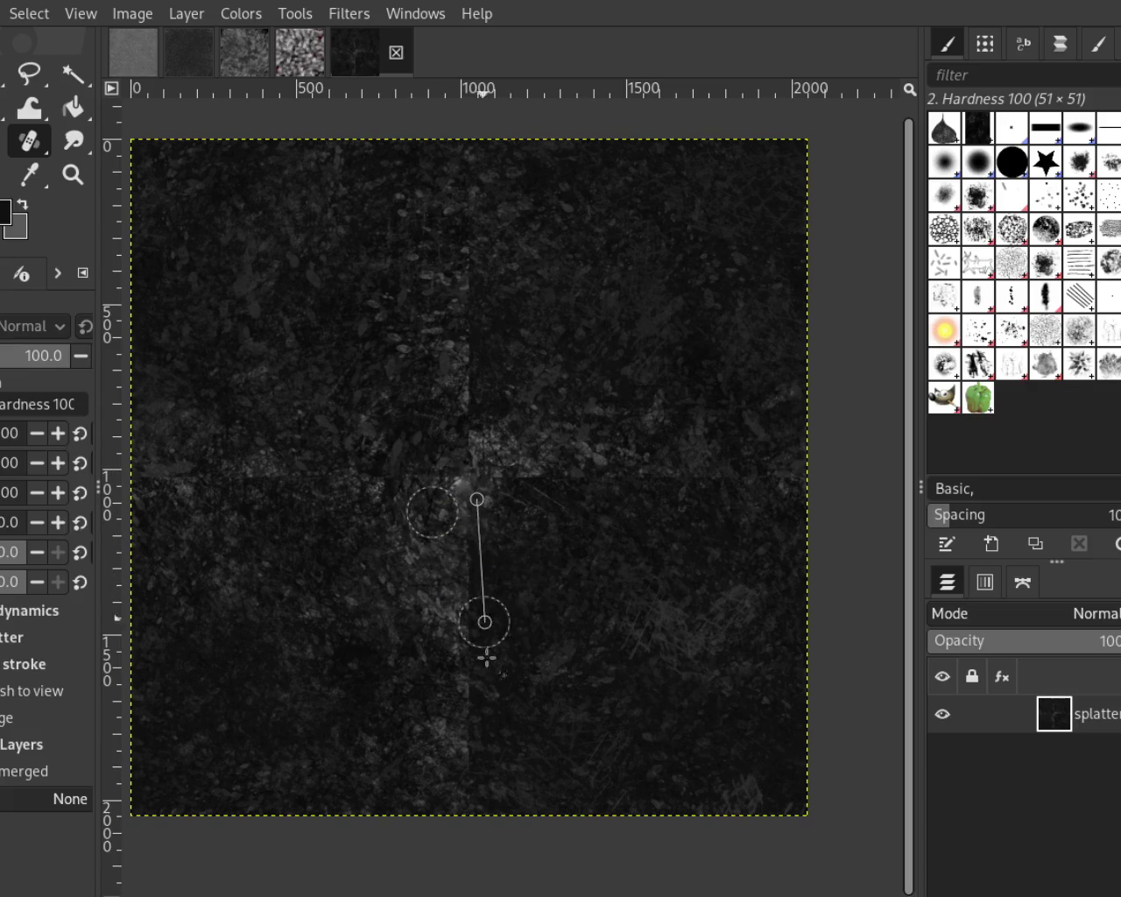
pyautogui.click(494, 498)
pyautogui.keyDown('shift'); pyautogui.click(512, 815); pyautogui.keyUp('shift')
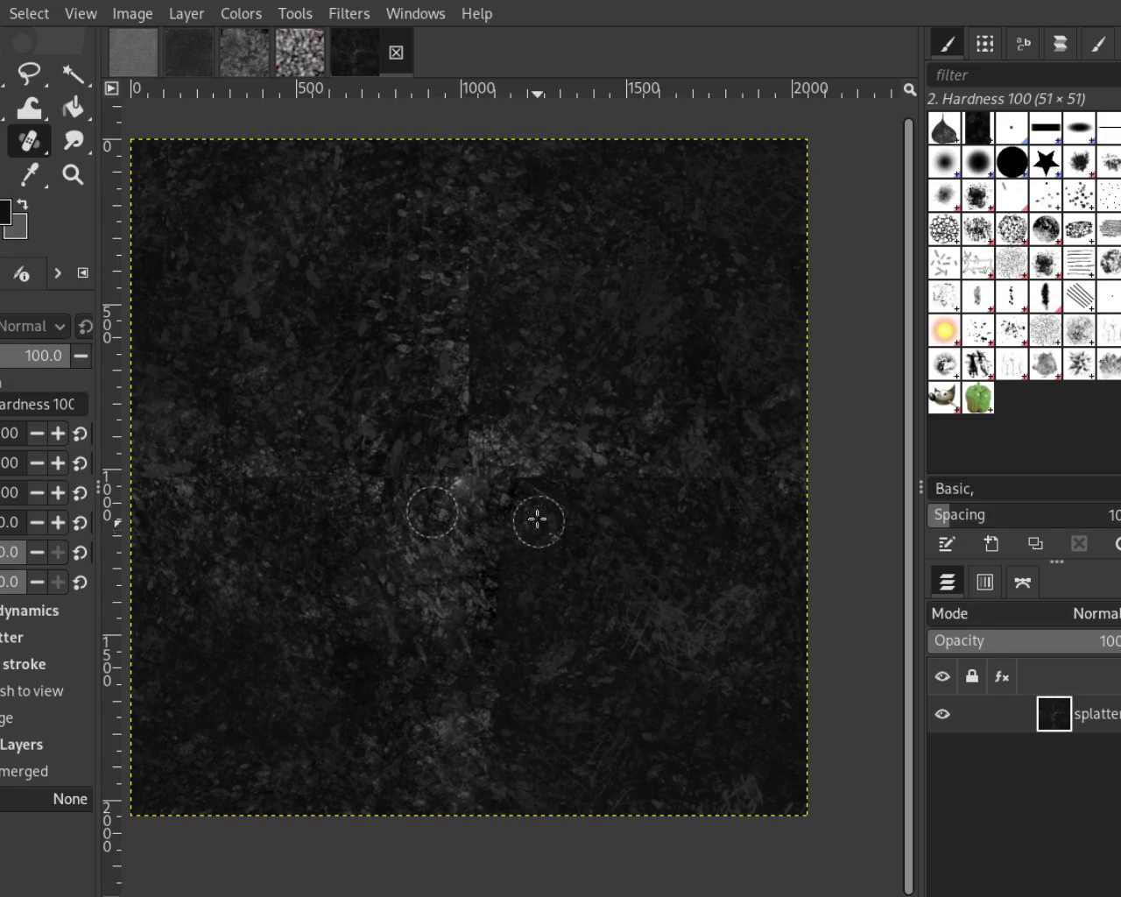
# Heal along the horizontal seam from the crossing to the right edge
pyautogui.click(435, 502)
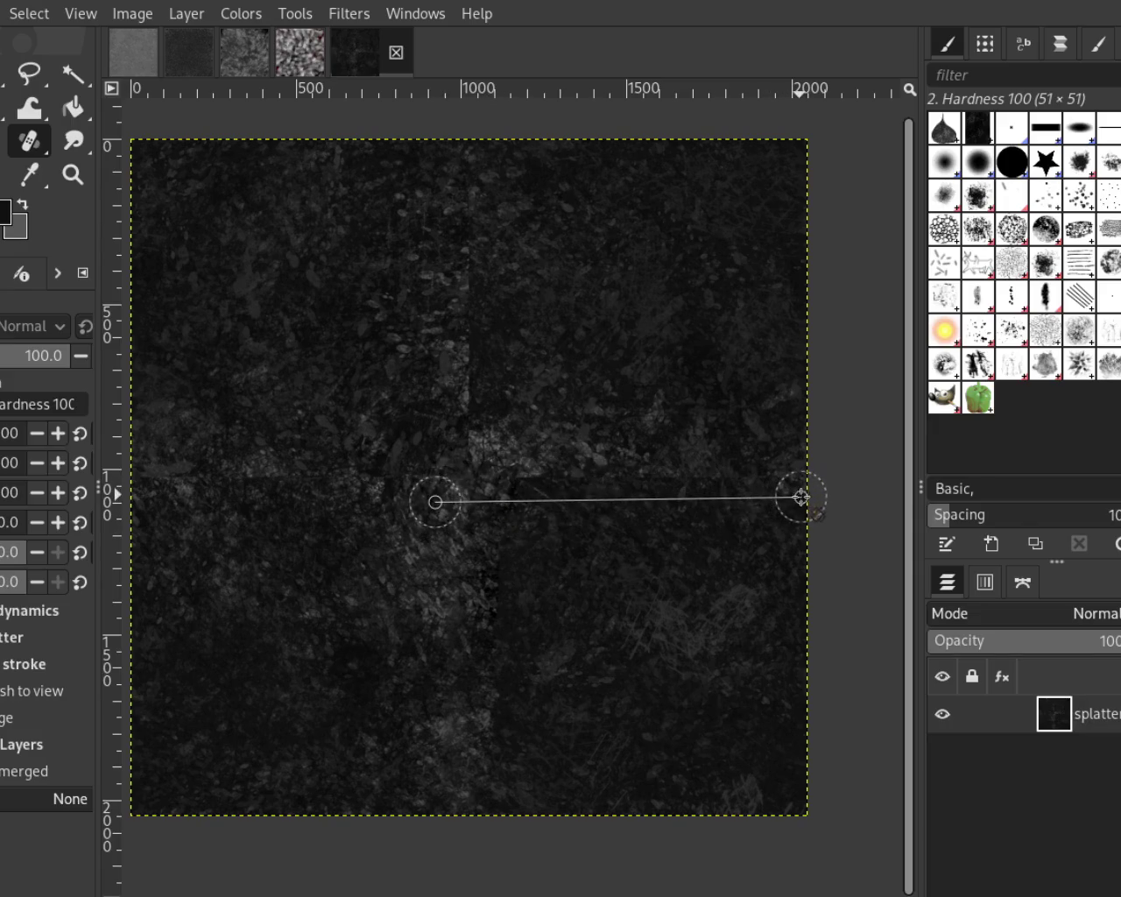
pyautogui.click(465, 478)
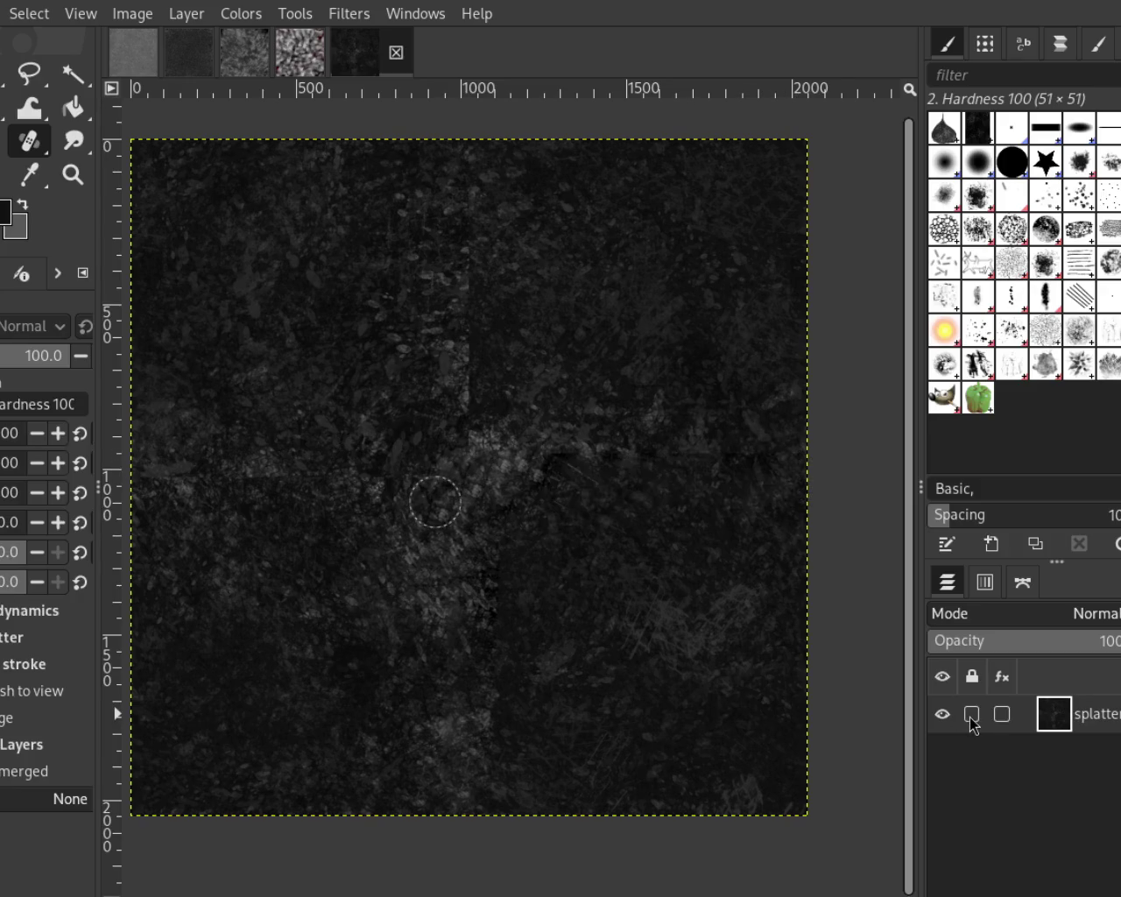
pyautogui.click(496, 472)
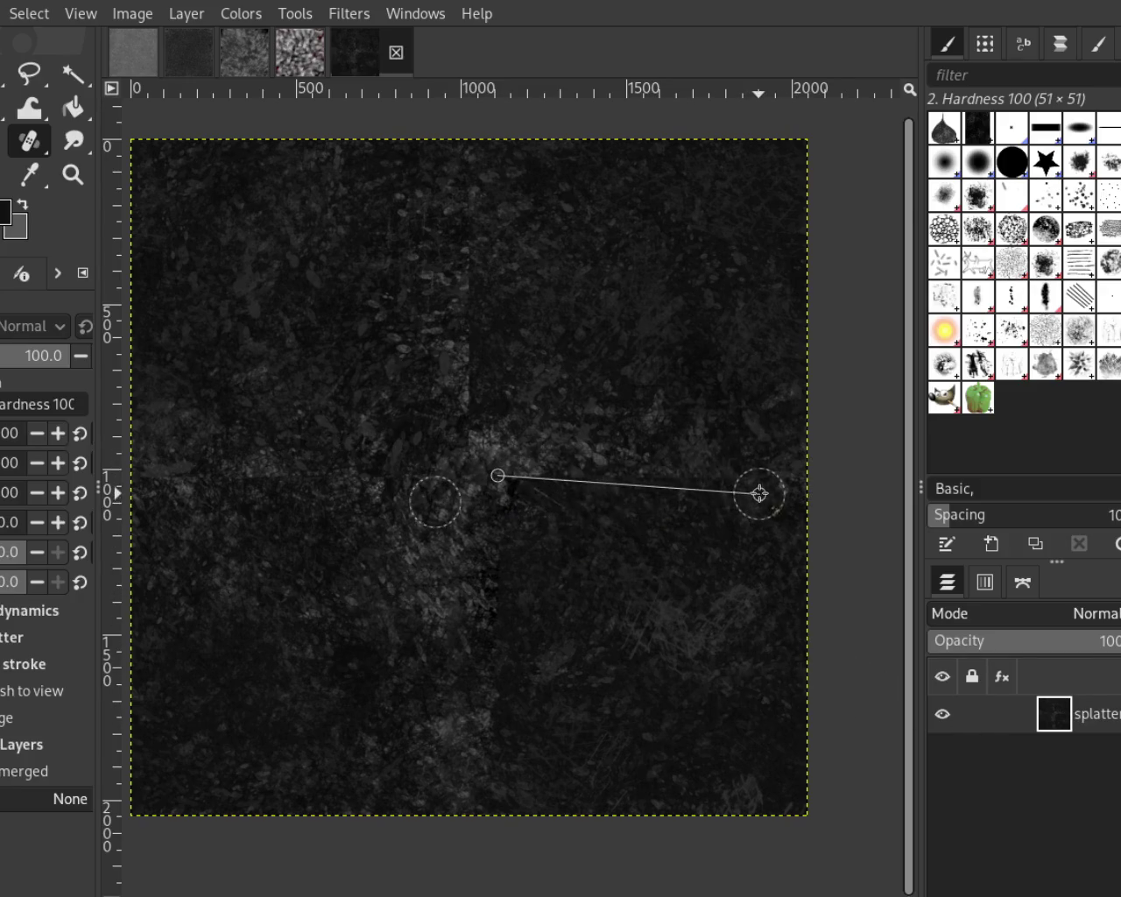
pyautogui.keyDown('shift'); pyautogui.click(758, 490); pyautogui.keyUp('shift')
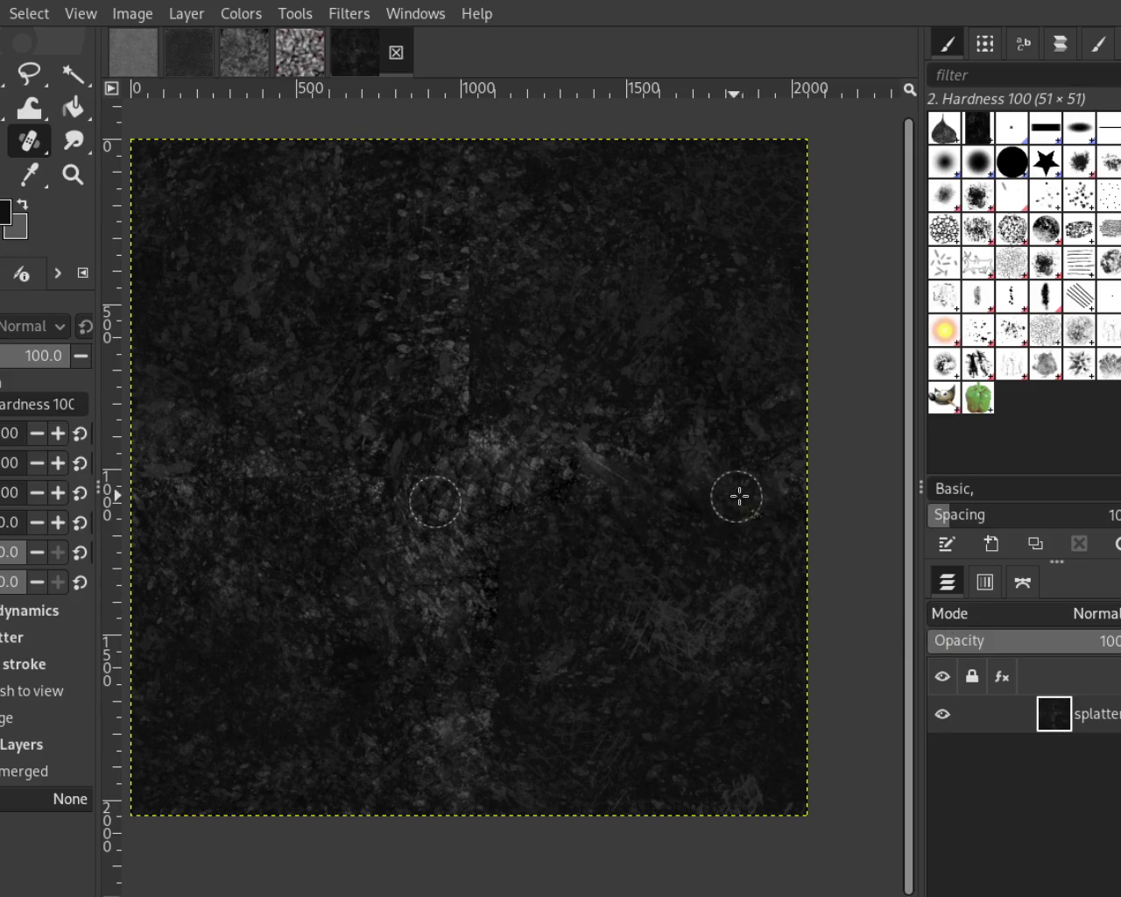
pyautogui.click(550, 483)
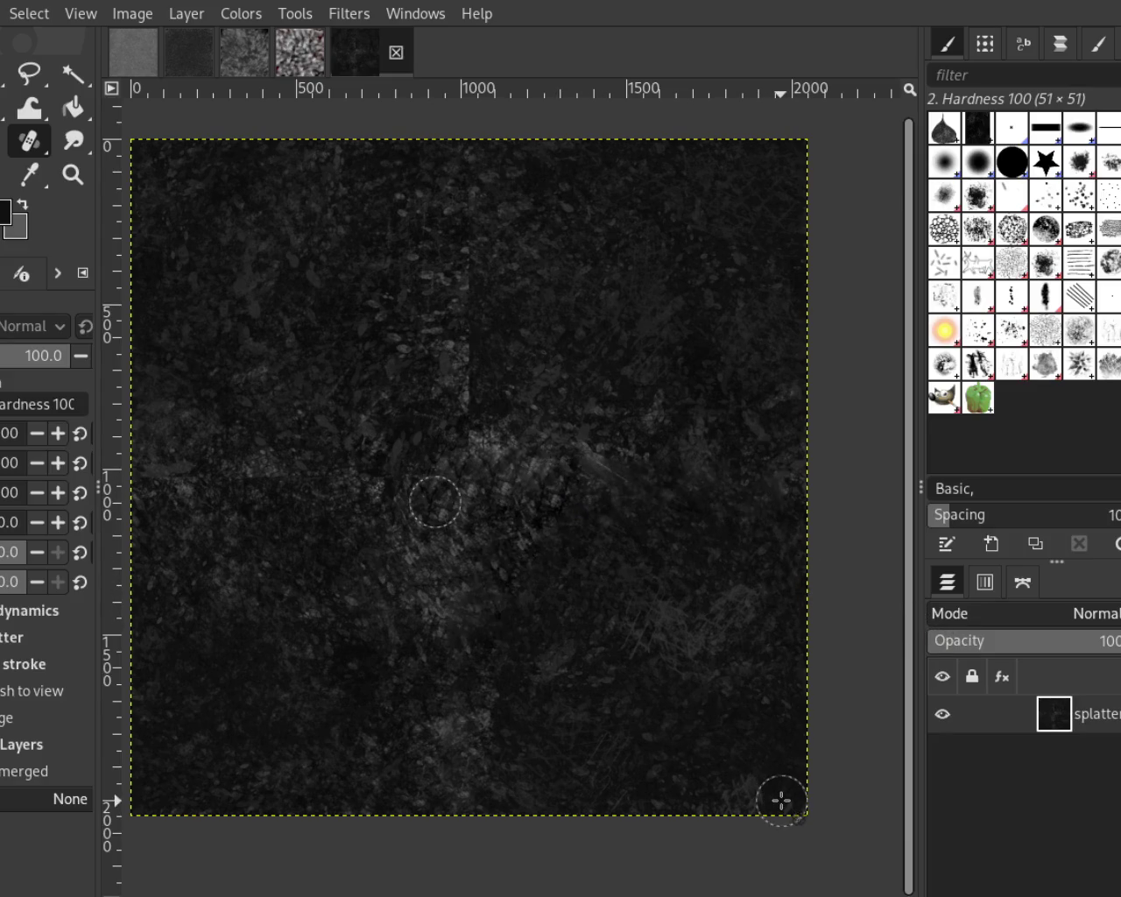
# Heal straight stripes up the upper half of the vertical seam to the top
pyautogui.click(469, 475)
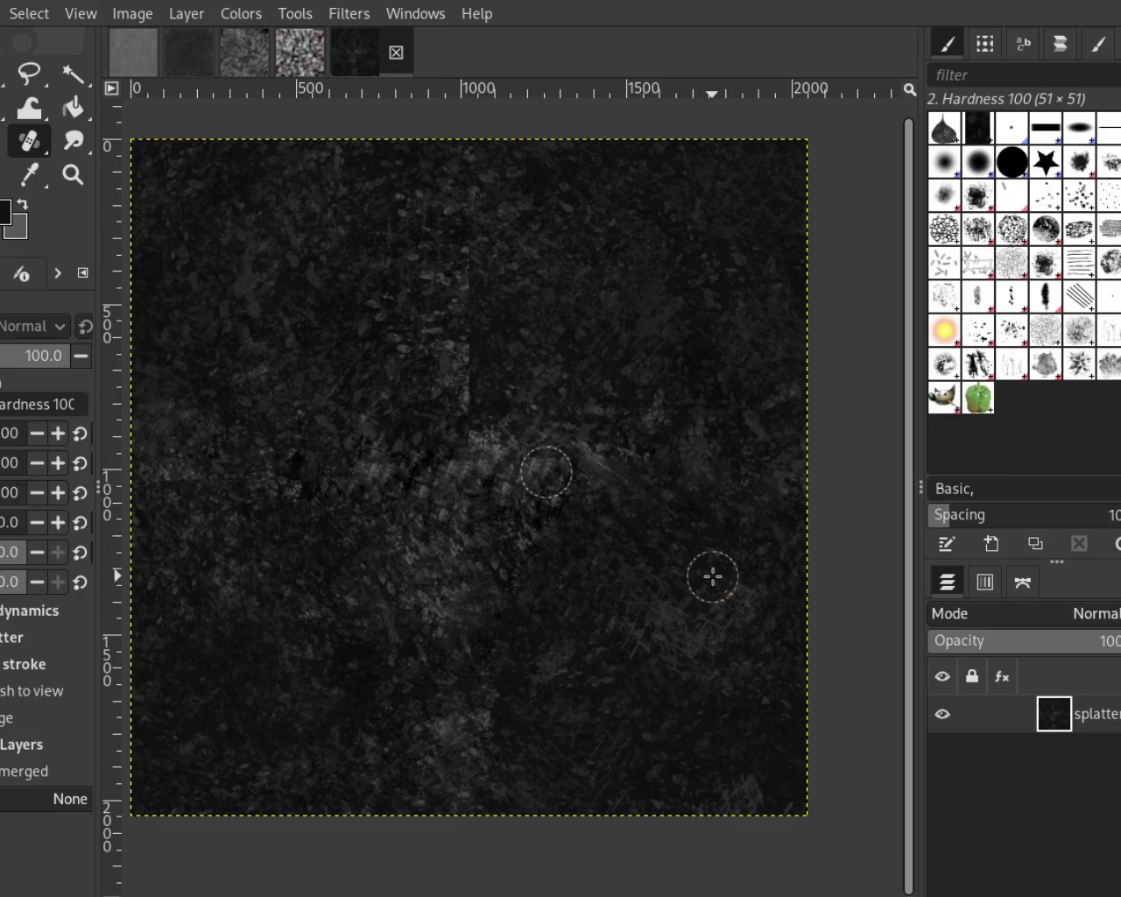
pyautogui.click(464, 466)
pyautogui.keyDown('shift'); pyautogui.click(472, 173); pyautogui.keyUp('shift')
pyautogui.click(470, 415)
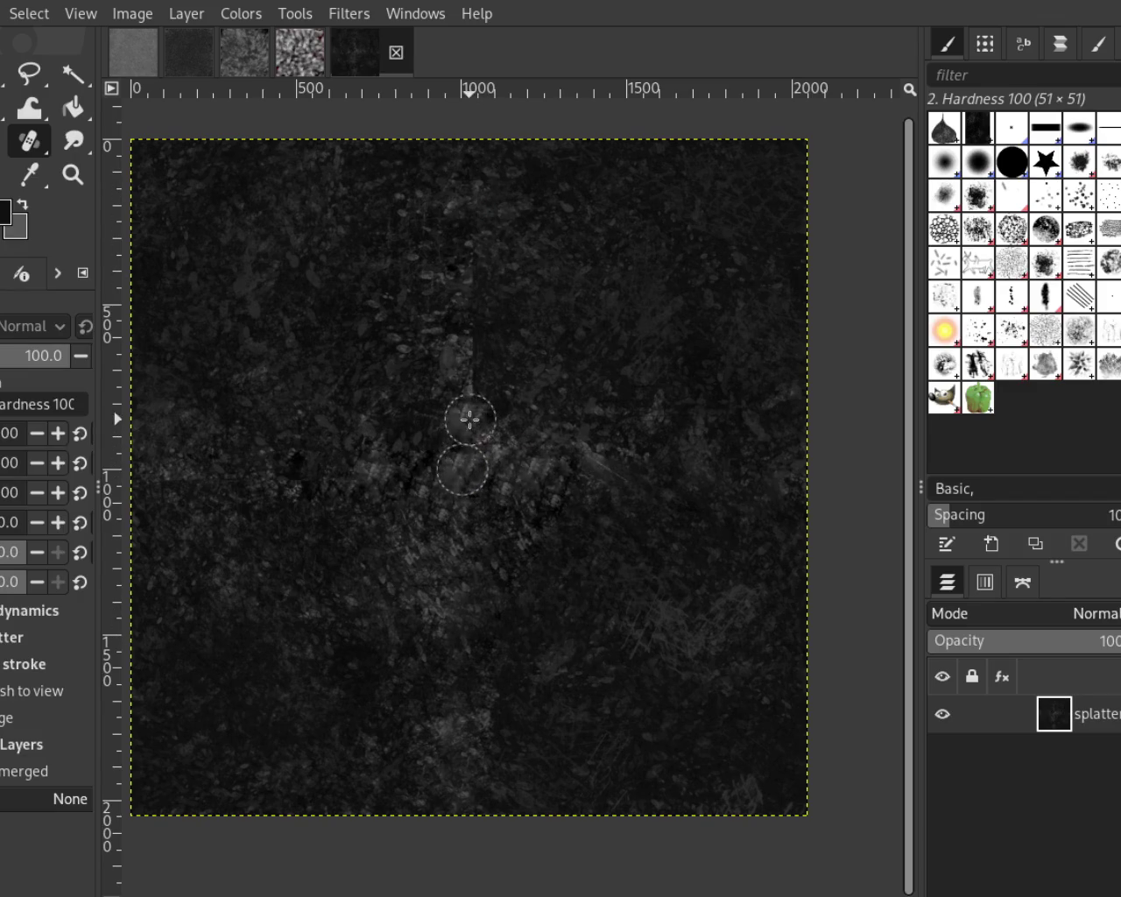
pyautogui.keyDown('shift'); pyautogui.click(480, 208); pyautogui.keyUp('shift')
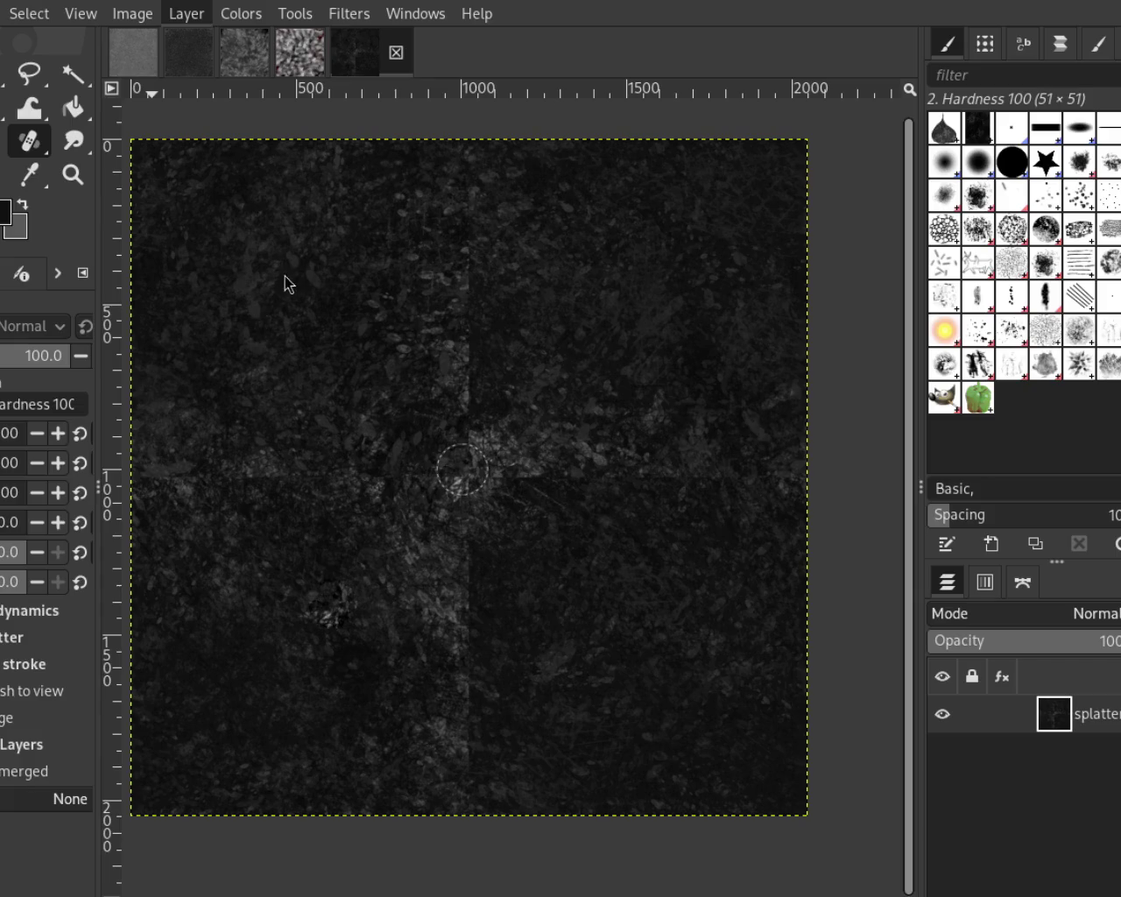
# Re-apply the wrap-around offset to hide the cross seams, then zoom in near the top-right corner
pyautogui.hotkey('ctrl', 'f')
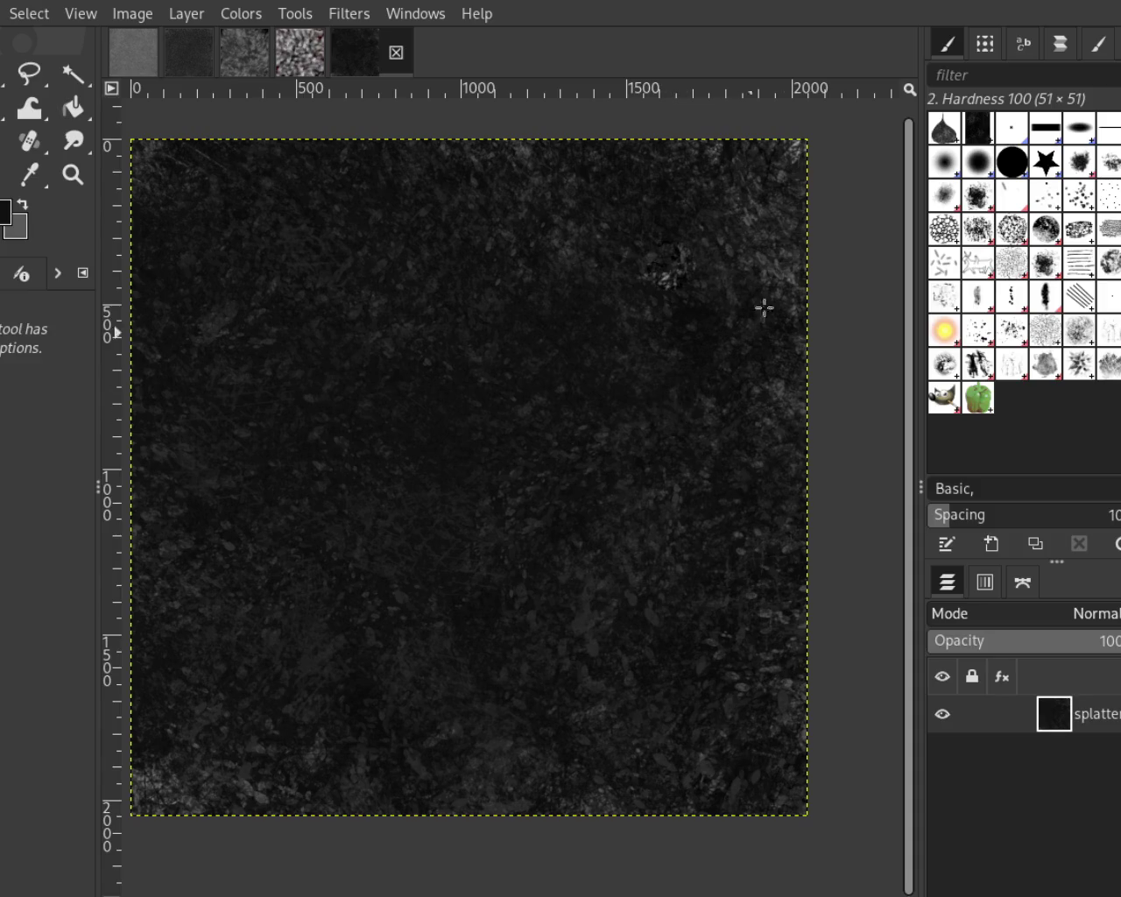
pyautogui.click(72, 174)
pyautogui.click(733, 210)
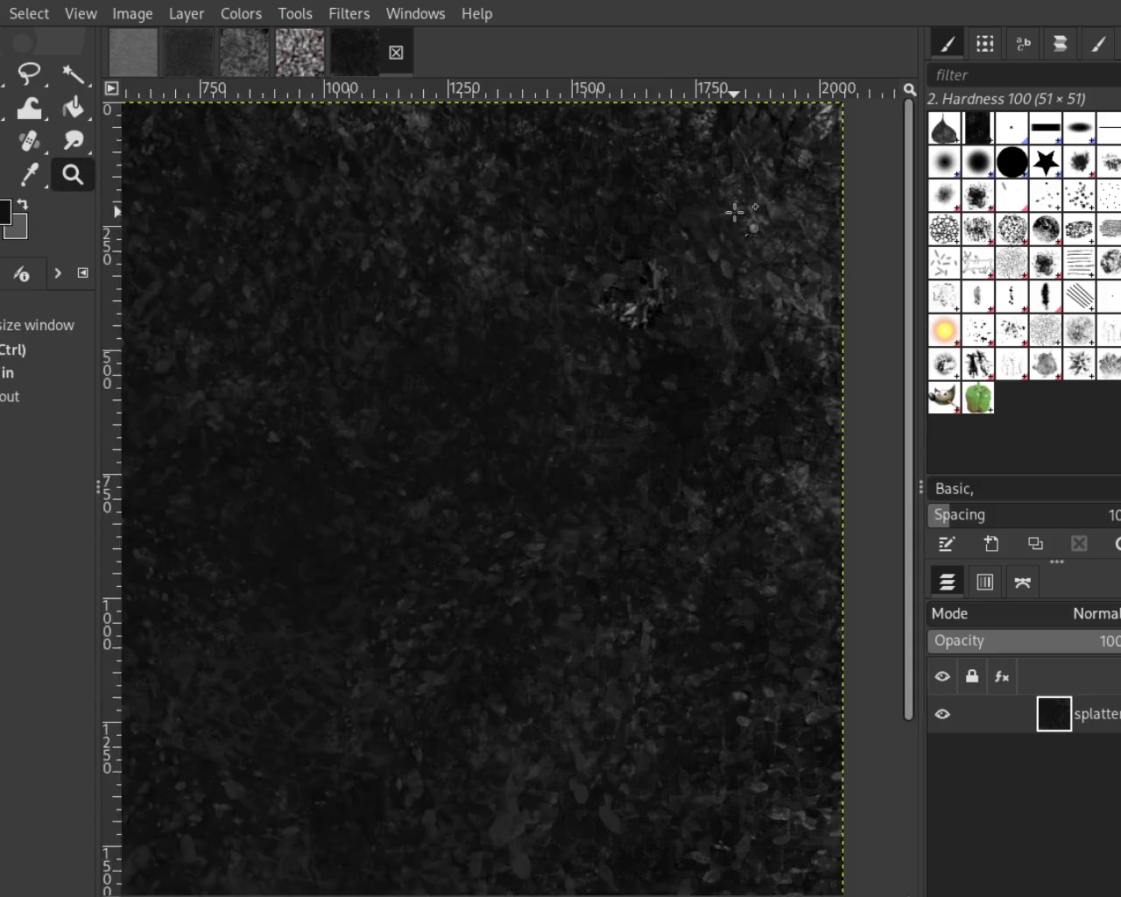
pyautogui.click(587, 342)
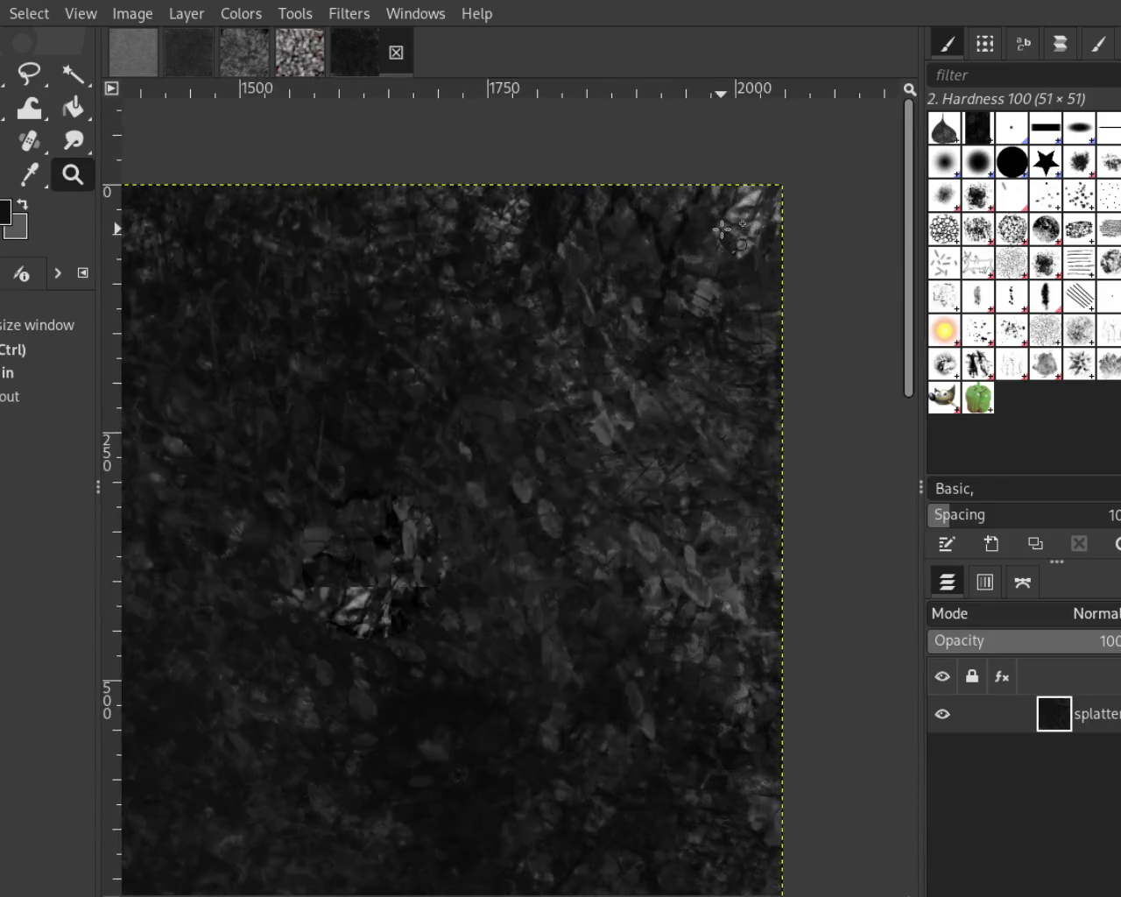
pyautogui.click(822, 368)
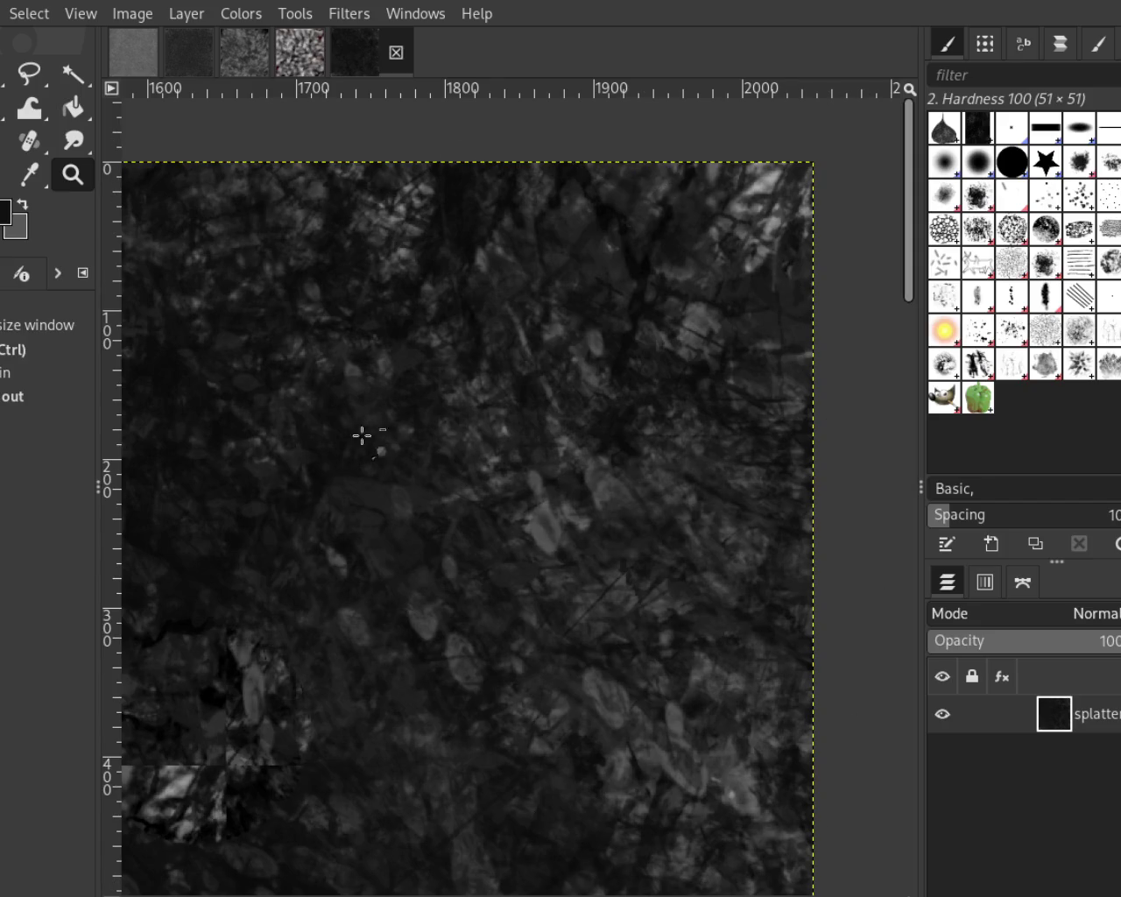
# Zoom out and back in to inspect the texture, then frame the whole image
pyautogui.keyDown('ctrl'); pyautogui.click(579, 373); pyautogui.keyUp('ctrl')
pyautogui.keyDown('ctrl'); pyautogui.click(588, 375); pyautogui.keyUp('ctrl')
pyautogui.keyDown('ctrl'); pyautogui.click(588, 376); pyautogui.keyUp('ctrl')
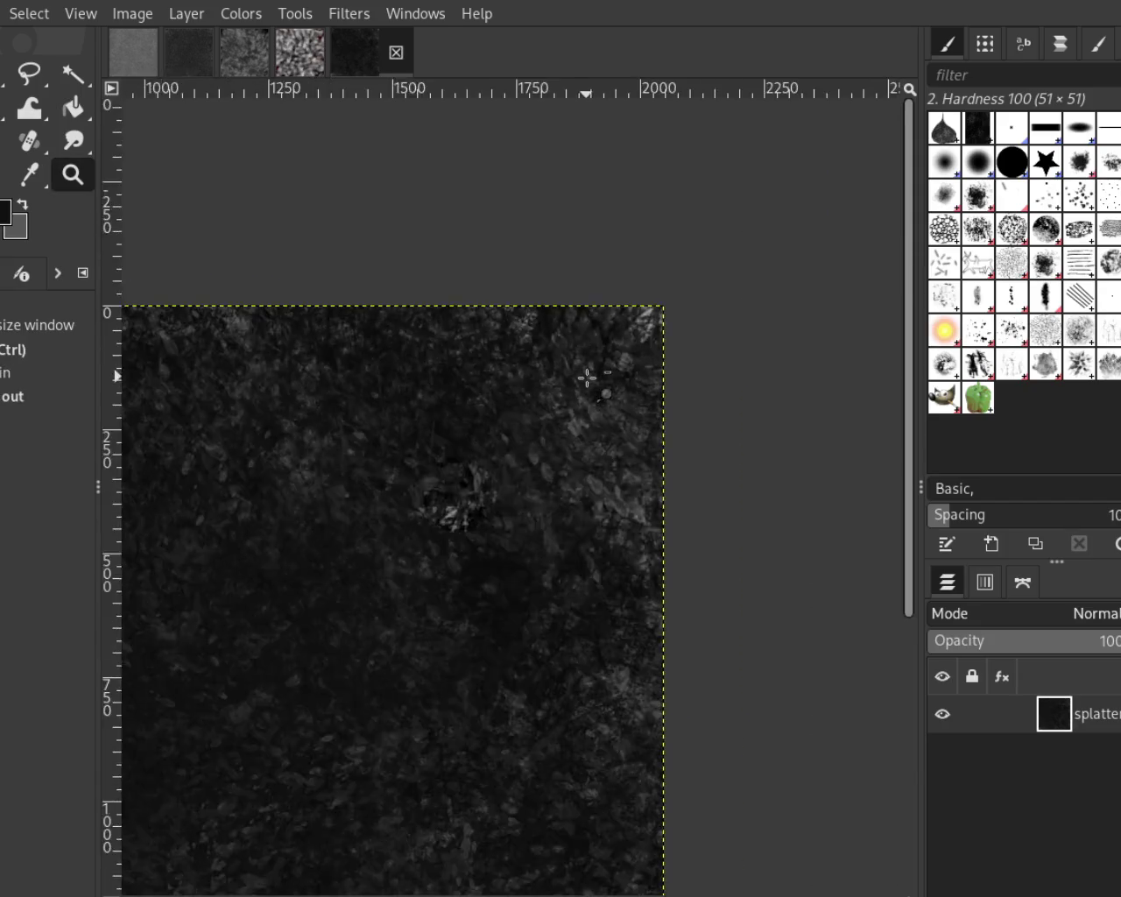
pyautogui.keyDown('ctrl'); pyautogui.click(587, 375); pyautogui.keyUp('ctrl')
pyautogui.keyDown('ctrl'); pyautogui.click(461, 575); pyautogui.keyUp('ctrl')
pyautogui.click(657, 402)
pyautogui.keyDown('ctrl'); pyautogui.click(482, 524); pyautogui.keyUp('ctrl')
pyautogui.click(482, 525)
pyautogui.keyDown('ctrl'); pyautogui.click(482, 525); pyautogui.keyUp('ctrl')
pyautogui.click(493, 531)
pyautogui.click(400, 603)
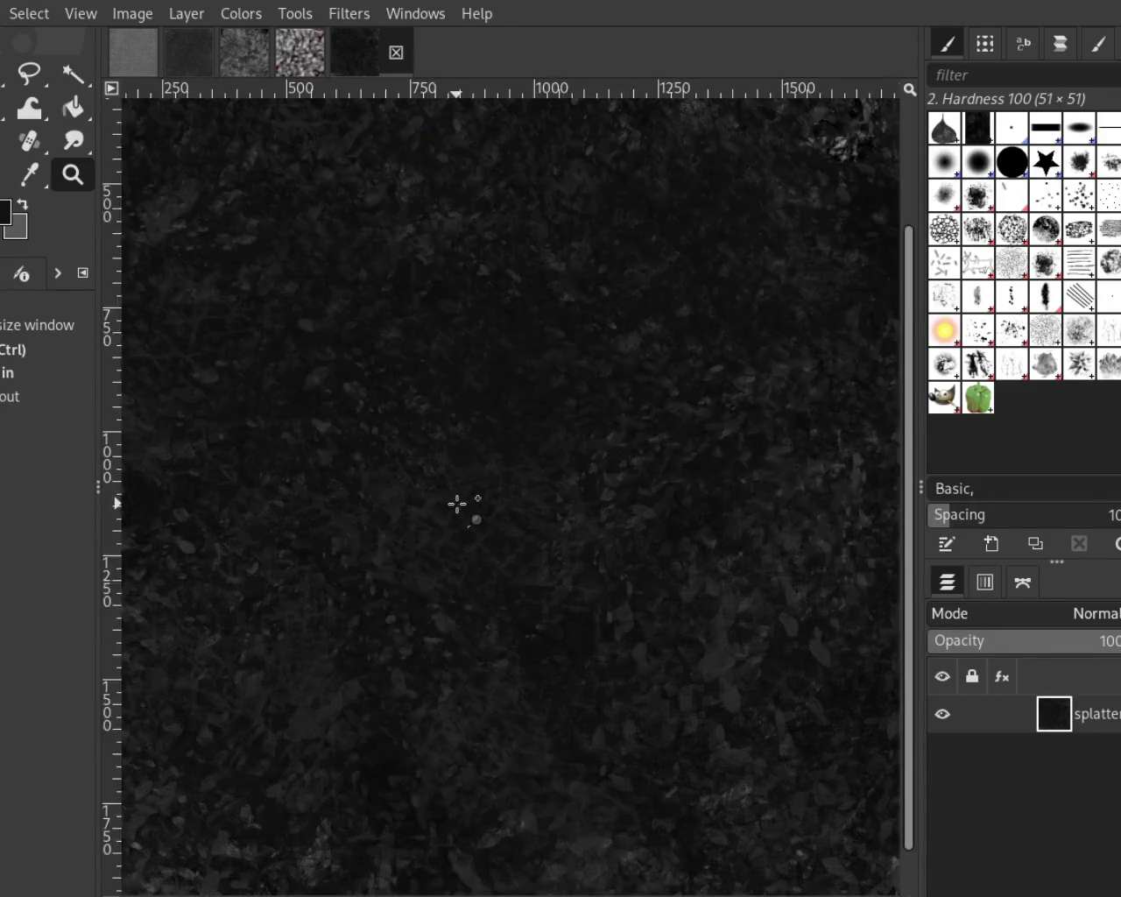
pyautogui.click(458, 502)
pyautogui.keyDown('ctrl'); pyautogui.click(457, 502); pyautogui.keyUp('ctrl')
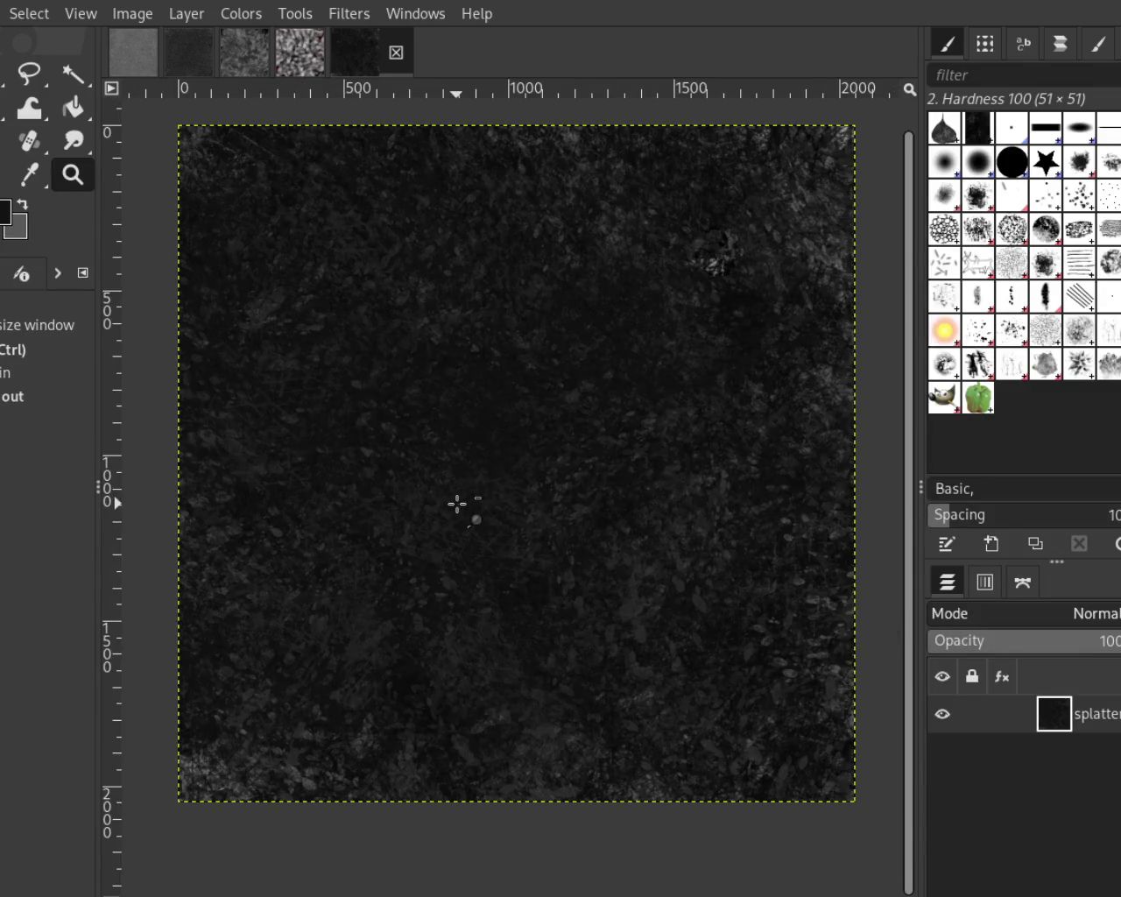
pyautogui.keyDown('ctrl'); pyautogui.click(457, 502); pyautogui.keyUp('ctrl')
pyautogui.click(491, 481)
pyautogui.keyDown('ctrl'); pyautogui.click(490, 480); pyautogui.keyUp('ctrl')
pyautogui.click(491, 481)
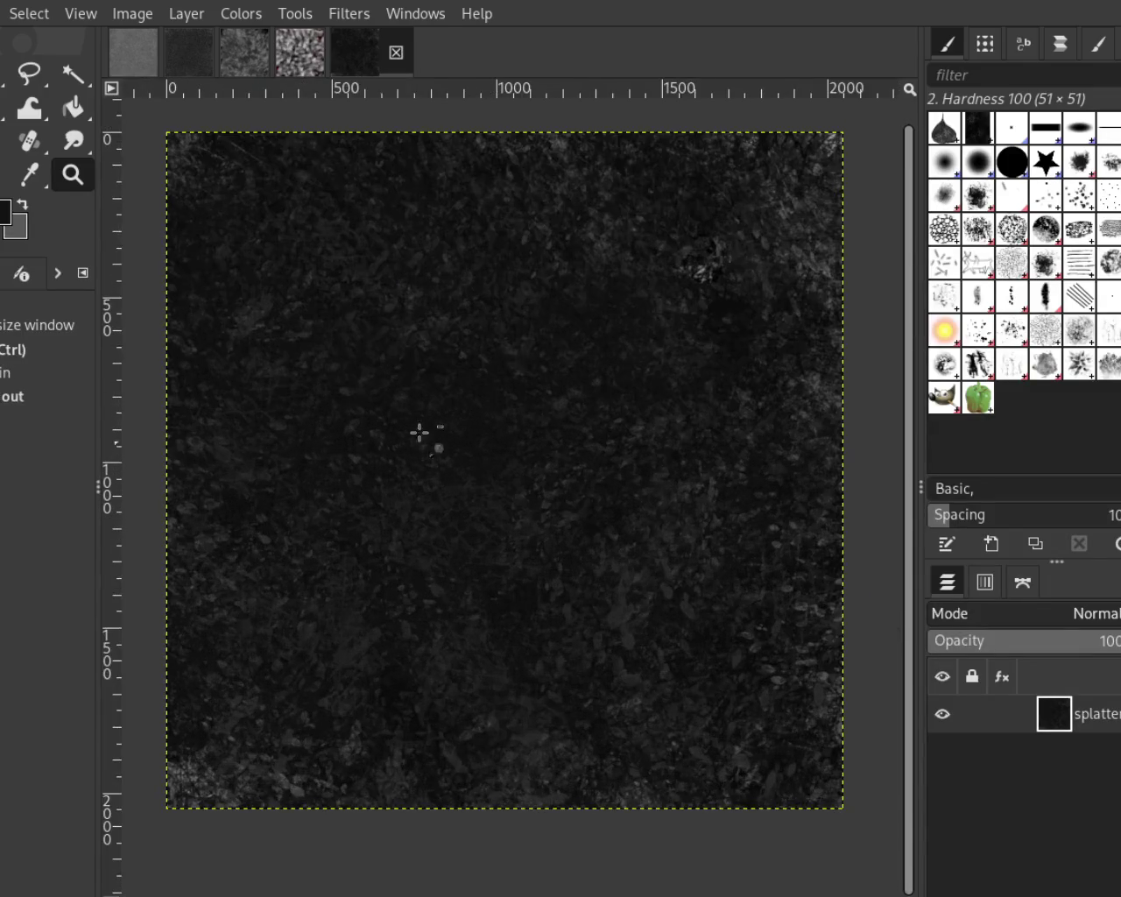
pyautogui.press('p')
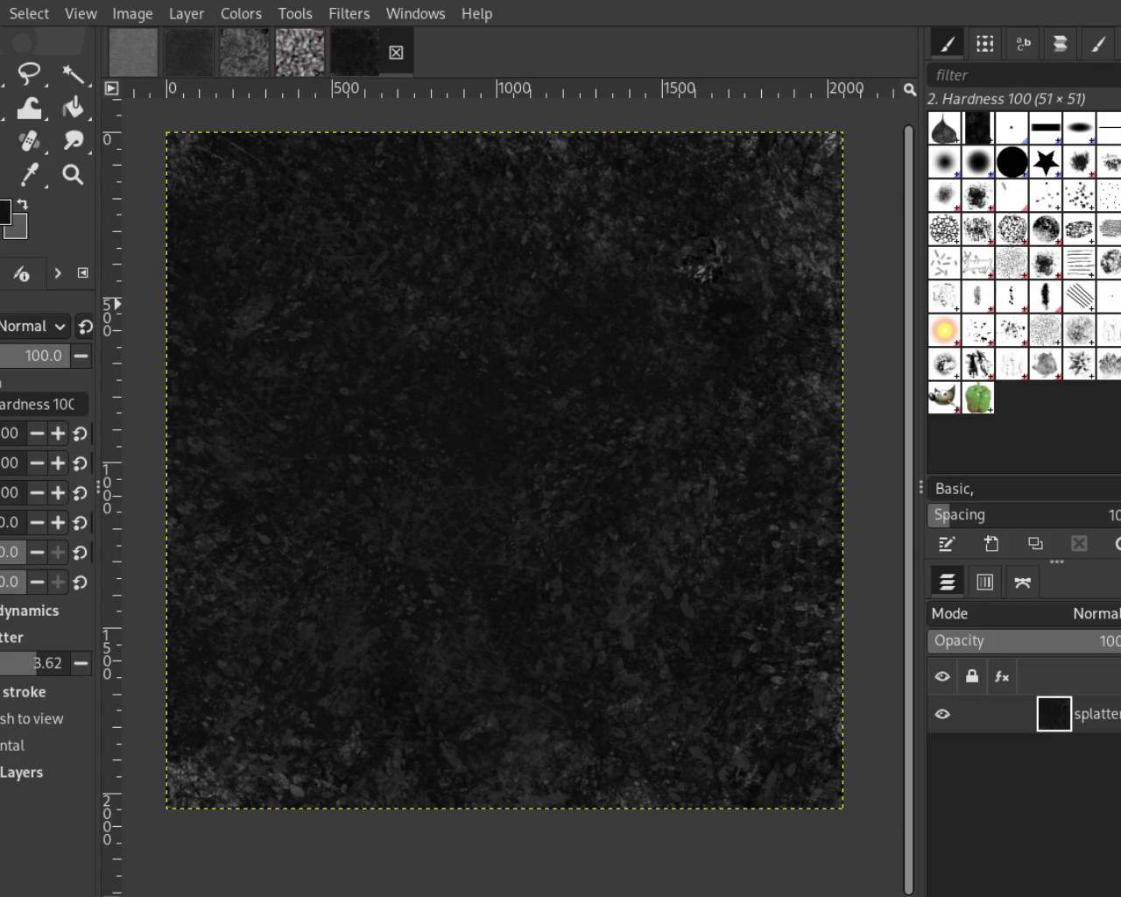
# Swap to light grey as the paint colour and test a line of grey dabs, then undo it
pyautogui.click(19, 208)
pyautogui.click(274, 330)
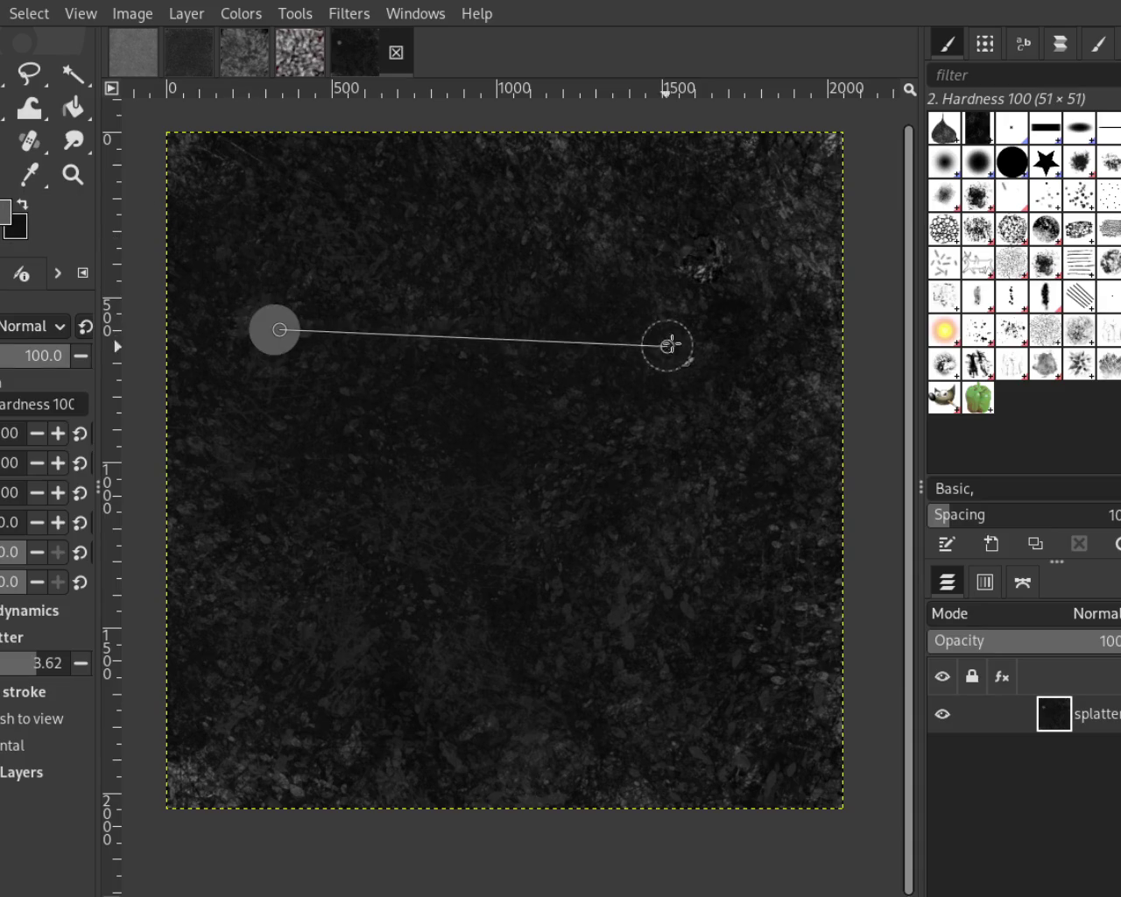
pyautogui.keyDown('shift'); pyautogui.click(725, 321); pyautogui.keyUp('shift')
pyautogui.hotkey('ctrl', 'z')
# Paint a trial grey blob over the canvas centre, then undo its strokes
pyautogui.moveTo(561, 425)
pyautogui.mouseDown()
pyautogui.moveTo(376, 495)
pyautogui.moveTo(532, 543)
pyautogui.moveTo(593, 380)
pyautogui.moveTo(362, 383)
pyautogui.moveTo(502, 318)
pyautogui.moveTo(438, 313)
pyautogui.mouseUp()
pyautogui.hotkey('ctrl', 'z')
pyautogui.moveTo(525, 263)
pyautogui.mouseDown()
pyautogui.moveTo(250, 393)
pyautogui.moveTo(267, 351)
pyautogui.moveTo(613, 458)
pyautogui.mouseUp()
pyautogui.hotkey('ctrl', 'z')
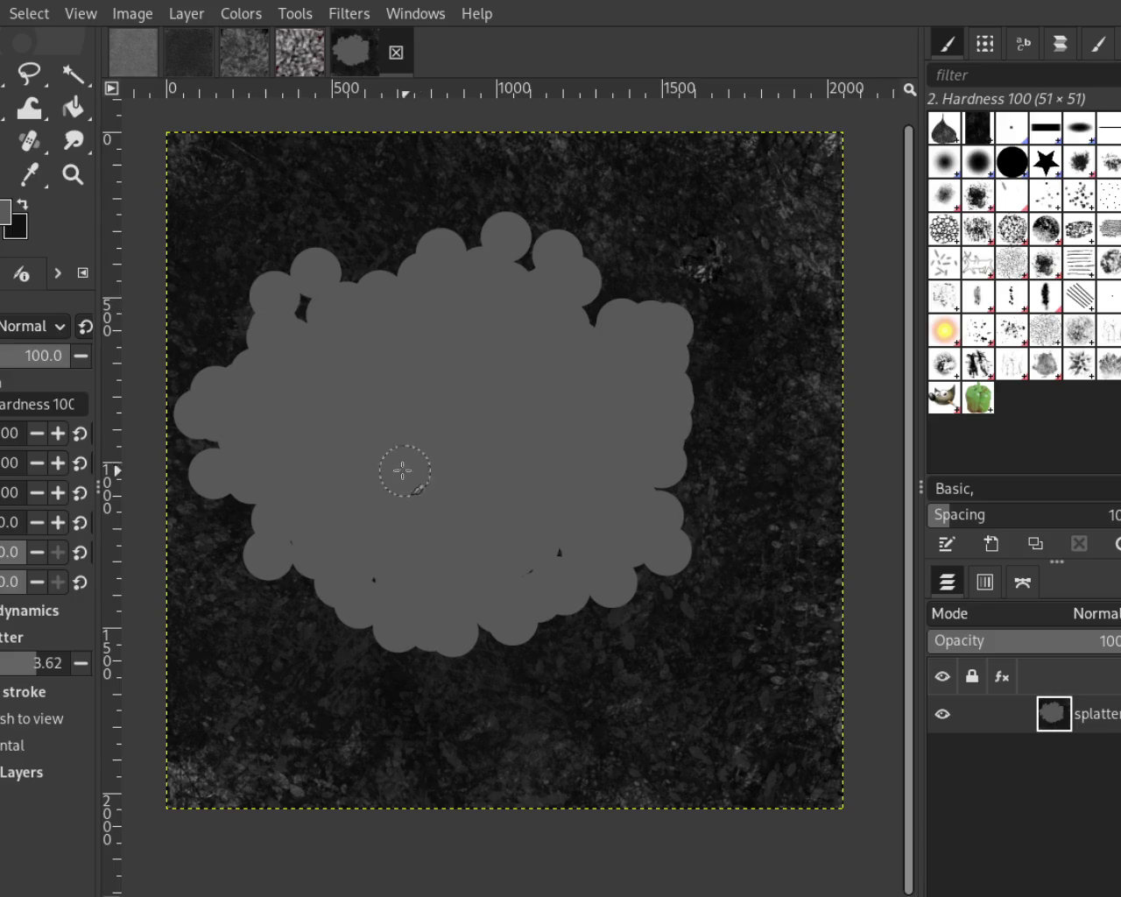
pyautogui.hotkey('ctrl', 'z')
pyautogui.hotkey('ctrl', 'z')
pyautogui.hotkey('ctrl', 'z')
pyautogui.hotkey('ctrl', 'z')
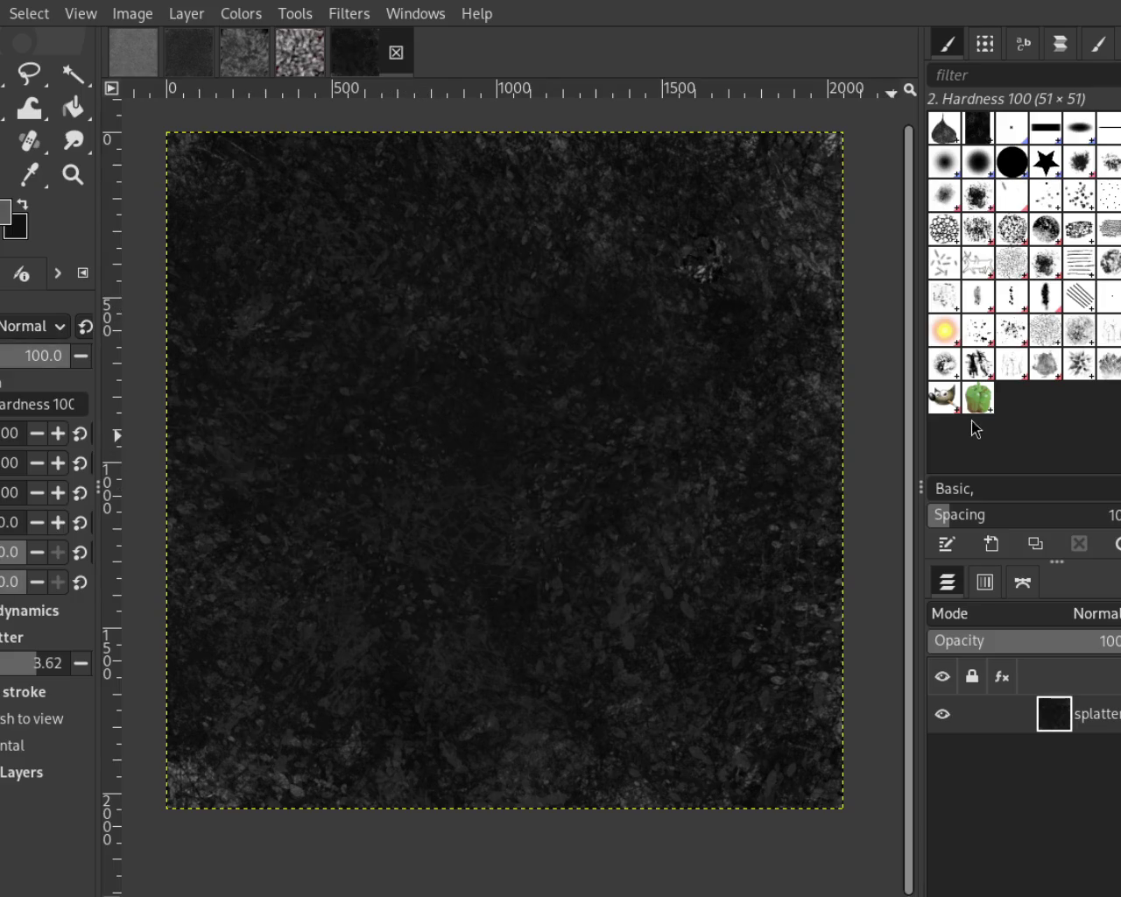
# Switch to the Splats 01 brush and try grey splat strokes across the centre, undoing them
pyautogui.click(980, 333)
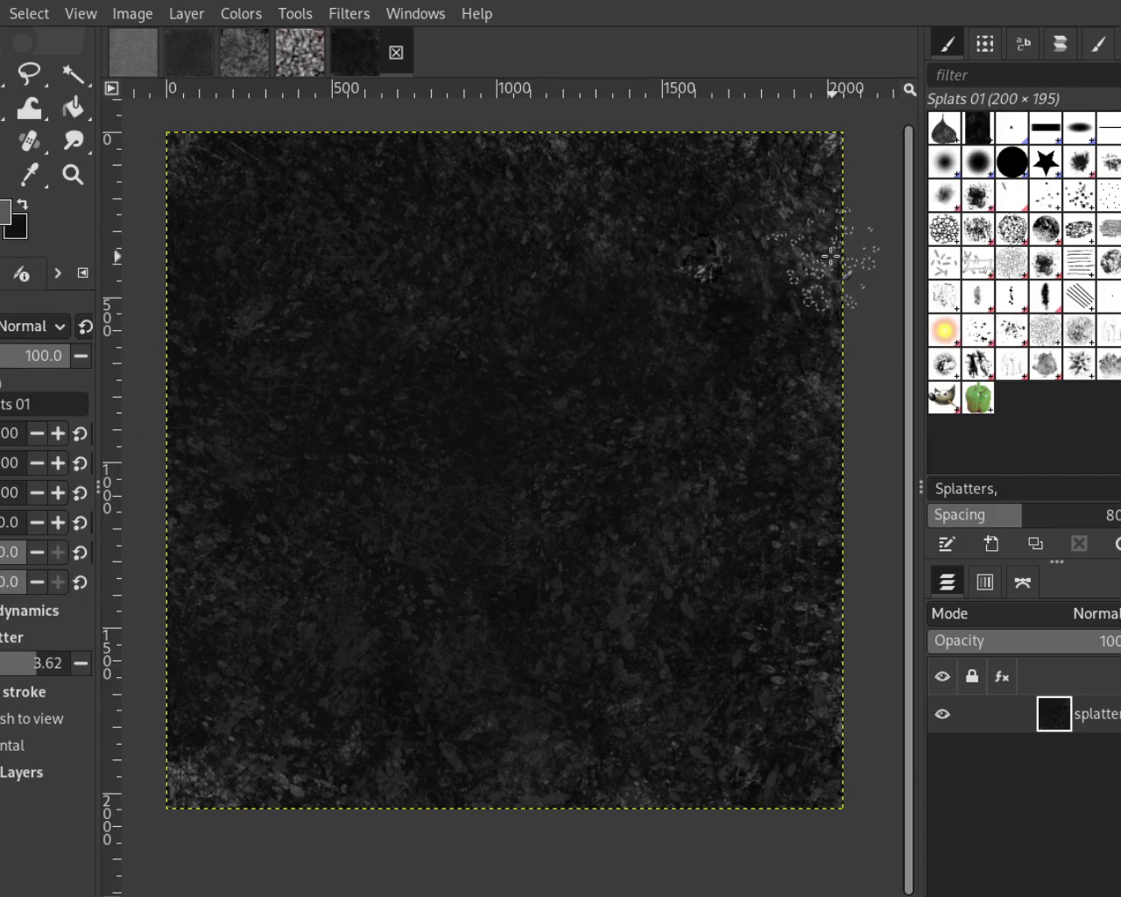
pyautogui.moveTo(613, 316); pyautogui.dragTo(505, 440)
pyautogui.hotkey('ctrl', 'z')
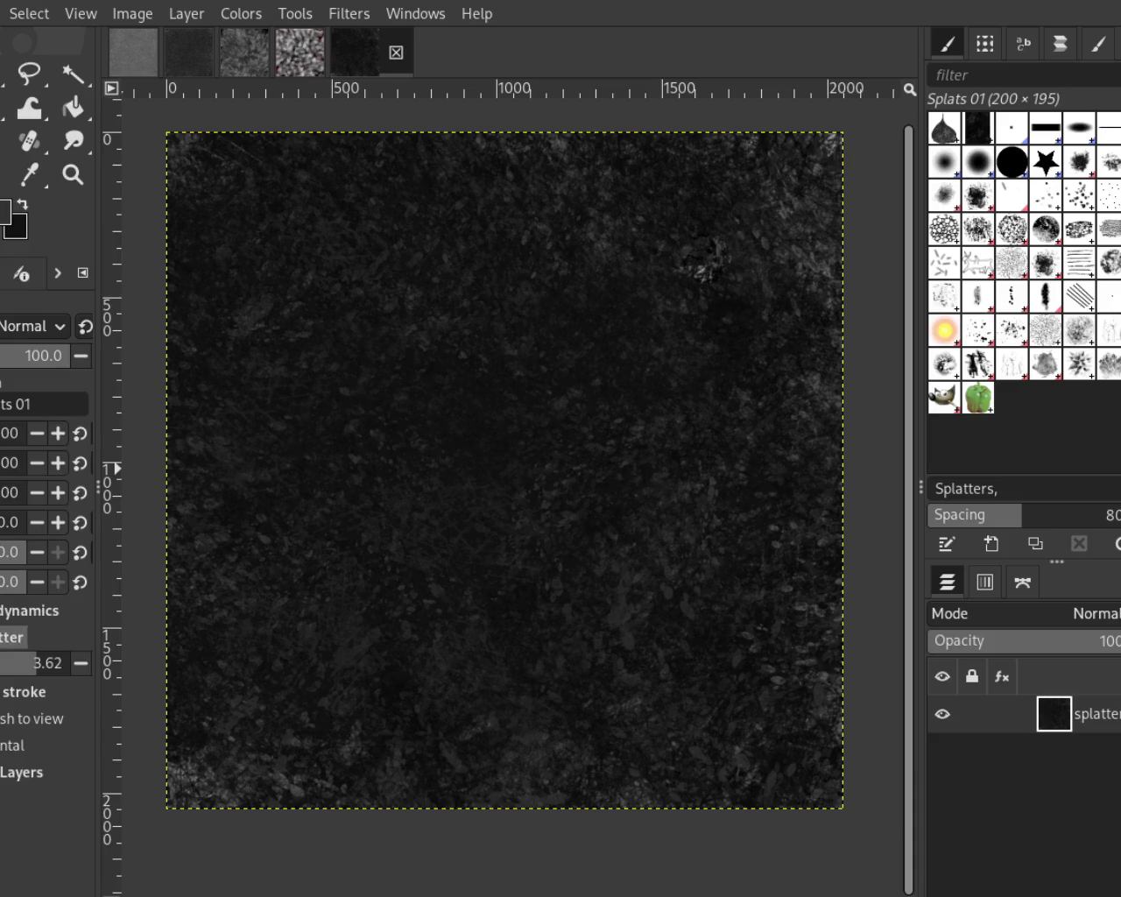
pyautogui.moveTo(500, 445)
pyautogui.mouseDown()
pyautogui.moveTo(481, 474)
pyautogui.moveTo(608, 444)
pyautogui.mouseUp()
pyautogui.hotkey('ctrl', 'z')
# Adjust the brush dynamics, then scatter larger grey splats across the canvas
pyautogui.click(31, 610)
pyautogui.hotkey('ctrl', 'z')
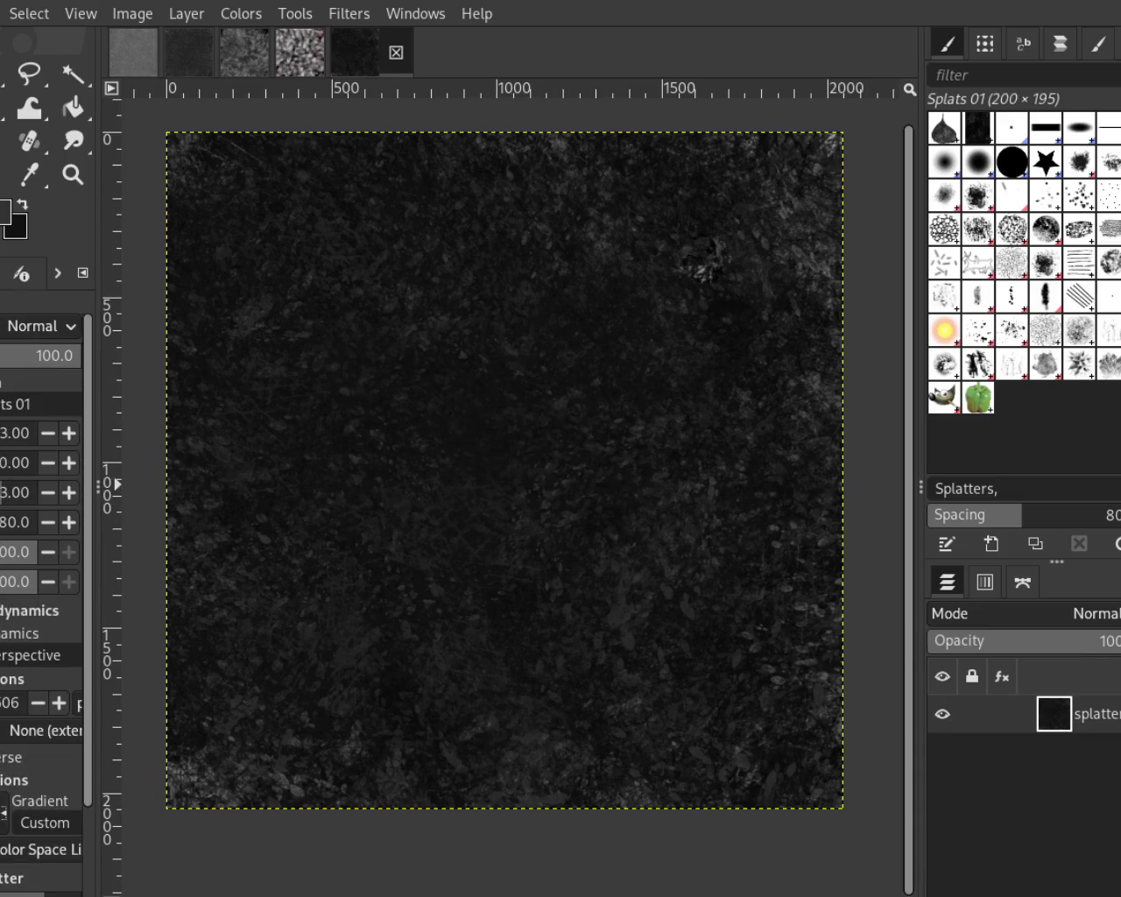
pyautogui.scroll(2, 9, 432)
pyautogui.moveTo(473, 429); pyautogui.dragTo(362, 506)
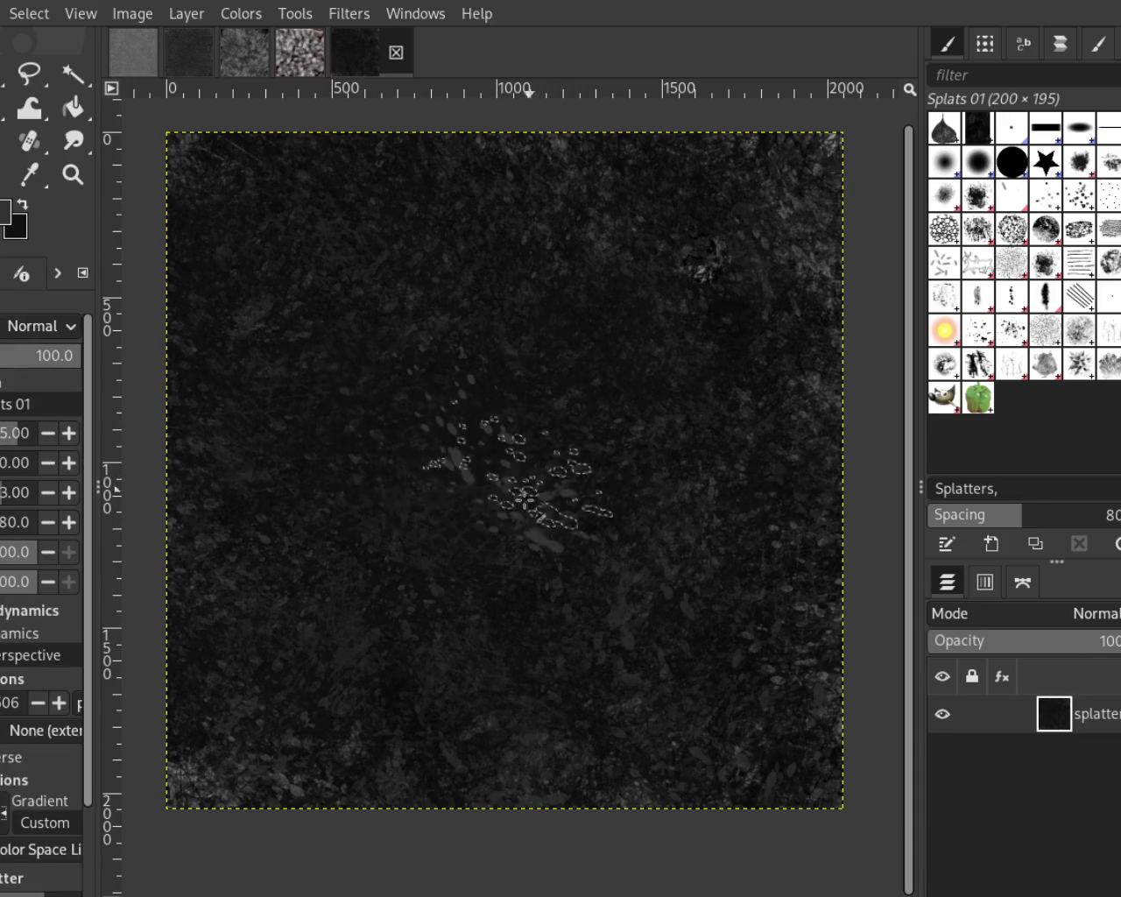
pyautogui.hotkey('ctrl', 'z')
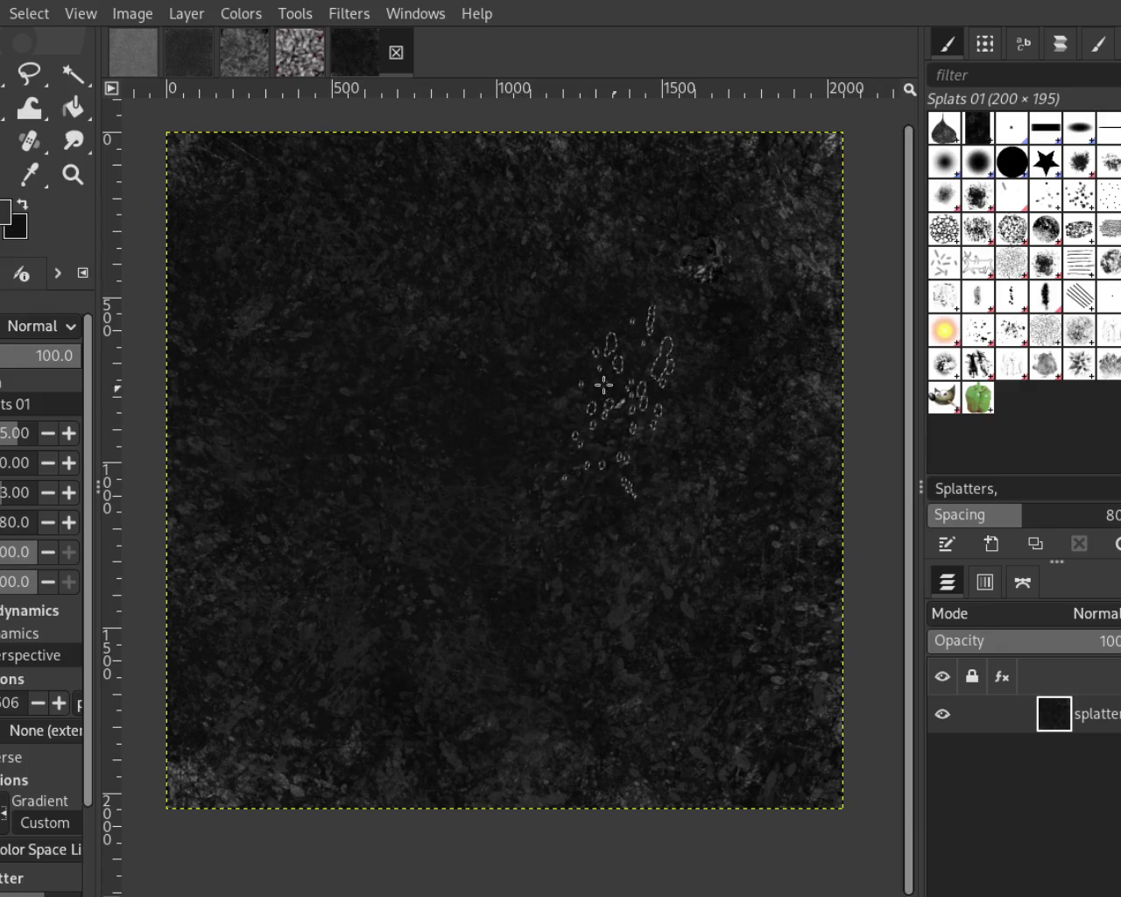
pyautogui.moveTo(444, 598)
pyautogui.mouseDown()
pyautogui.moveTo(254, 423)
pyautogui.moveTo(350, 408)
pyautogui.moveTo(418, 576)
pyautogui.moveTo(377, 336)
pyautogui.moveTo(629, 523)
pyautogui.moveTo(348, 548)
pyautogui.moveTo(196, 401)
pyautogui.moveTo(670, 493)
pyautogui.mouseUp()
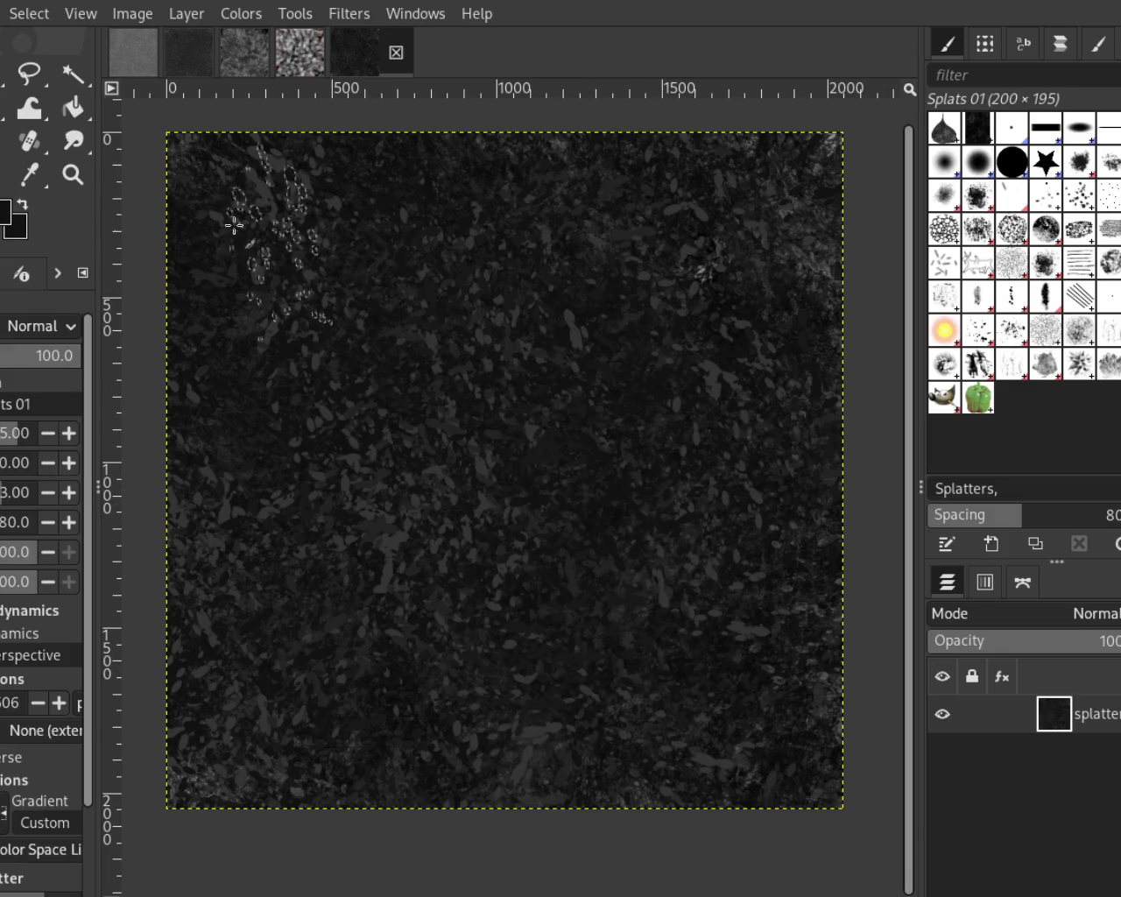
# Review the splattered texture at different zoom levels with the Zoom tool
pyautogui.click(73, 174)
pyautogui.scroll(-3, 603, 377)
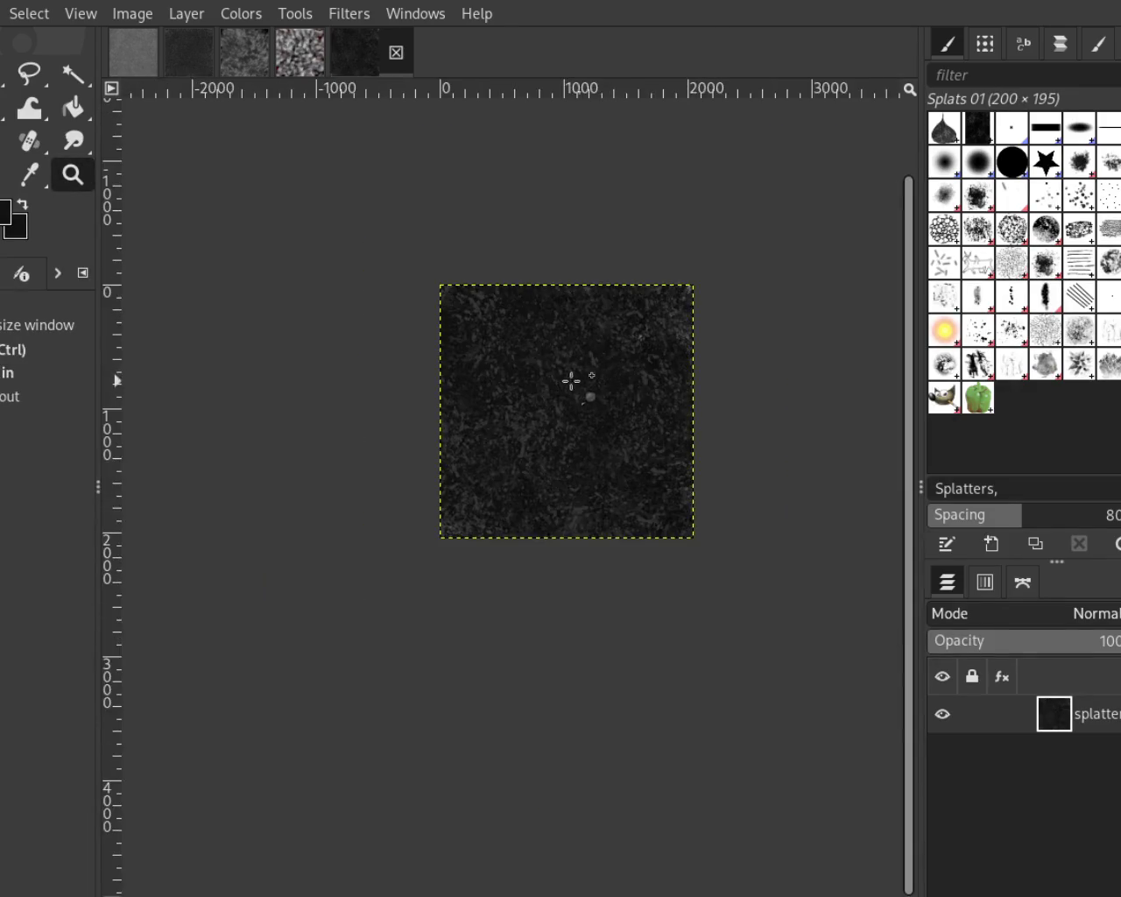
pyautogui.scroll(2, 576, 380)
pyautogui.scroll(2, 561, 381)
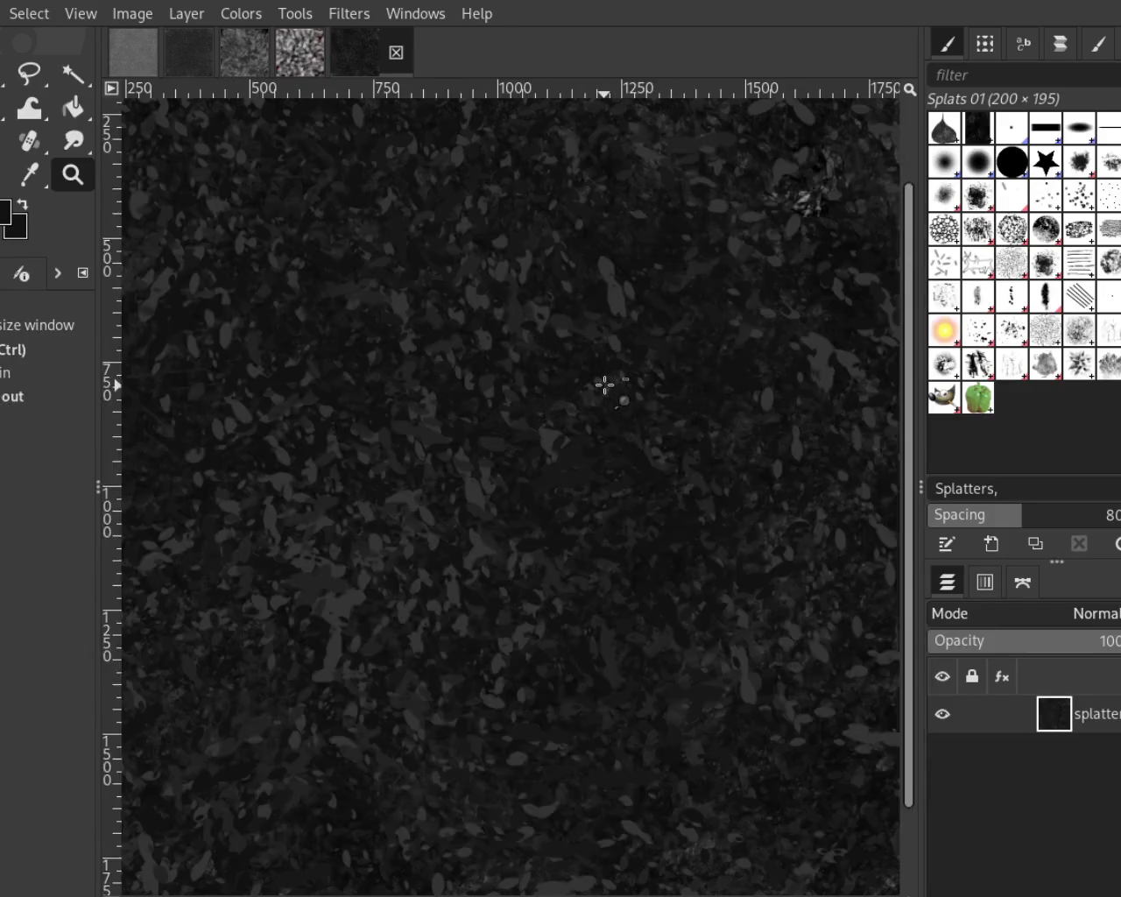
pyautogui.scroll(-1, 560, 381)
pyautogui.scroll(-1, 563, 468)
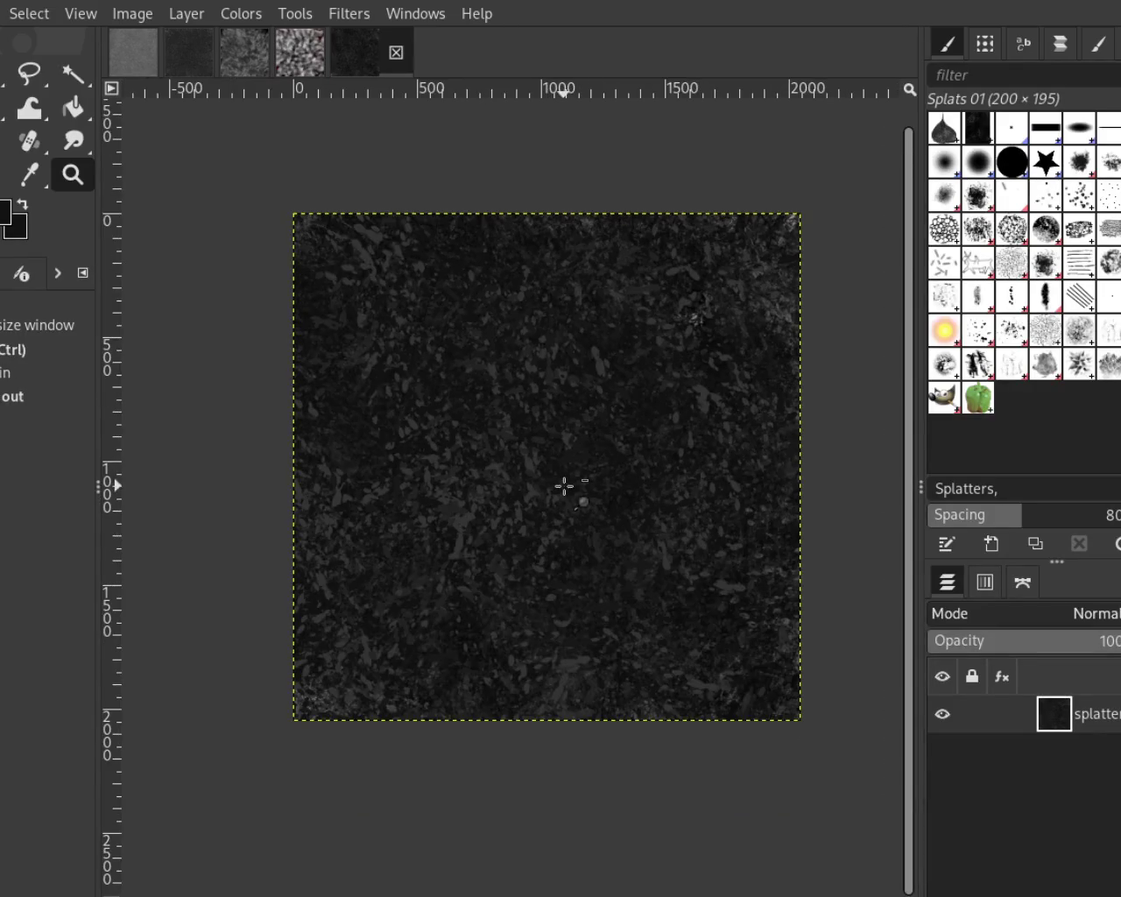
pyautogui.scroll(1, 561, 447)
pyautogui.scroll(1, 556, 417)
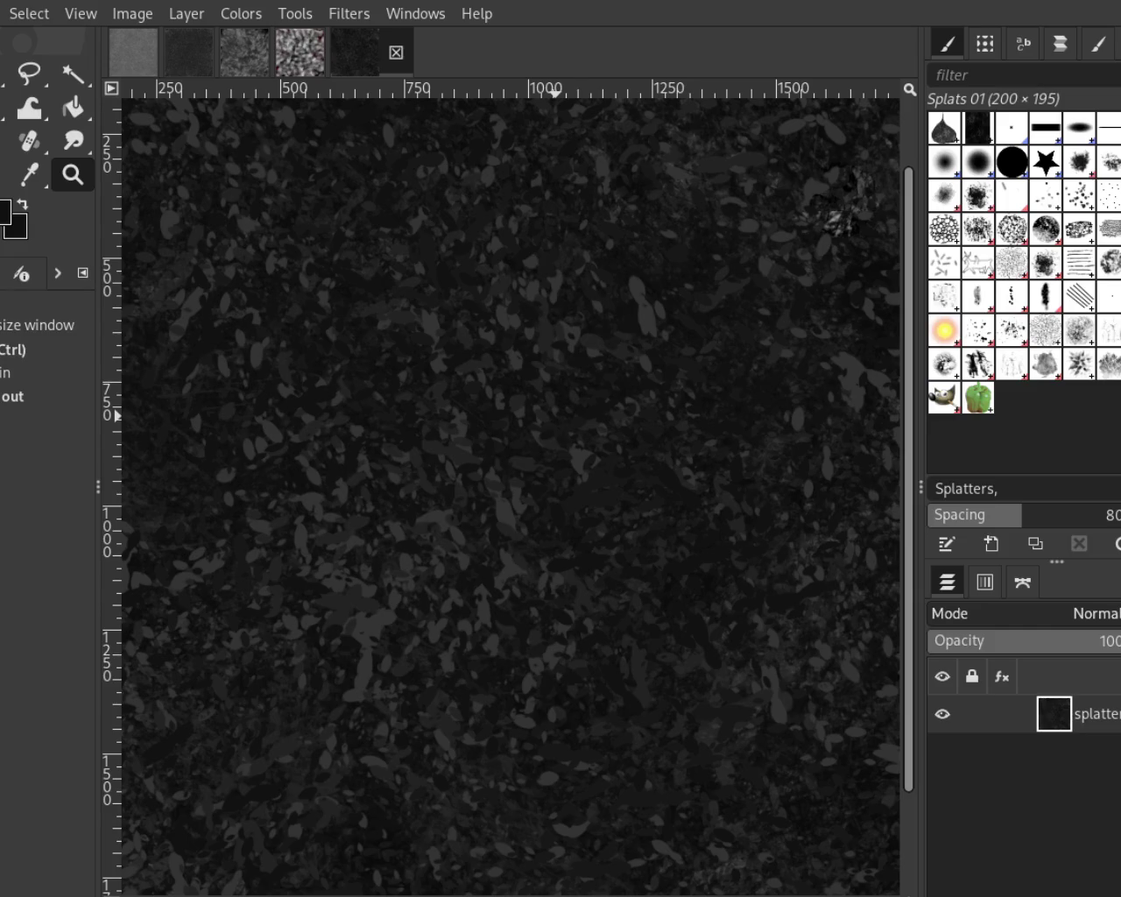
# Zoom out until the whole splatter texture fits, then return to the Paintbrush with Splats 01
pyautogui.moveTo(511, 351); pyautogui.dragTo(496, 483)
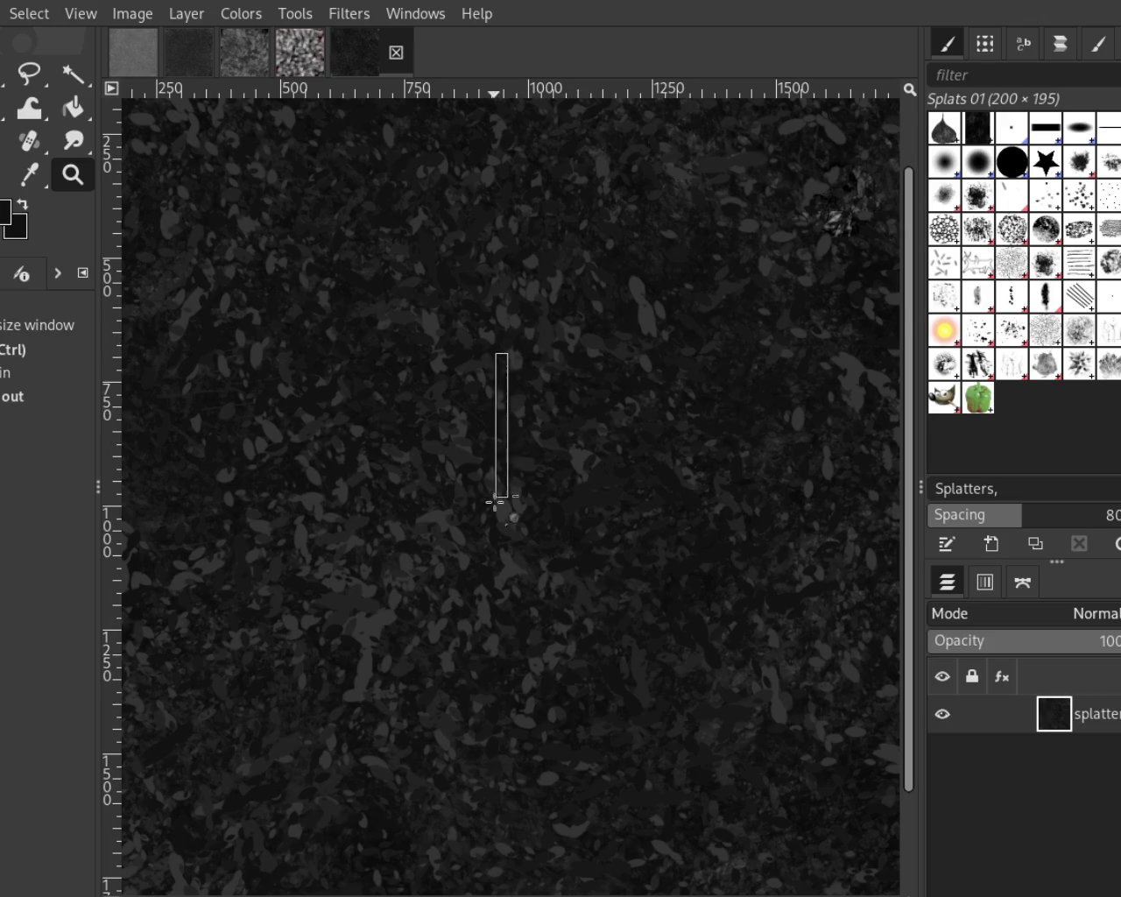
pyautogui.click(465, 426)
pyautogui.doubleClick(561, 532)
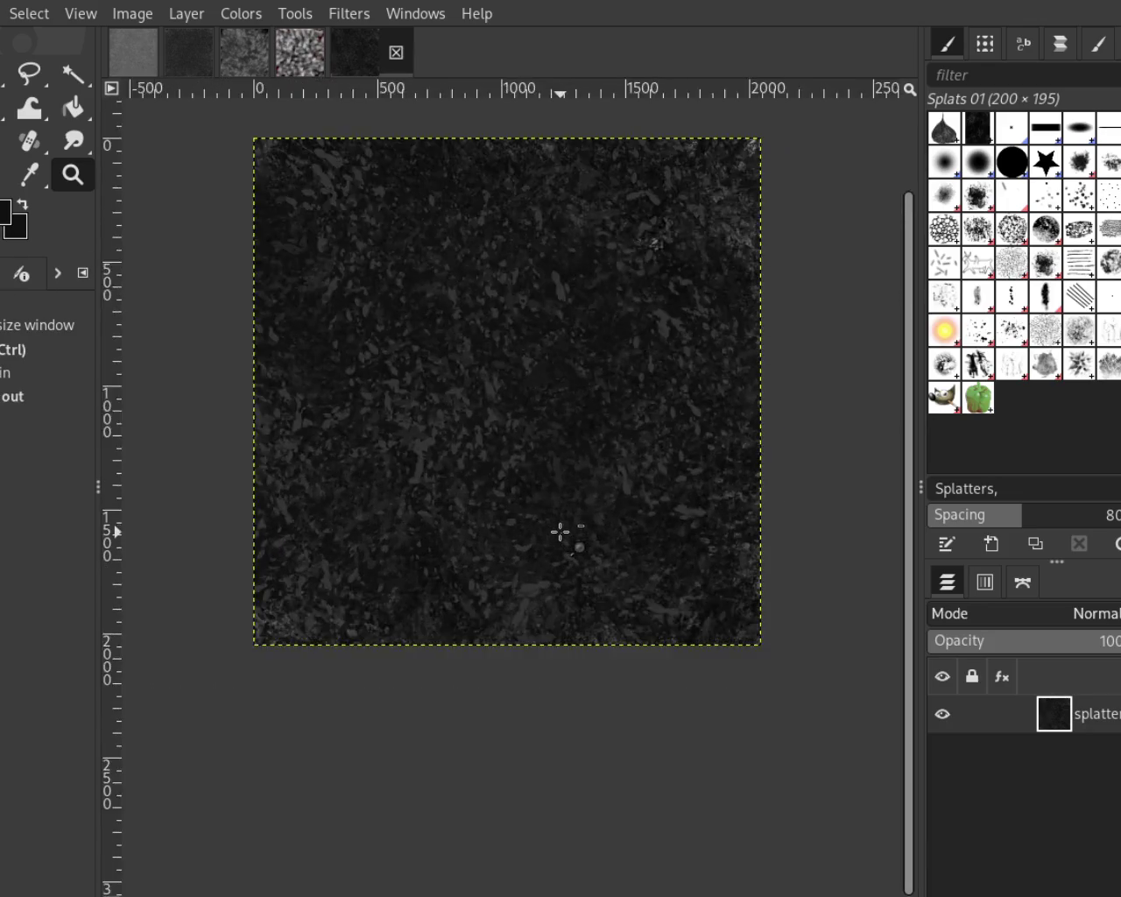
pyautogui.click(531, 438)
pyautogui.press('p')
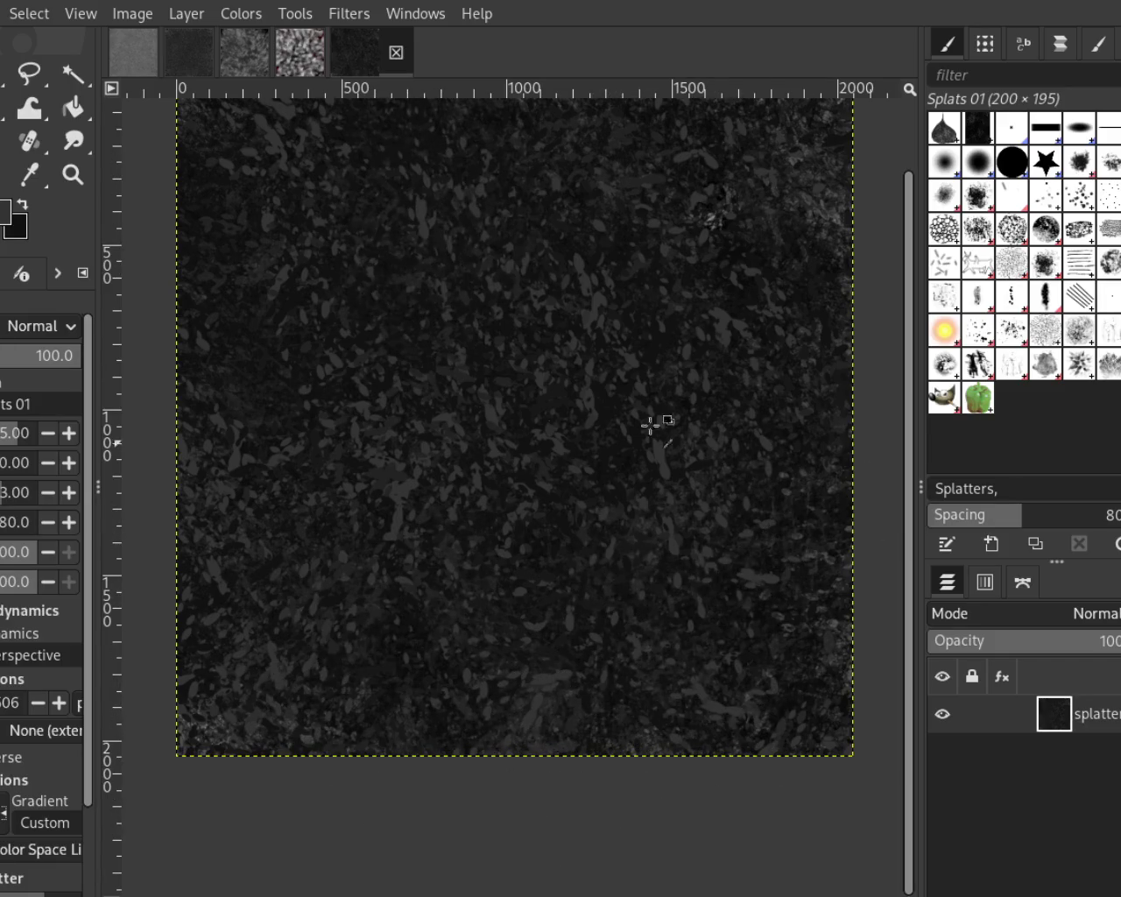
# Zoom into the texture for a closer check, then resume painting
pyautogui.click(73, 175)
pyautogui.click(593, 493)
pyautogui.scroll(-5, 593, 493)
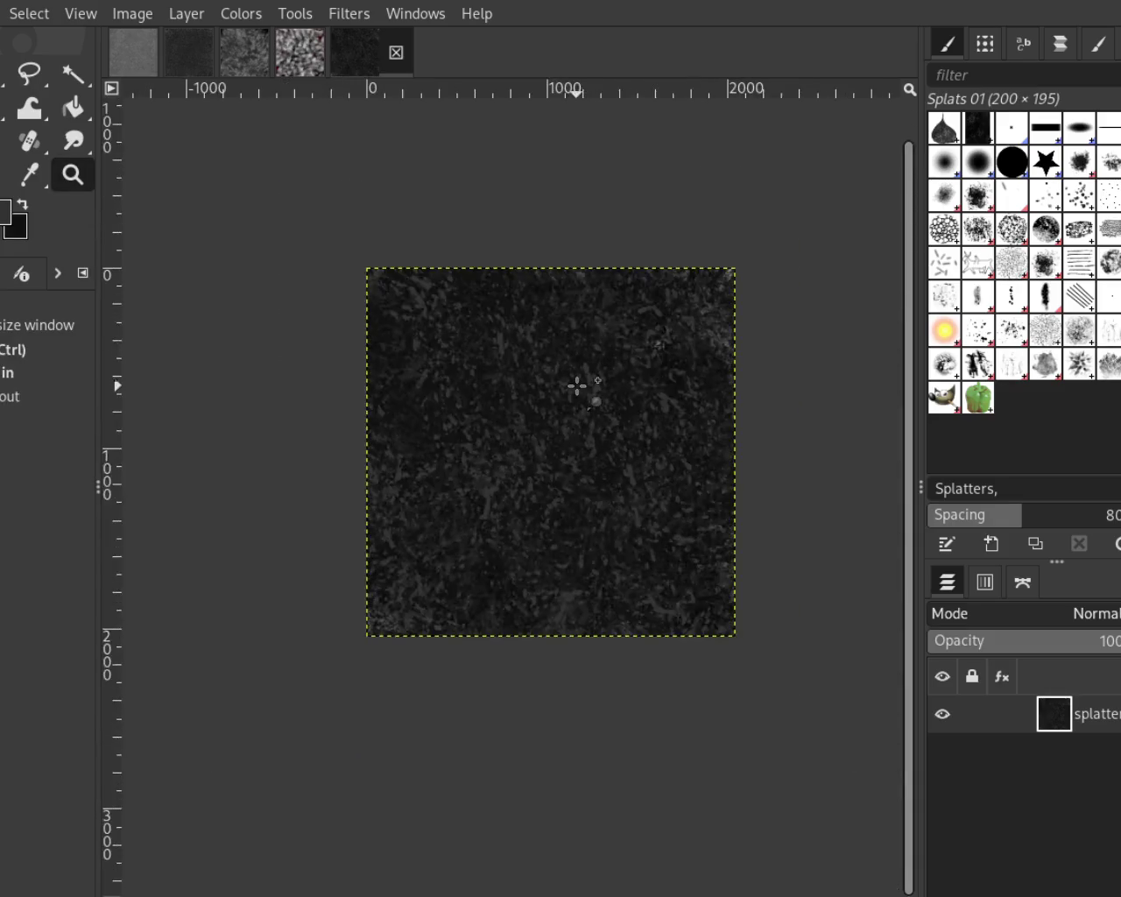
pyautogui.scroll(3, 575, 382)
pyautogui.press('p')
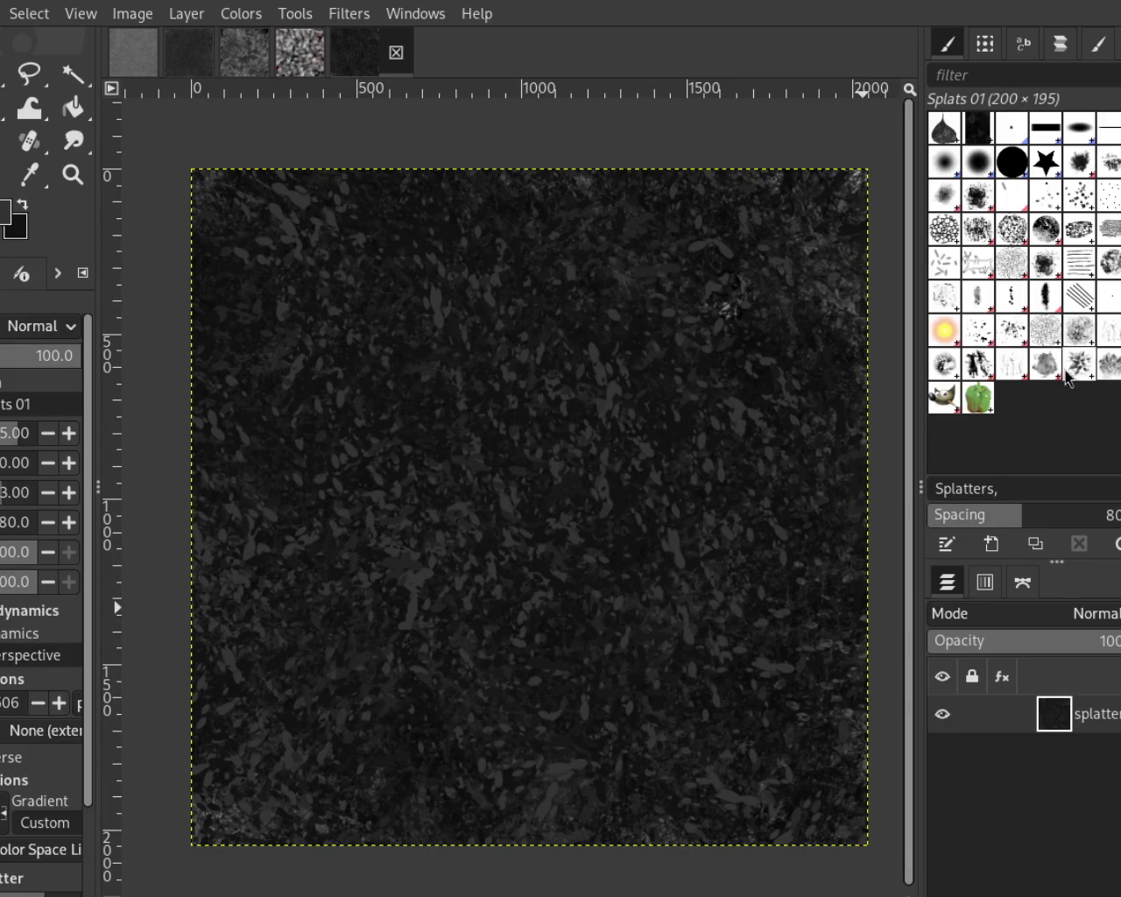
# Paint over the splatter with Texture Hose 02, enlarged by one size step
pyautogui.click(978, 363)
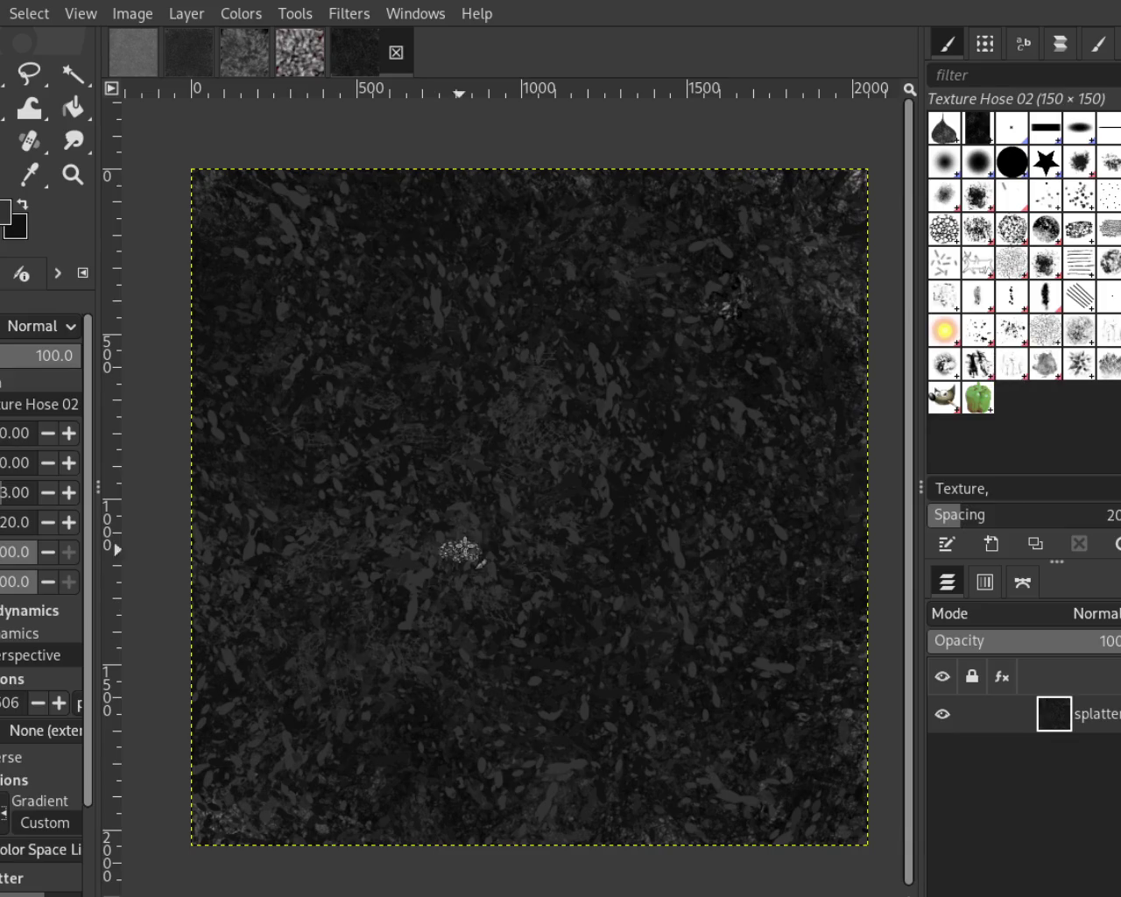
pyautogui.press(']')
pyautogui.press(']')
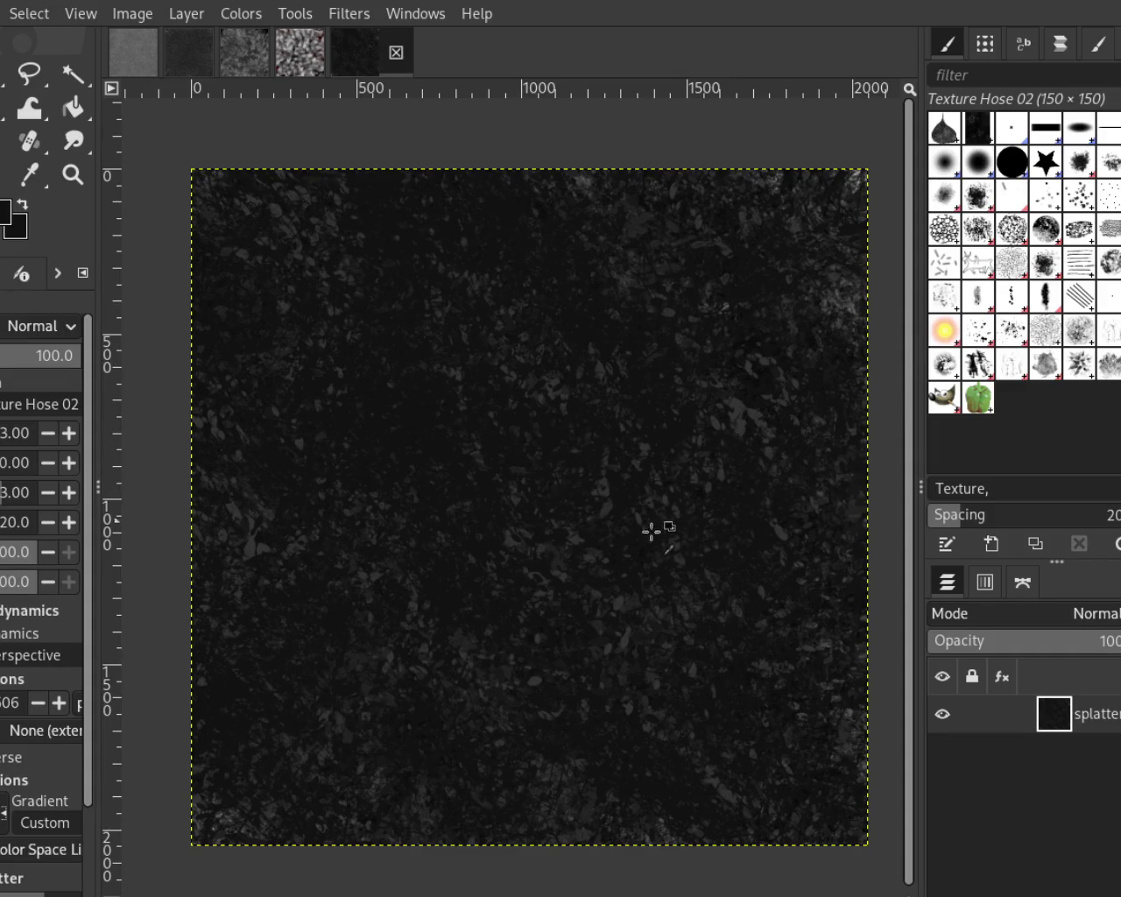
pyautogui.click(73, 174)
pyautogui.click(540, 473)
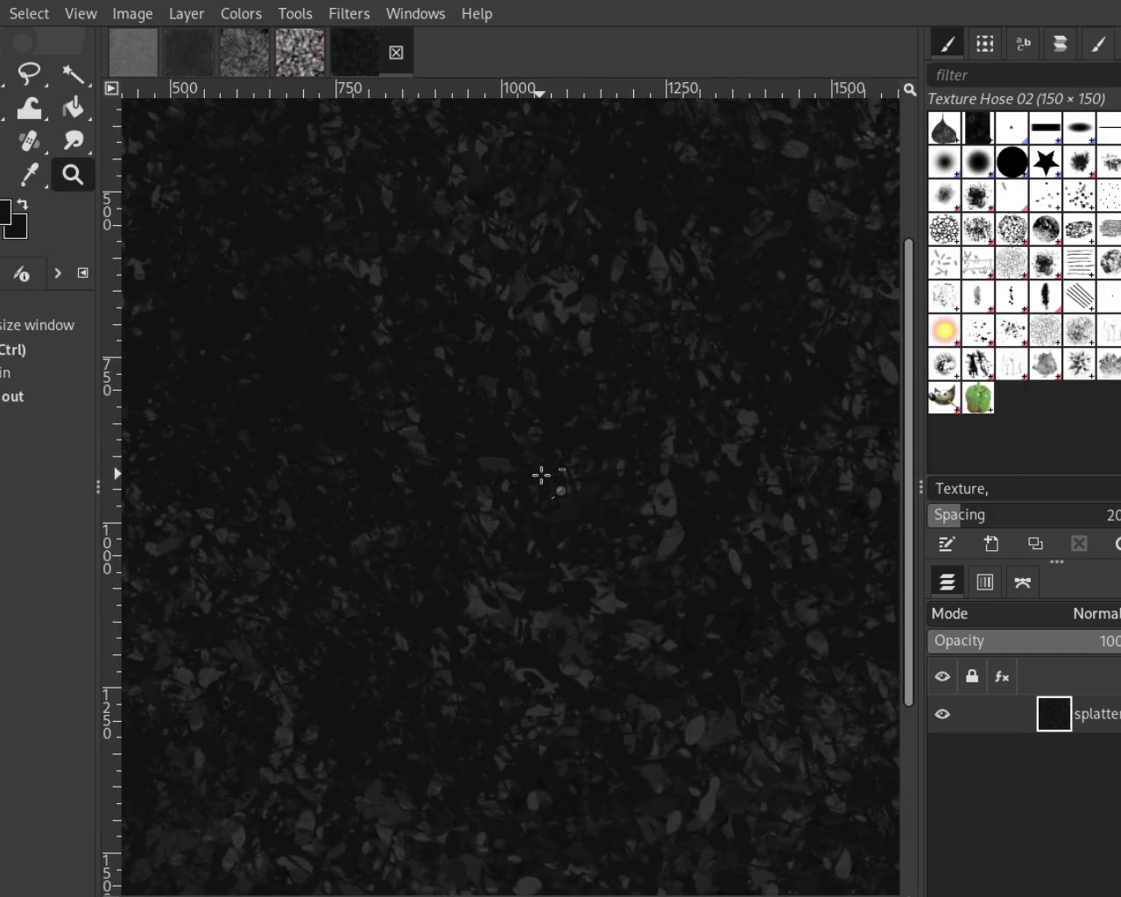
# Zoom in and out across the canvas to inspect the leafy strokes, then resume painting
pyautogui.keyDown('ctrl'); pyautogui.click(541, 473); pyautogui.keyUp('ctrl')
pyautogui.keyDown('ctrl'); pyautogui.click(540, 473); pyautogui.keyUp('ctrl')
pyautogui.click(526, 475)
pyautogui.keyDown('ctrl'); pyautogui.click(546, 488); pyautogui.keyUp('ctrl')
pyautogui.click(540, 482)
pyautogui.keyDown('ctrl'); pyautogui.click(540, 482); pyautogui.keyUp('ctrl')
pyautogui.keyDown('ctrl'); pyautogui.click(628, 592); pyautogui.keyUp('ctrl')
pyautogui.click(743, 669)
pyautogui.keyDown('ctrl'); pyautogui.click(535, 623); pyautogui.keyUp('ctrl')
pyautogui.click(755, 555)
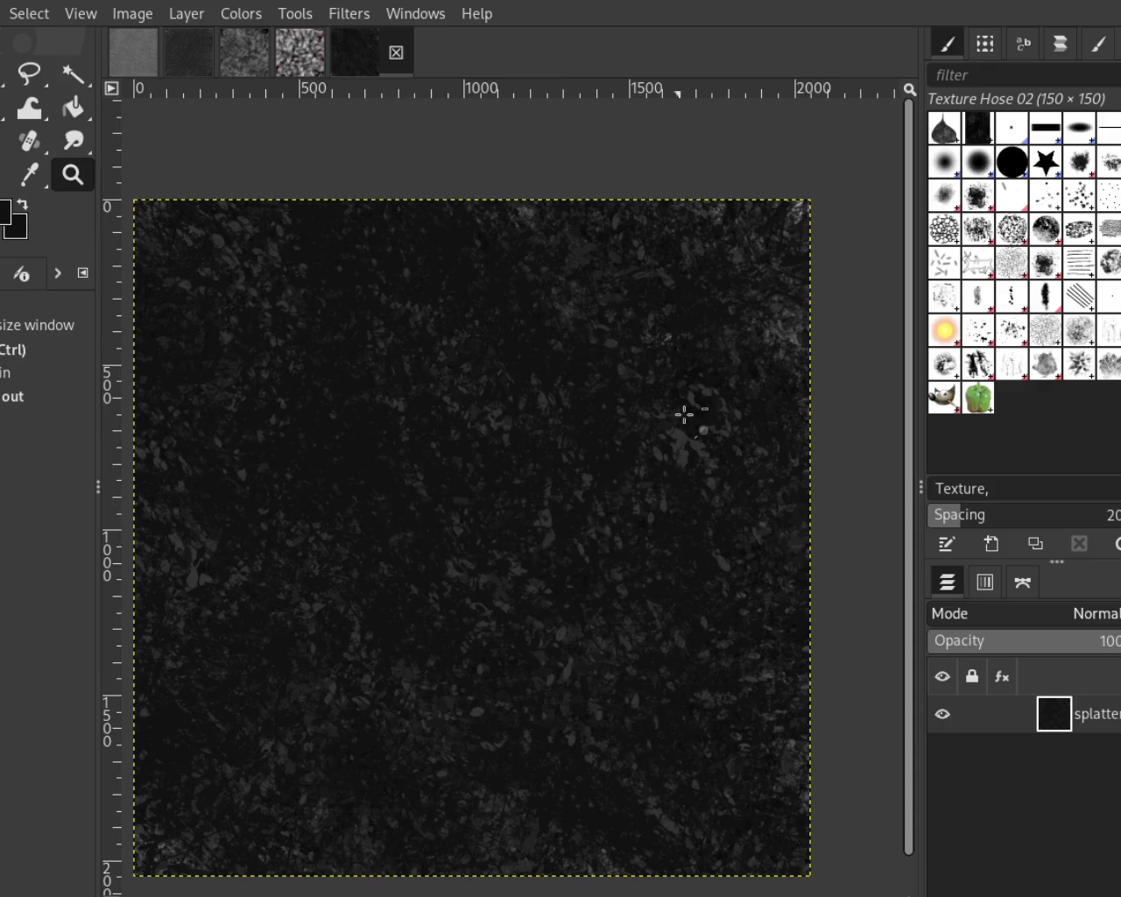
pyautogui.keyDown('ctrl'); pyautogui.click(679, 431); pyautogui.keyUp('ctrl')
pyautogui.click(623, 482)
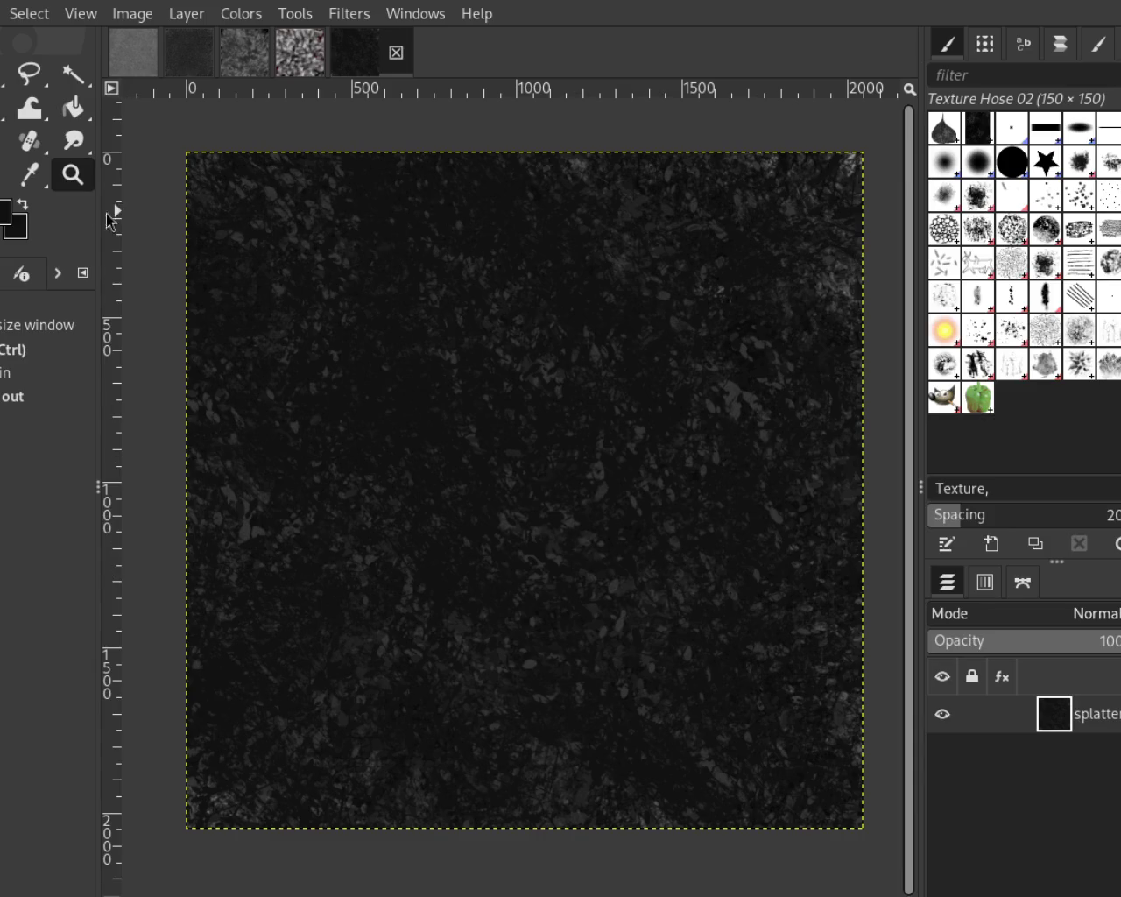
pyautogui.press('p')
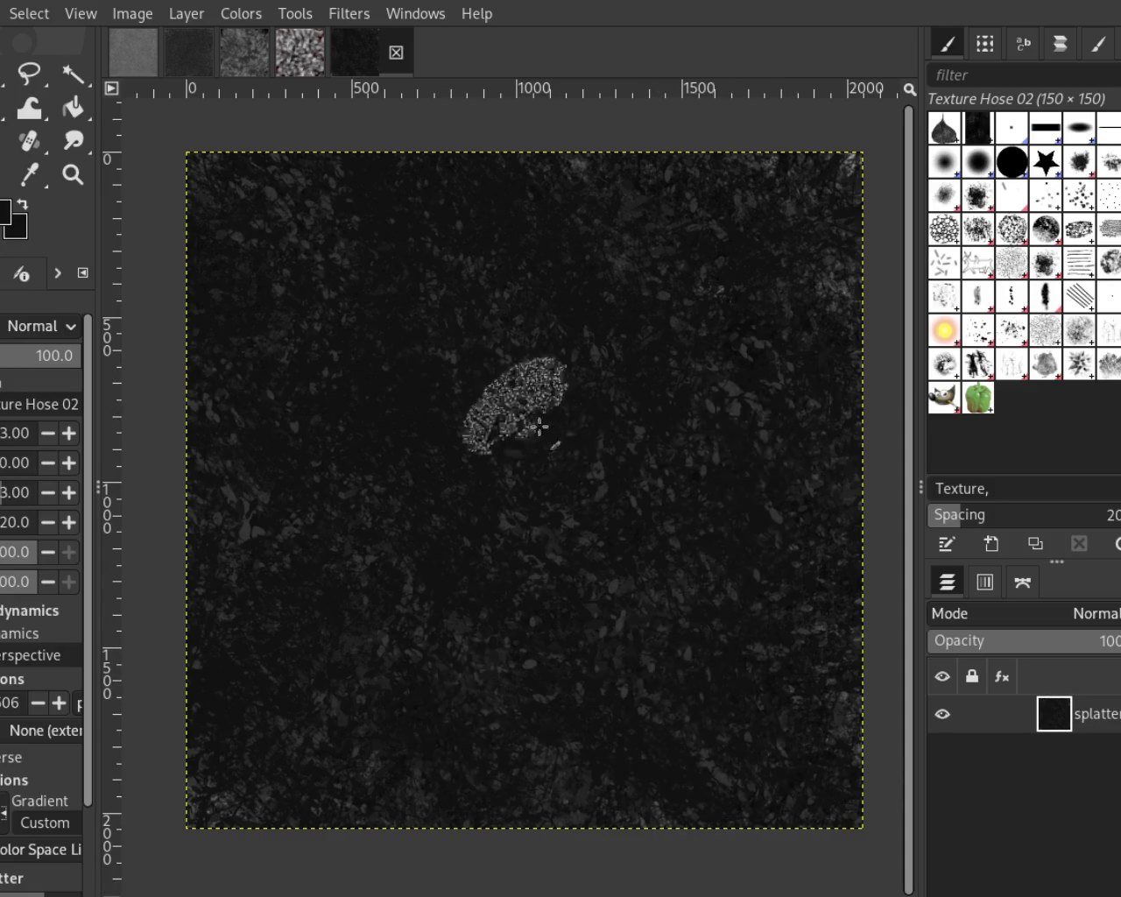
# Zoom in and out around the texture, ending one step in from full view with the image centred
pyautogui.click(63, 188)
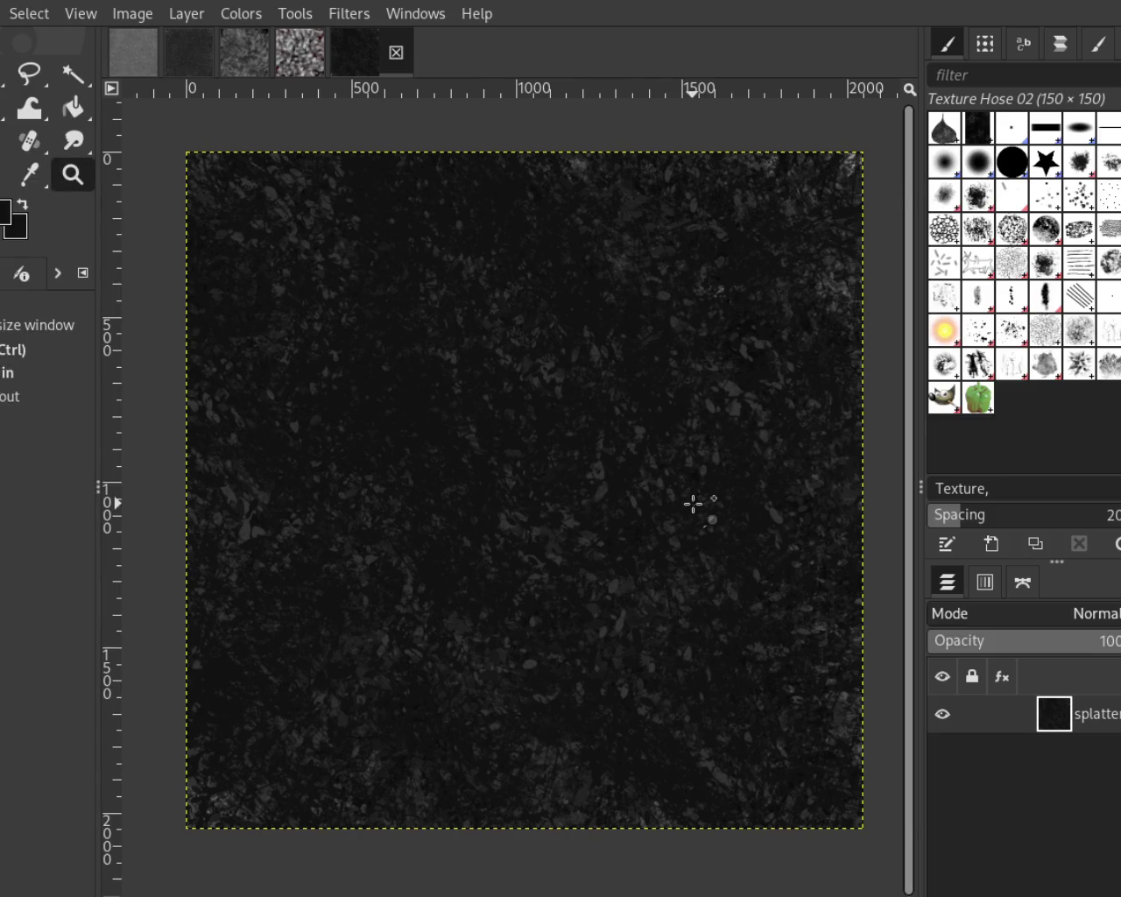
pyautogui.keyDown('ctrl'); pyautogui.click(693, 504); pyautogui.keyUp('ctrl')
pyautogui.keyDown('ctrl'); pyautogui.click(670, 515); pyautogui.keyUp('ctrl')
pyautogui.click(649, 525)
pyautogui.keyDown('ctrl'); pyautogui.click(649, 526); pyautogui.keyUp('ctrl')
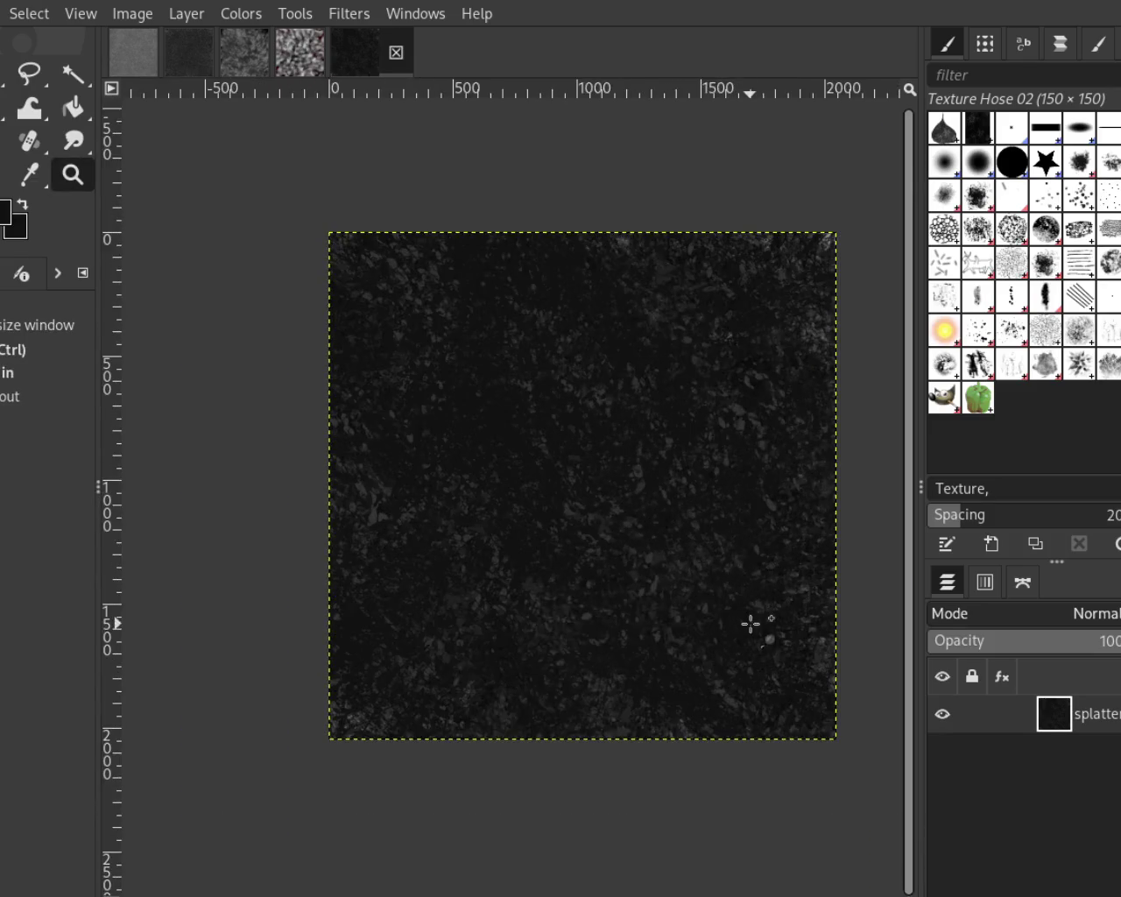
pyautogui.click(748, 618)
pyautogui.keyDown('ctrl'); pyautogui.click(746, 614); pyautogui.keyUp('ctrl')
pyautogui.click(741, 605)
pyautogui.keyDown('ctrl'); pyautogui.click(637, 461); pyautogui.keyUp('ctrl')
pyautogui.keyDown('ctrl'); pyautogui.click(613, 412); pyautogui.keyUp('ctrl')
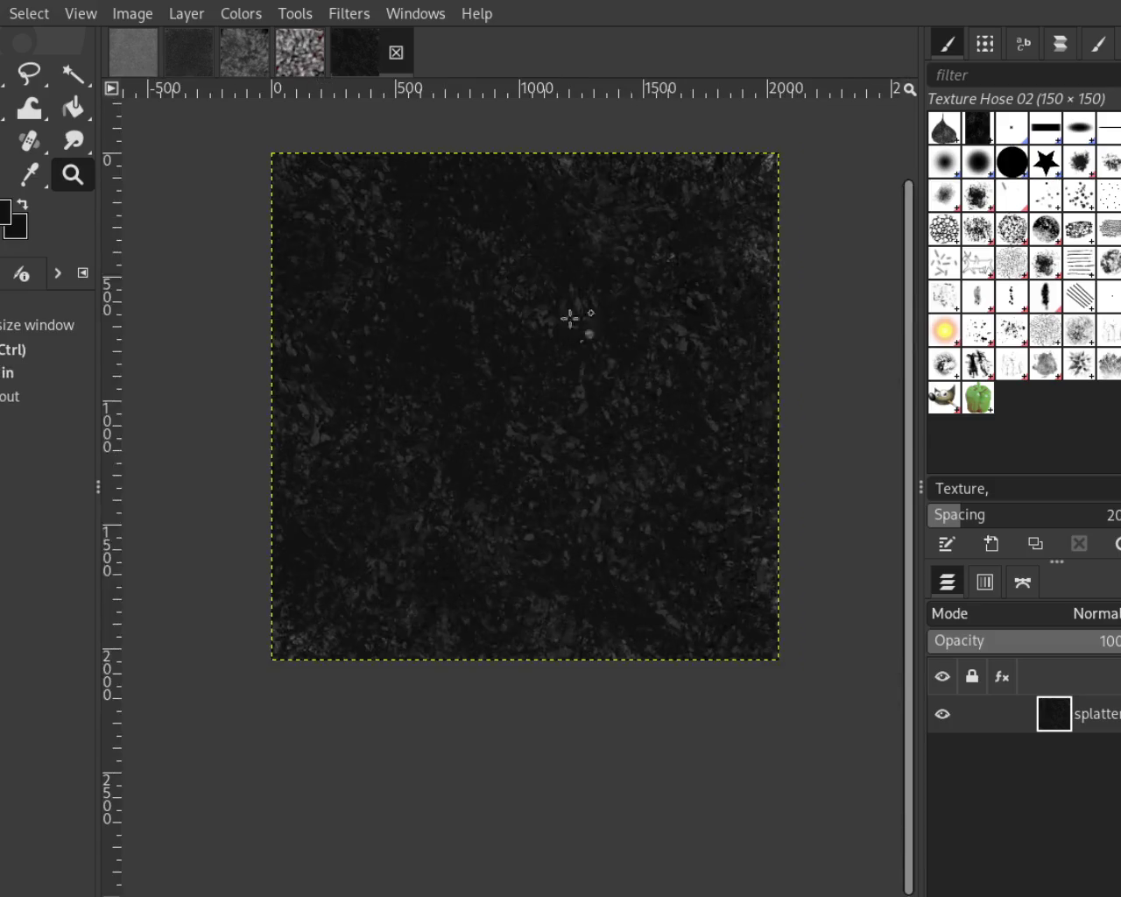
pyautogui.click(611, 343)
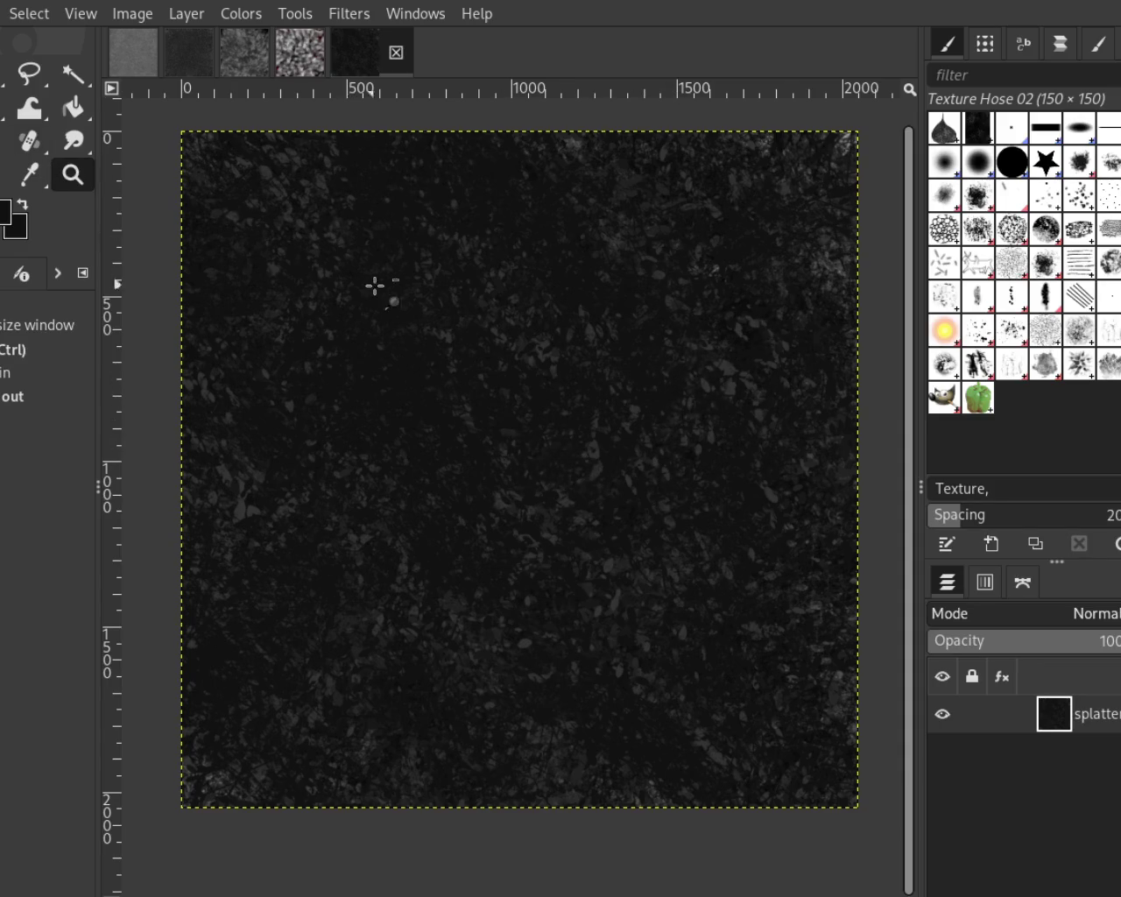
pyautogui.scroll(2, 553, 315)
pyautogui.scroll(1, 553, 315)
pyautogui.scroll(-3, 553, 315)
pyautogui.scroll(2, 784, 281)
pyautogui.scroll(-1, 748, 317)
pyautogui.scroll(-1, 644, 412)
pyautogui.scroll(-1, 596, 369)
pyautogui.scroll(1, 598, 353)
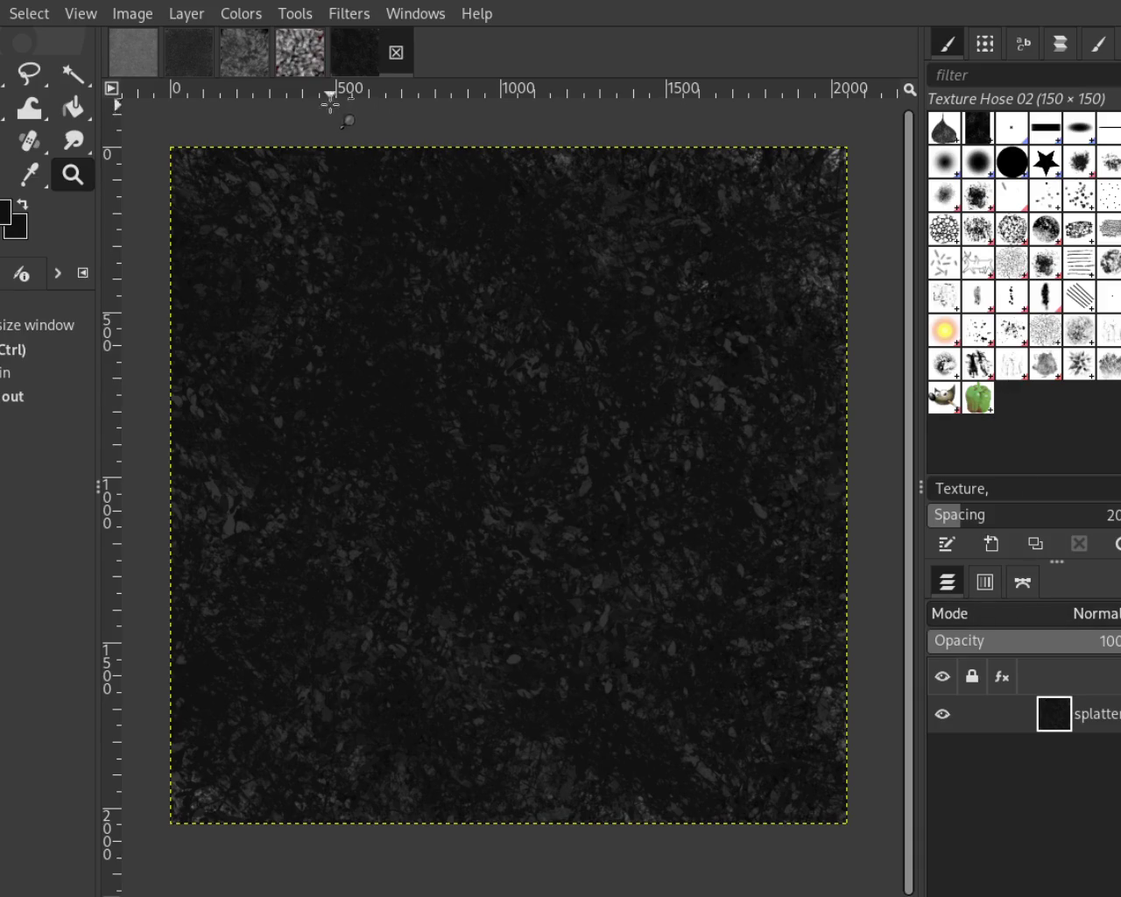
pyautogui.click(300, 53)
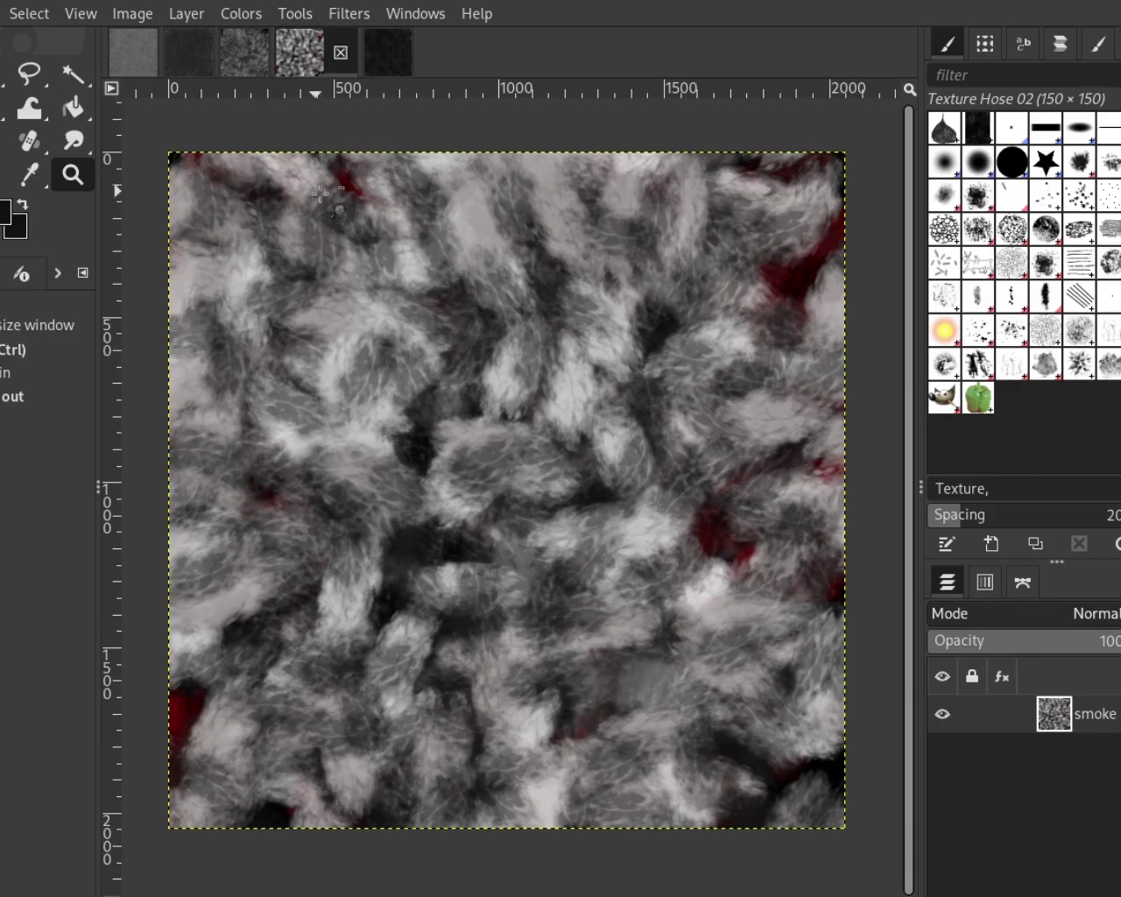
pyautogui.click(244, 53)
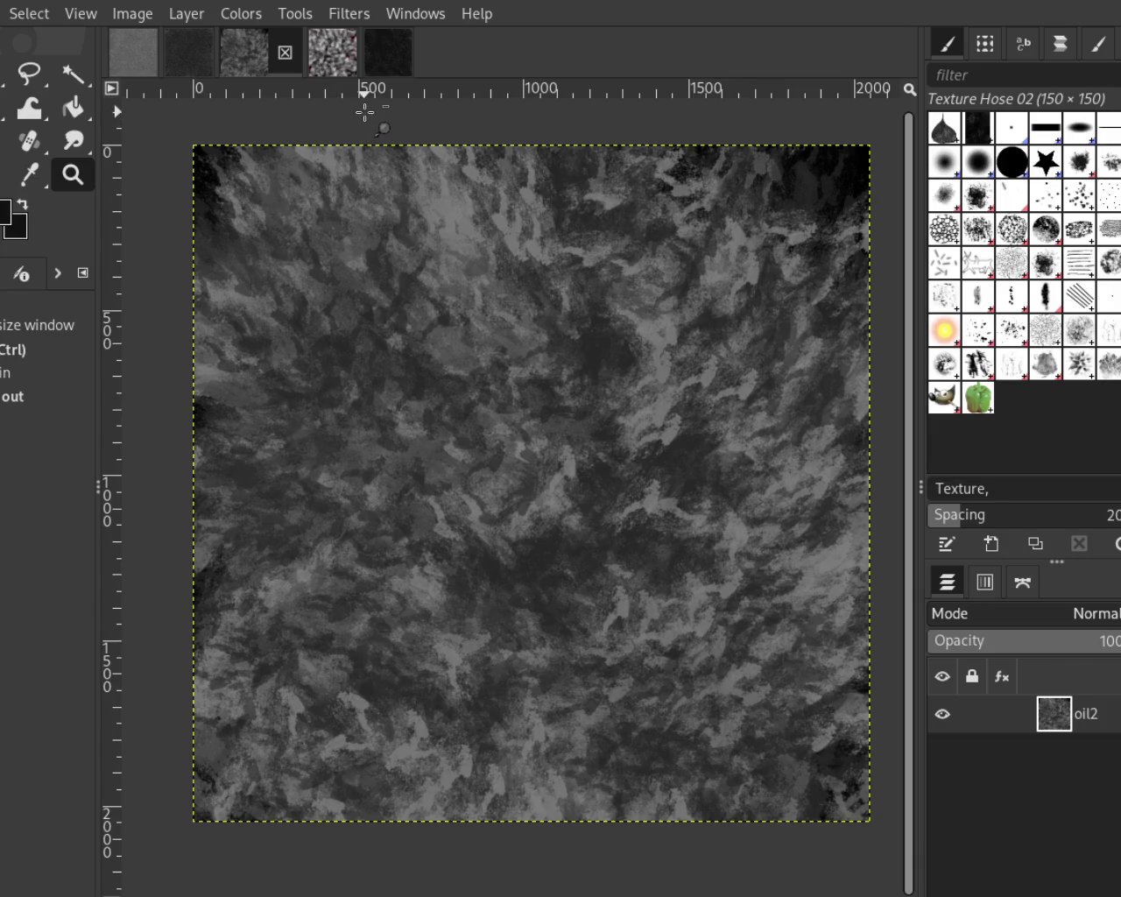
pyautogui.click(210, 53)
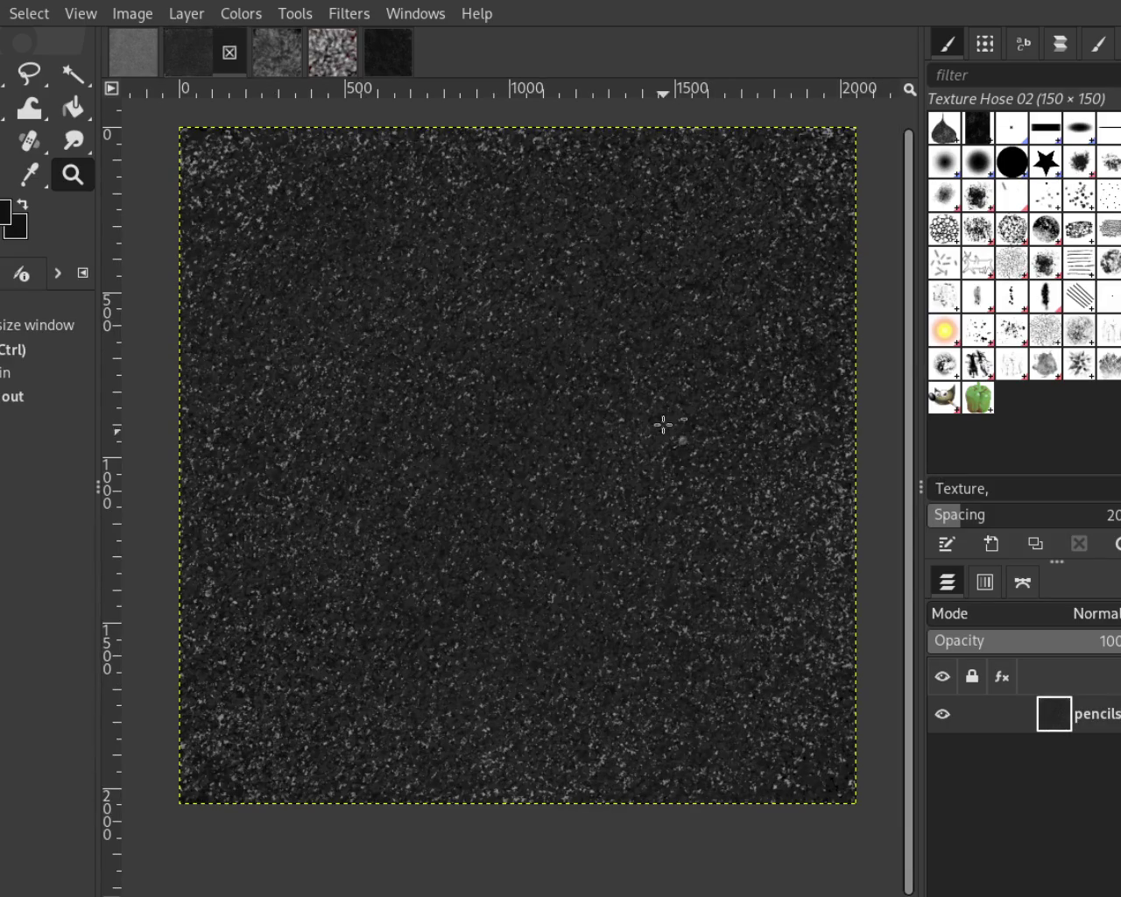
pyautogui.click(142, 56)
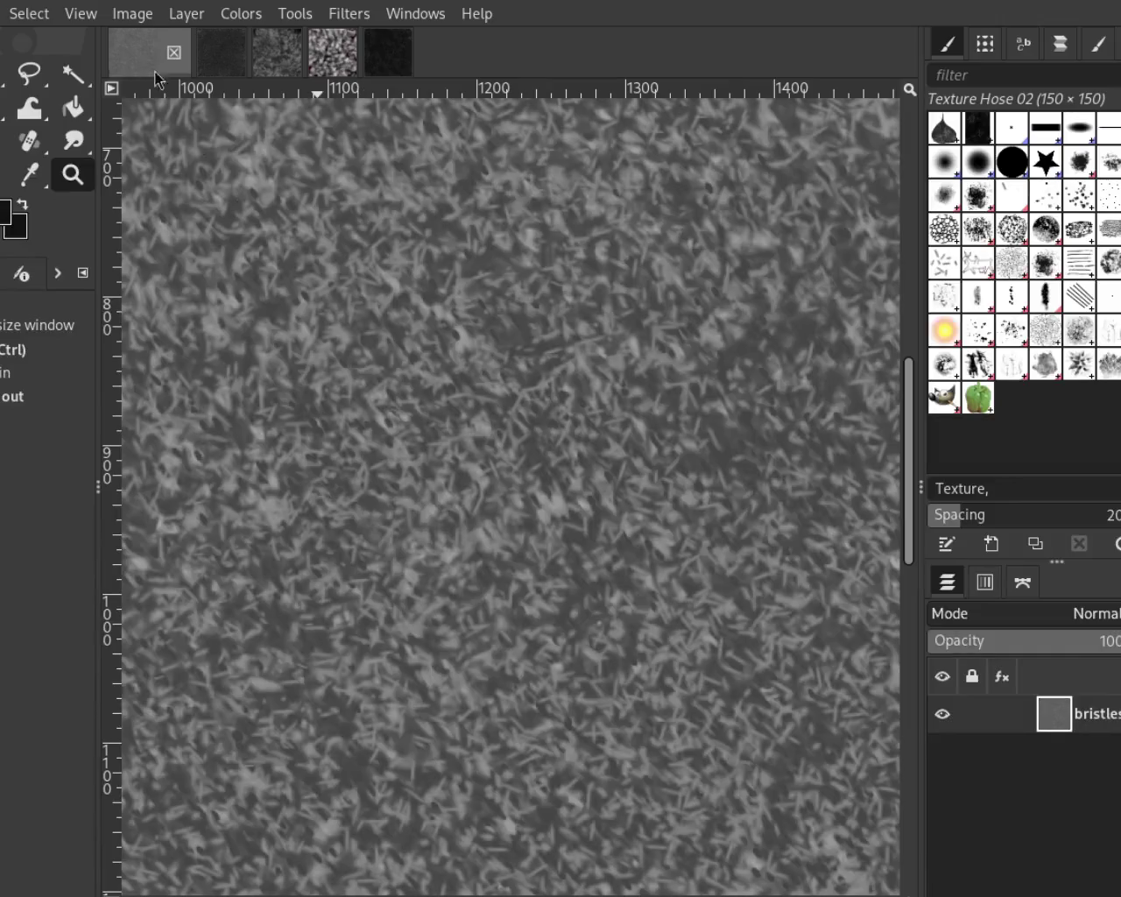
pyautogui.scroll(-1, 662, 400)
pyautogui.scroll(-2, 663, 401)
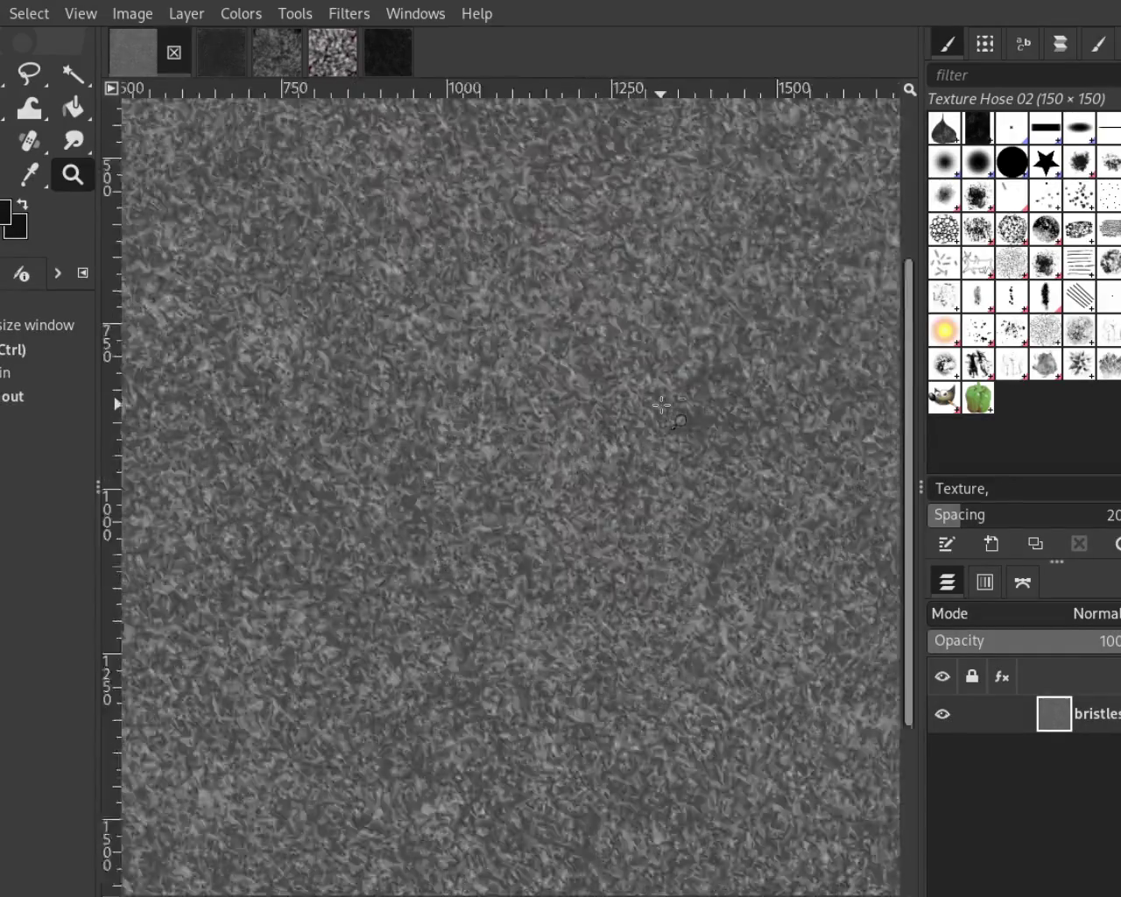
pyautogui.scroll(-2, 663, 400)
pyautogui.scroll(1, 725, 378)
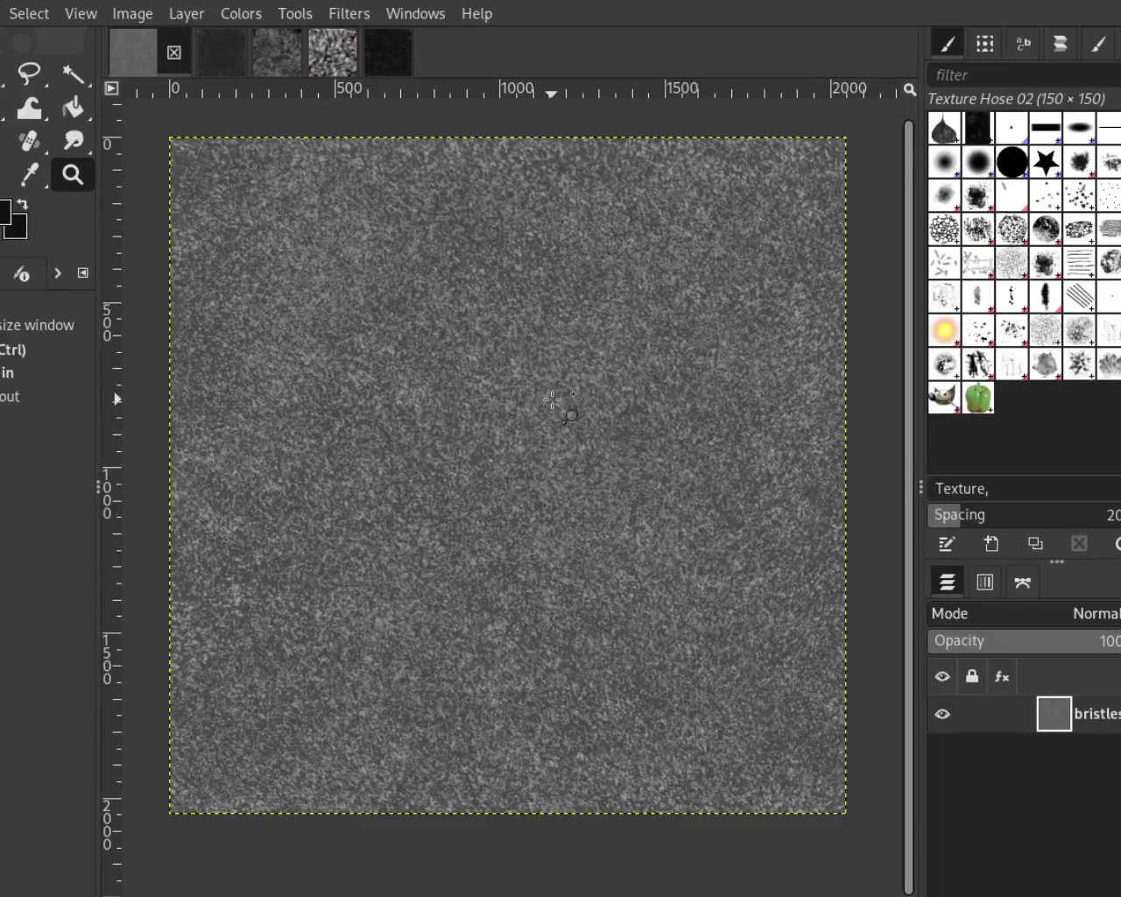
pyautogui.scroll(1, 586, 368)
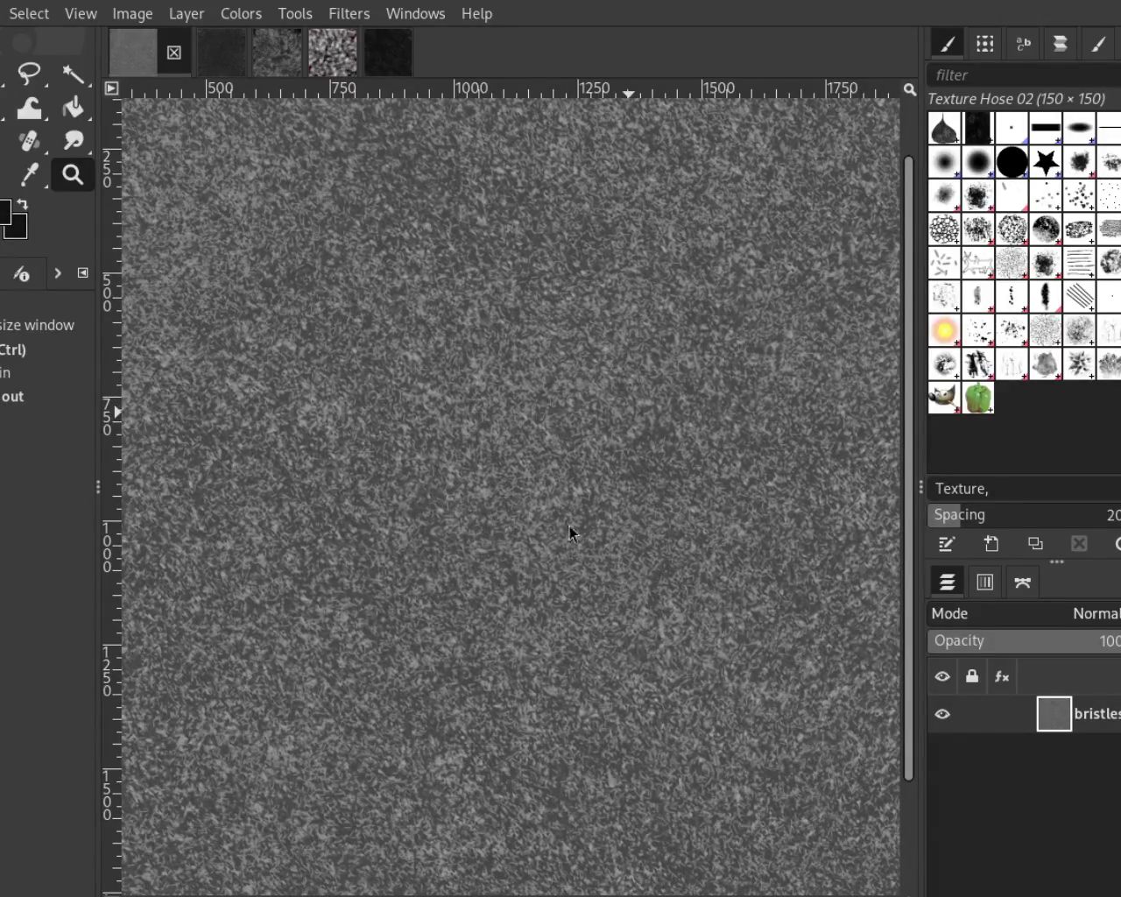
pyautogui.click(226, 65)
pyautogui.click(136, 55)
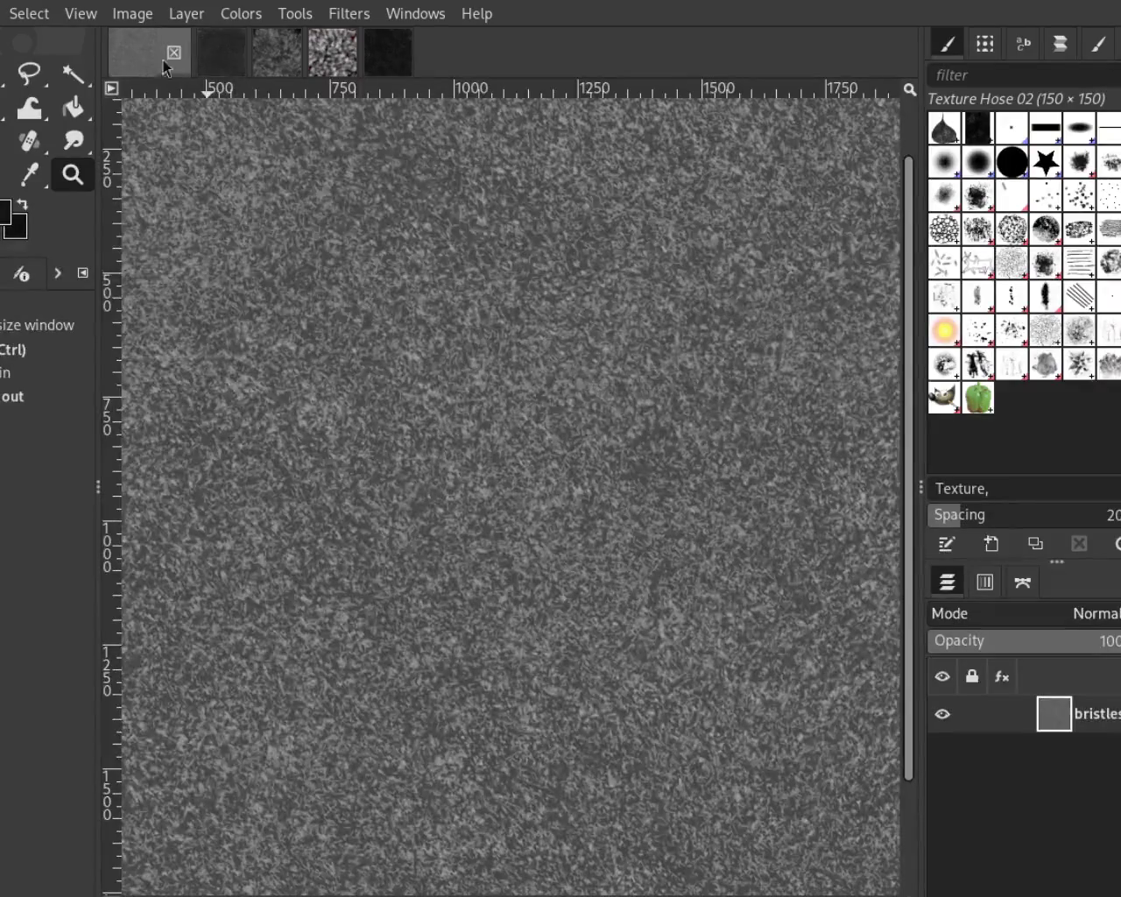
pyautogui.click(244, 67)
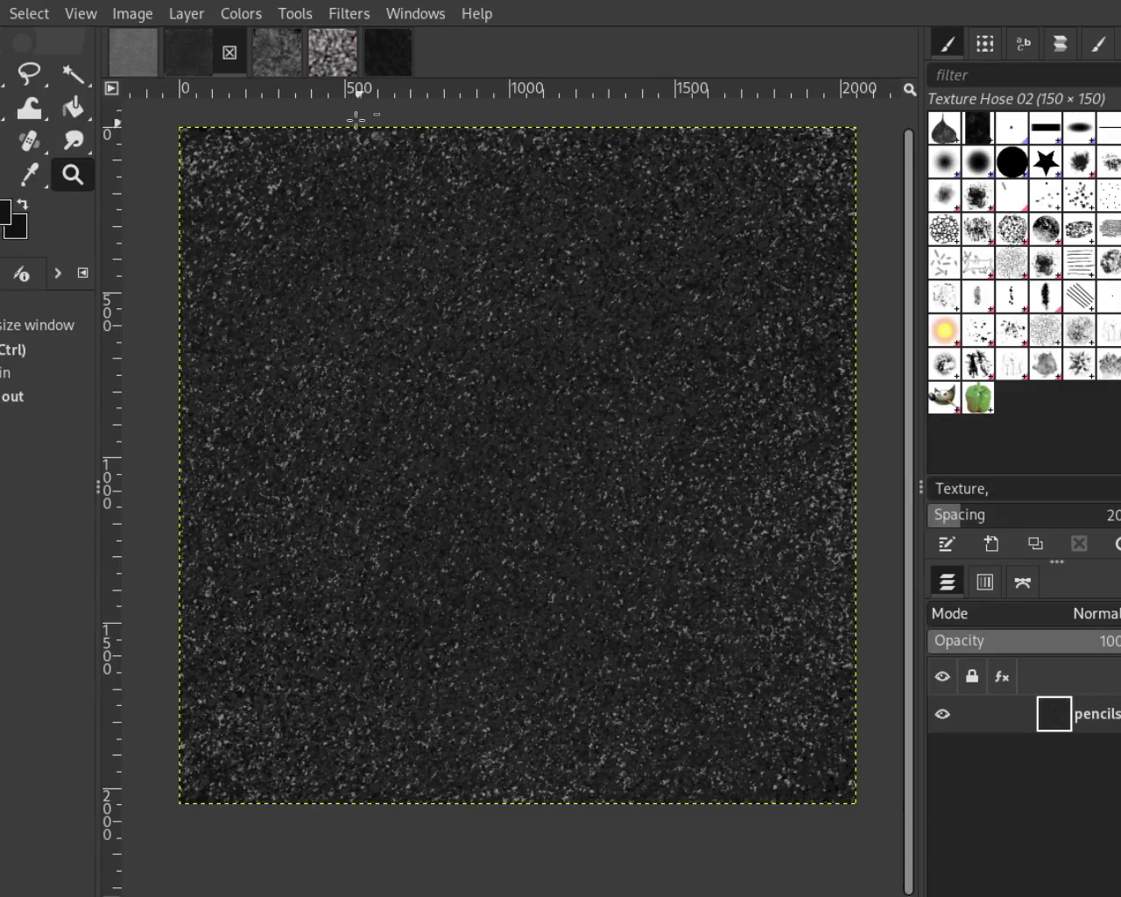
pyautogui.click(273, 62)
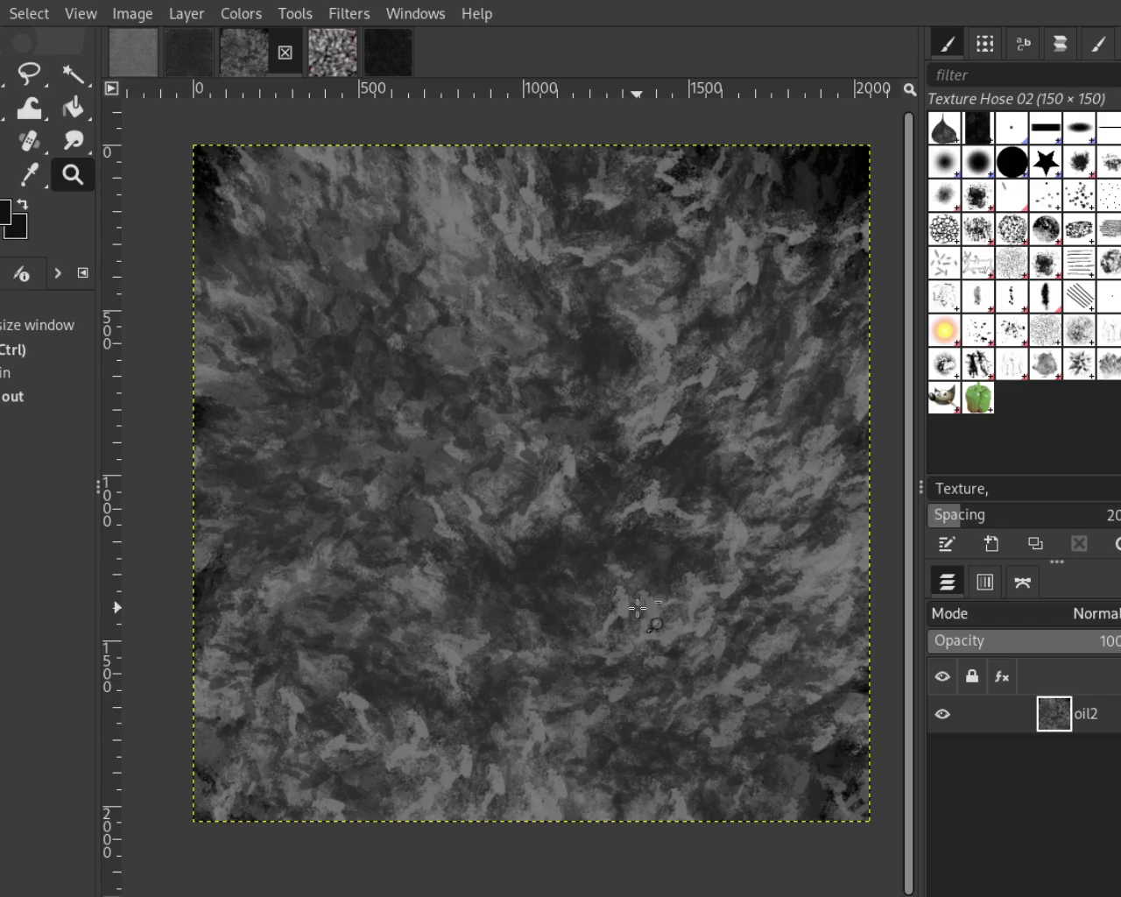
pyautogui.click(339, 57)
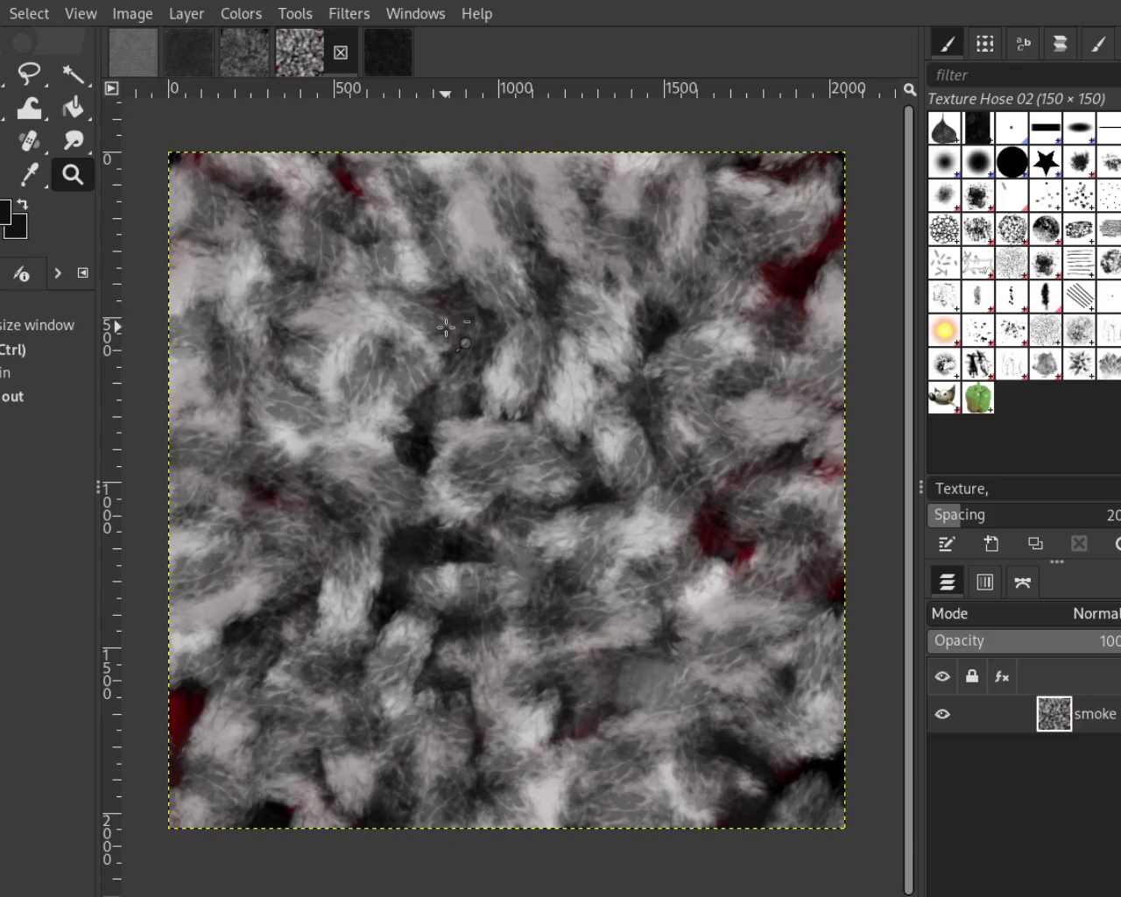
pyautogui.click(388, 54)
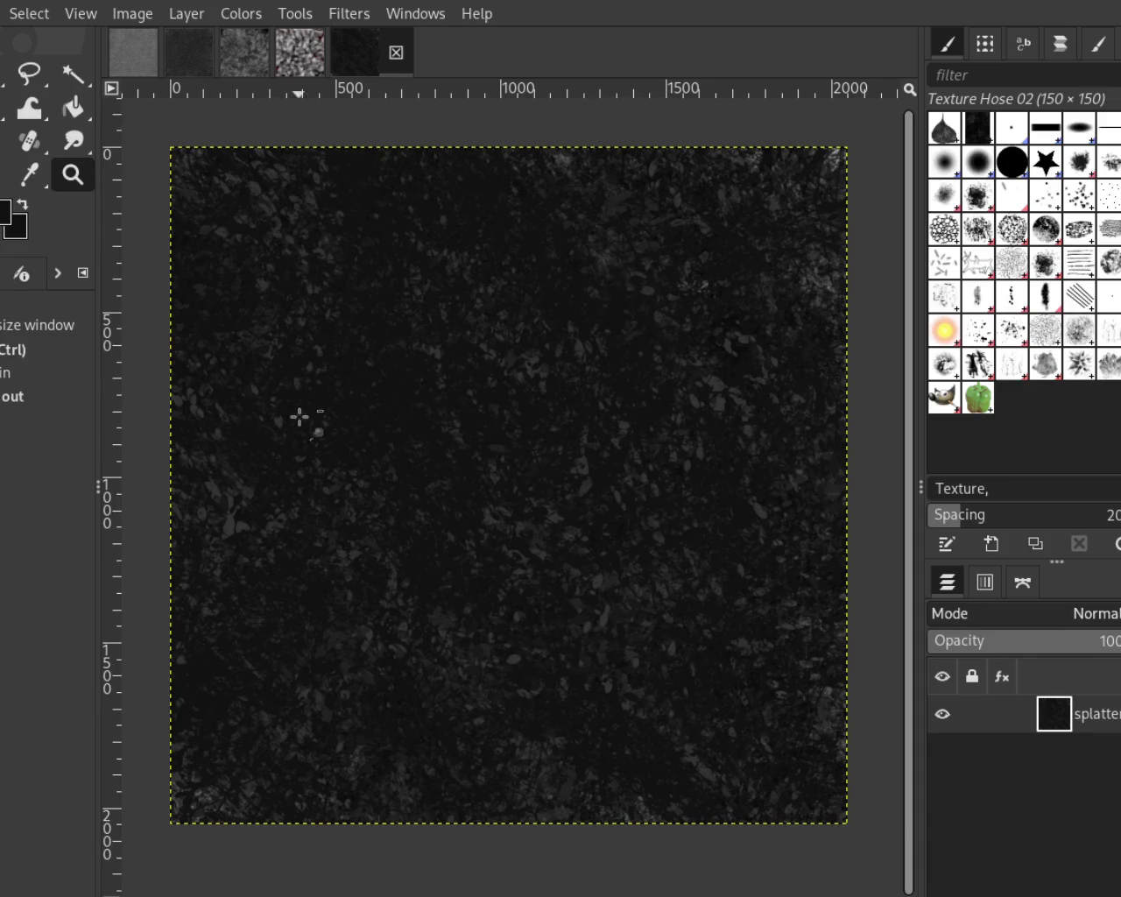
pyautogui.press('p')
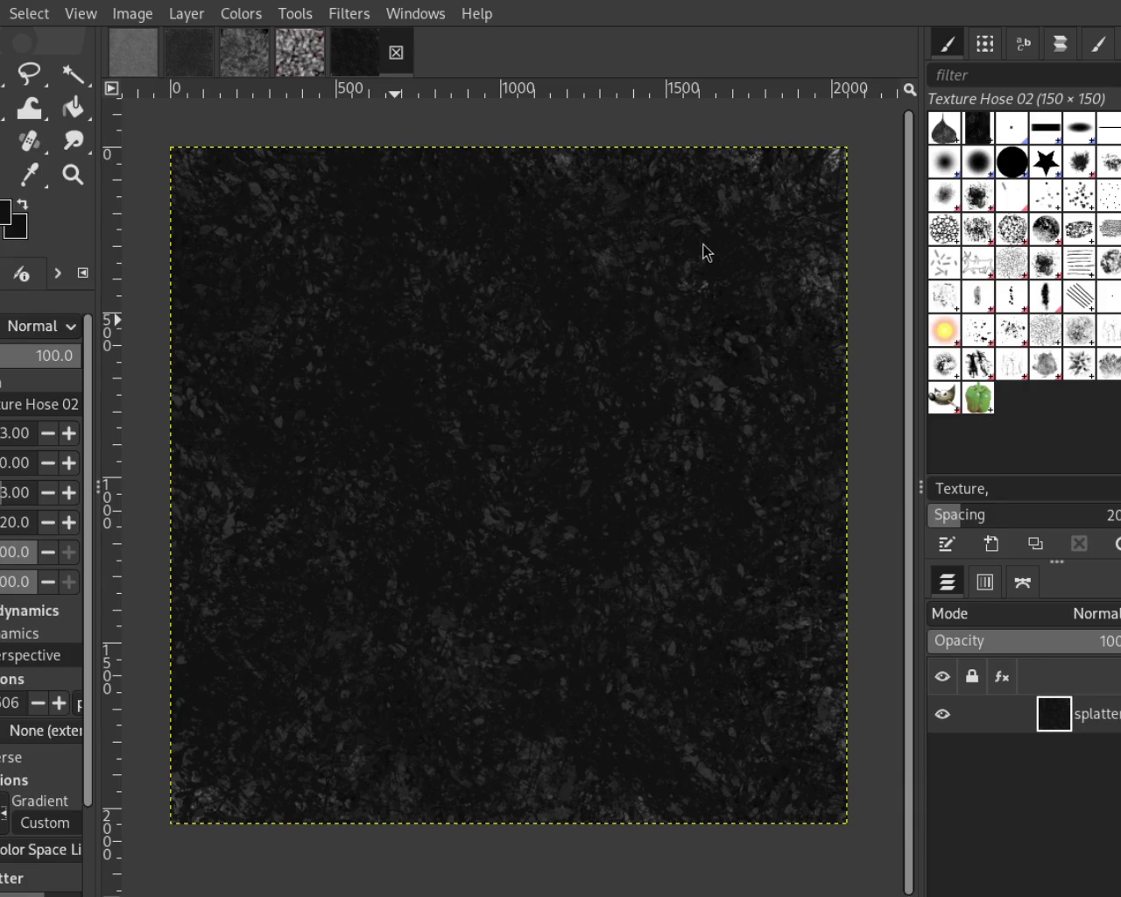
# Compare the Splats 01, Texture Hose 02 and Stone Work 01 brushes, then switch to the bristles image
pyautogui.click(978, 329)
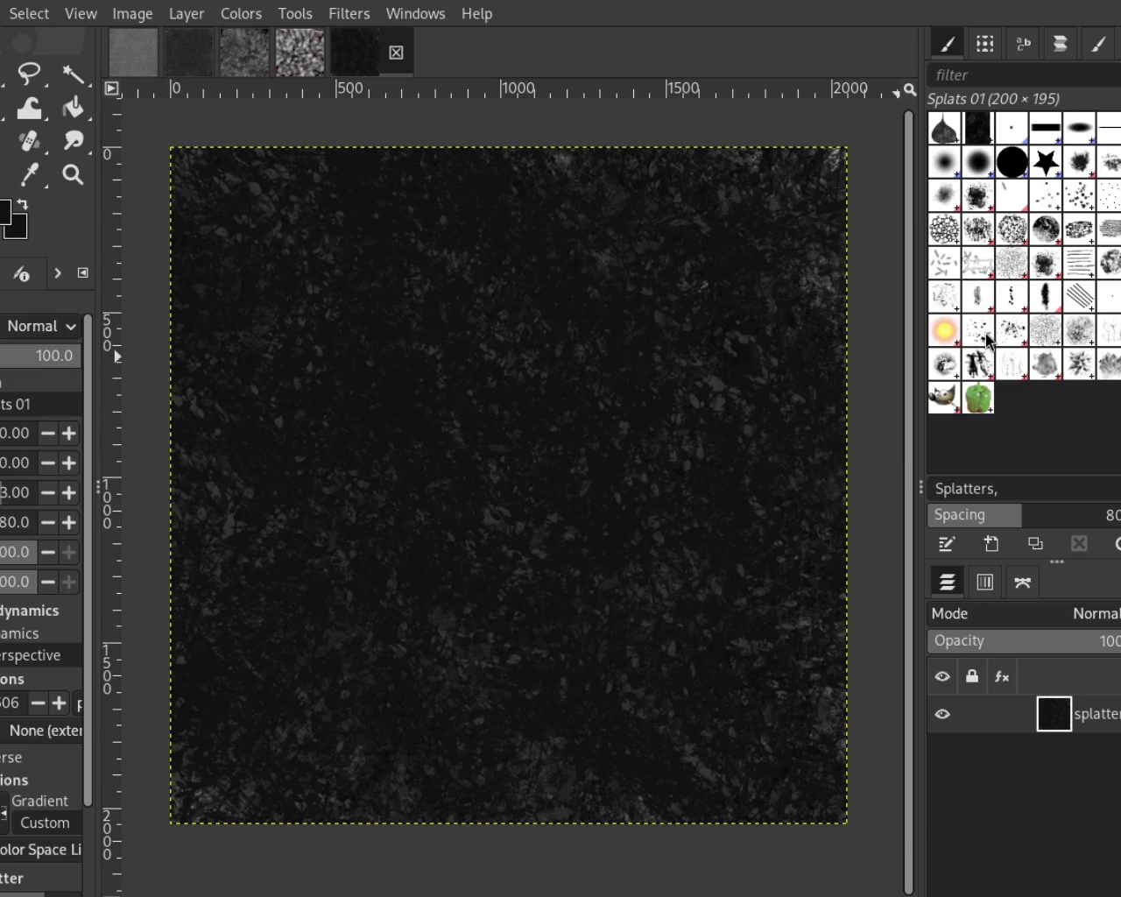
pyautogui.click(1012, 365)
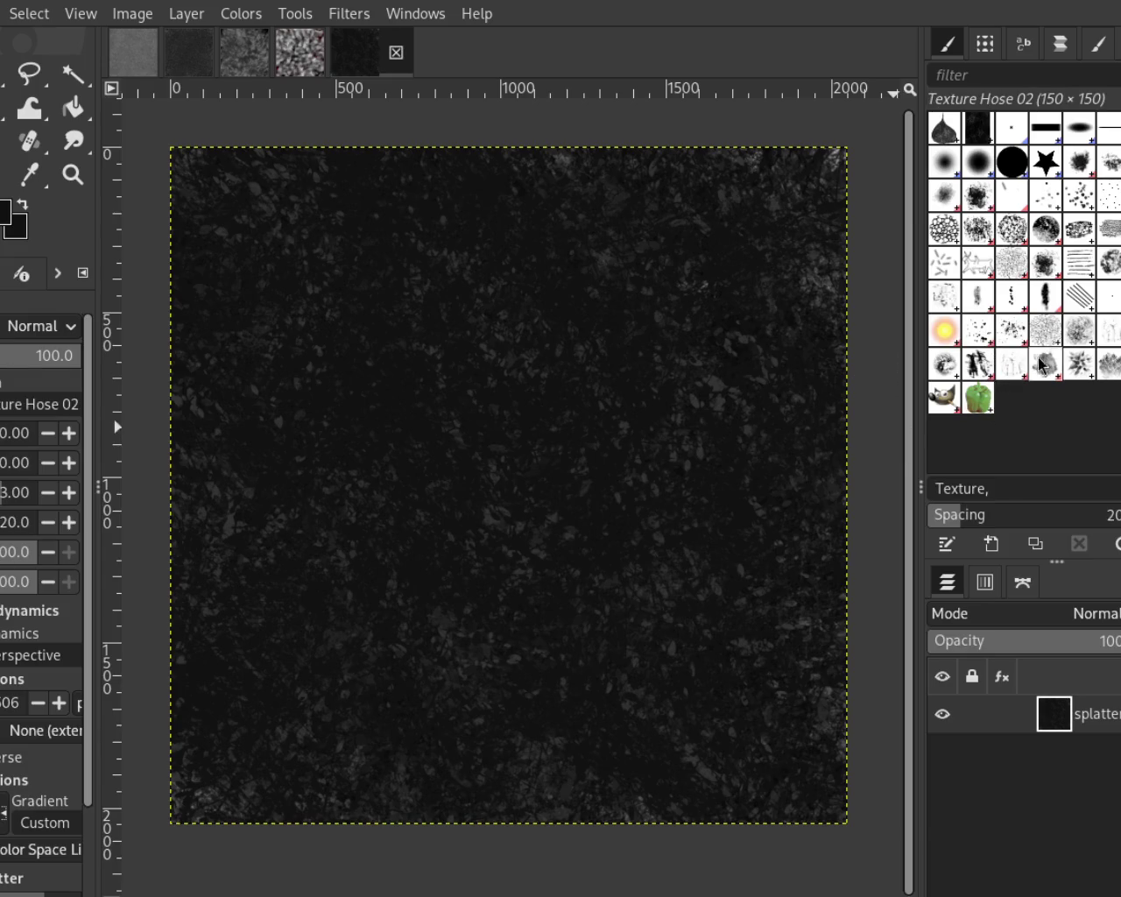
pyautogui.click(1112, 333)
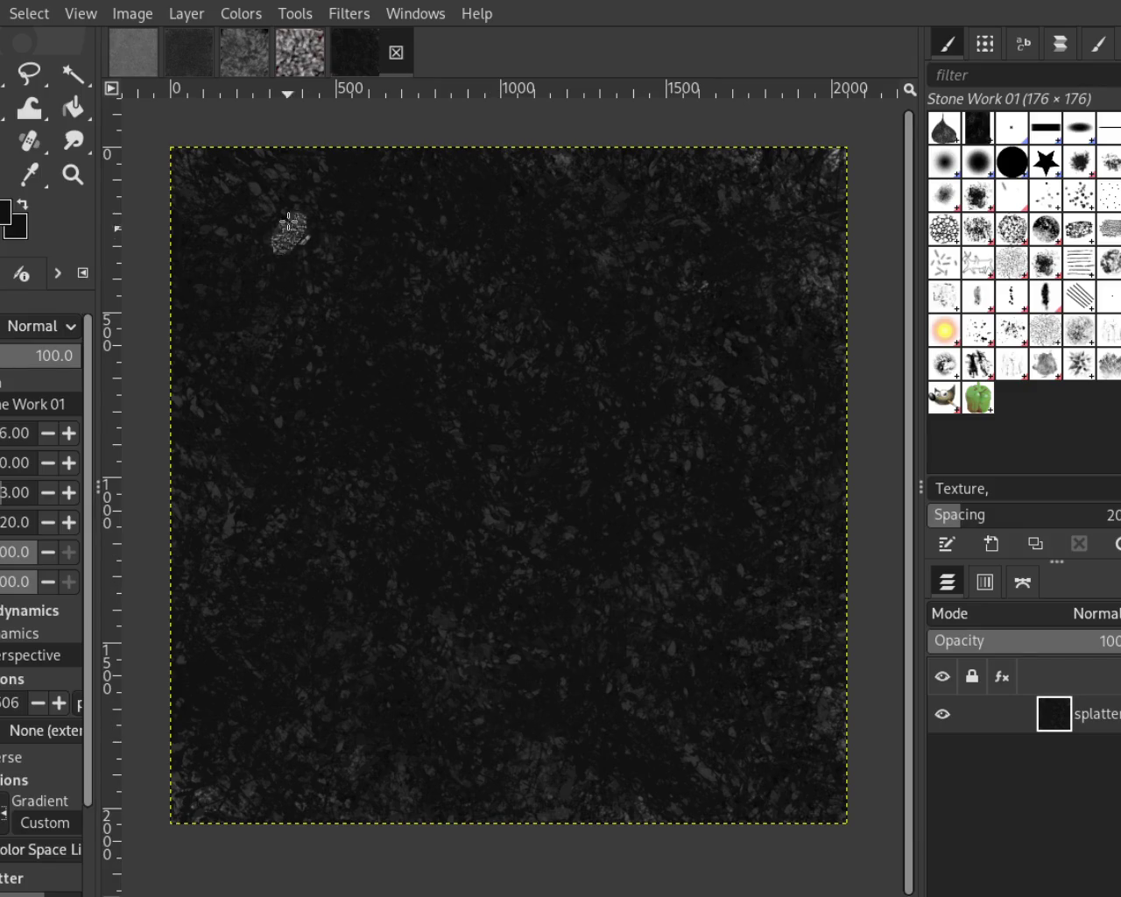
pyautogui.click(154, 56)
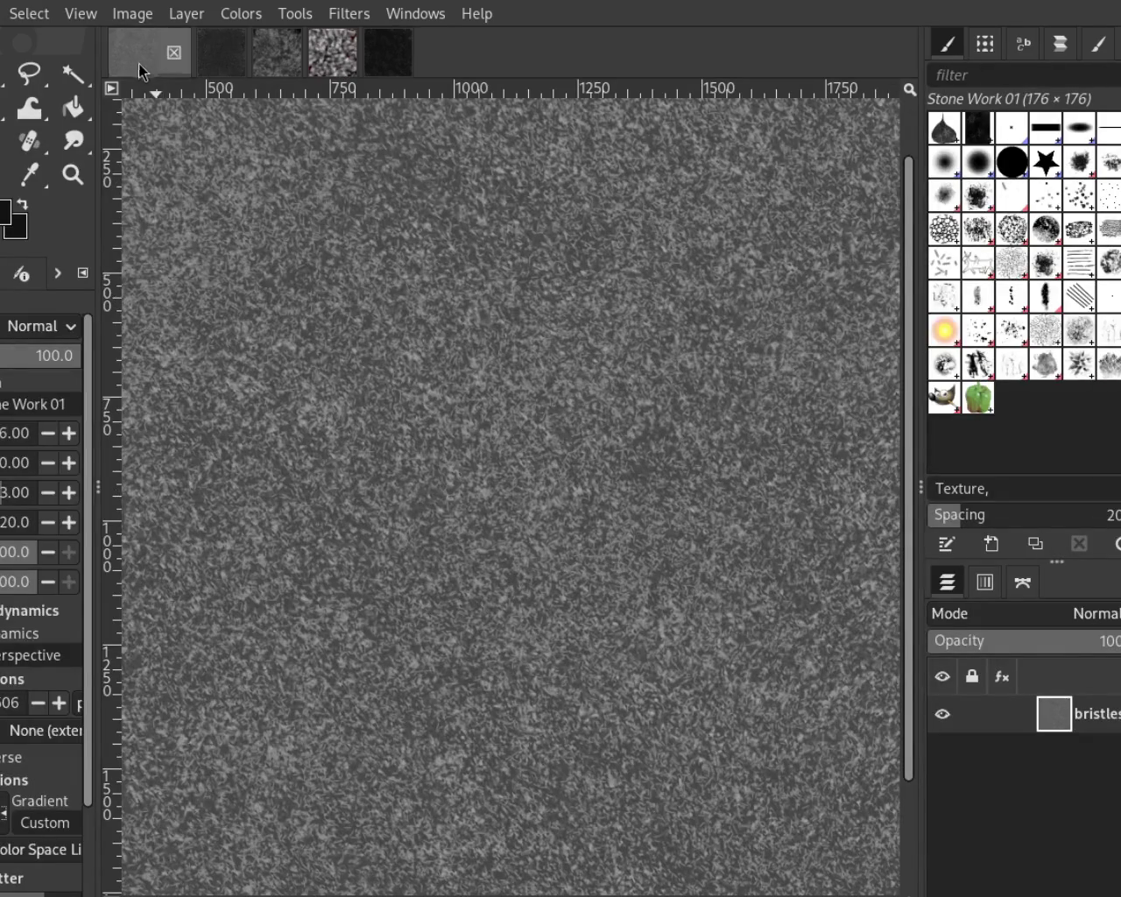
# Preview the oil2 and pencils images, then go back to the splatter image
pyautogui.click(255, 59)
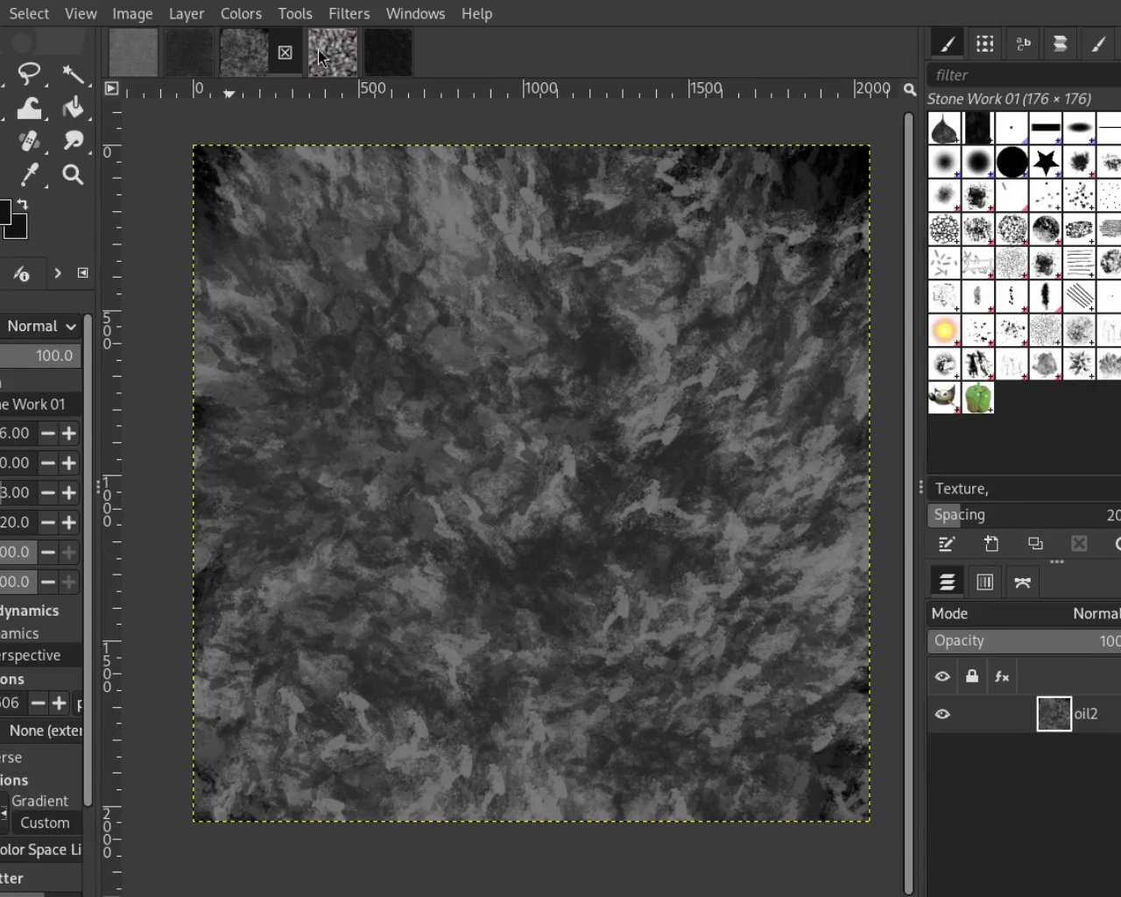
pyautogui.click(198, 61)
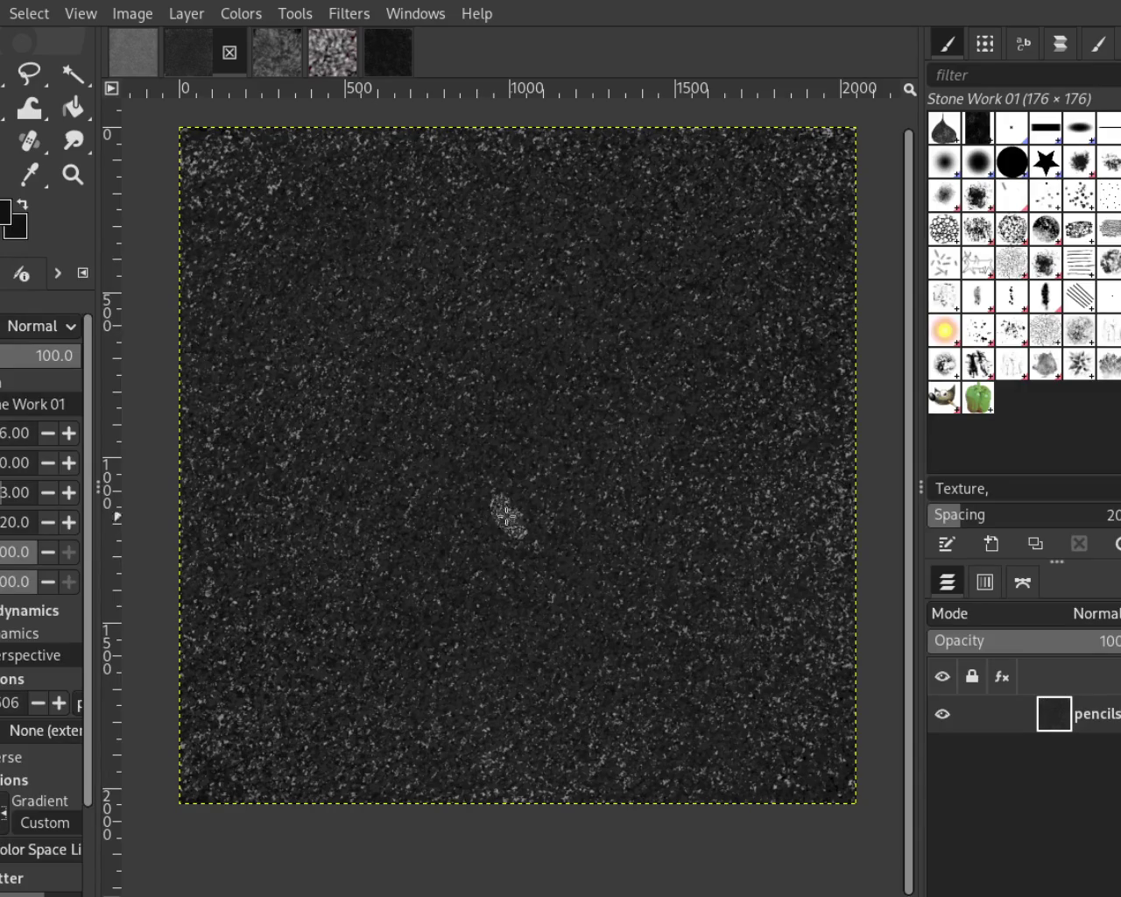
pyautogui.click(379, 61)
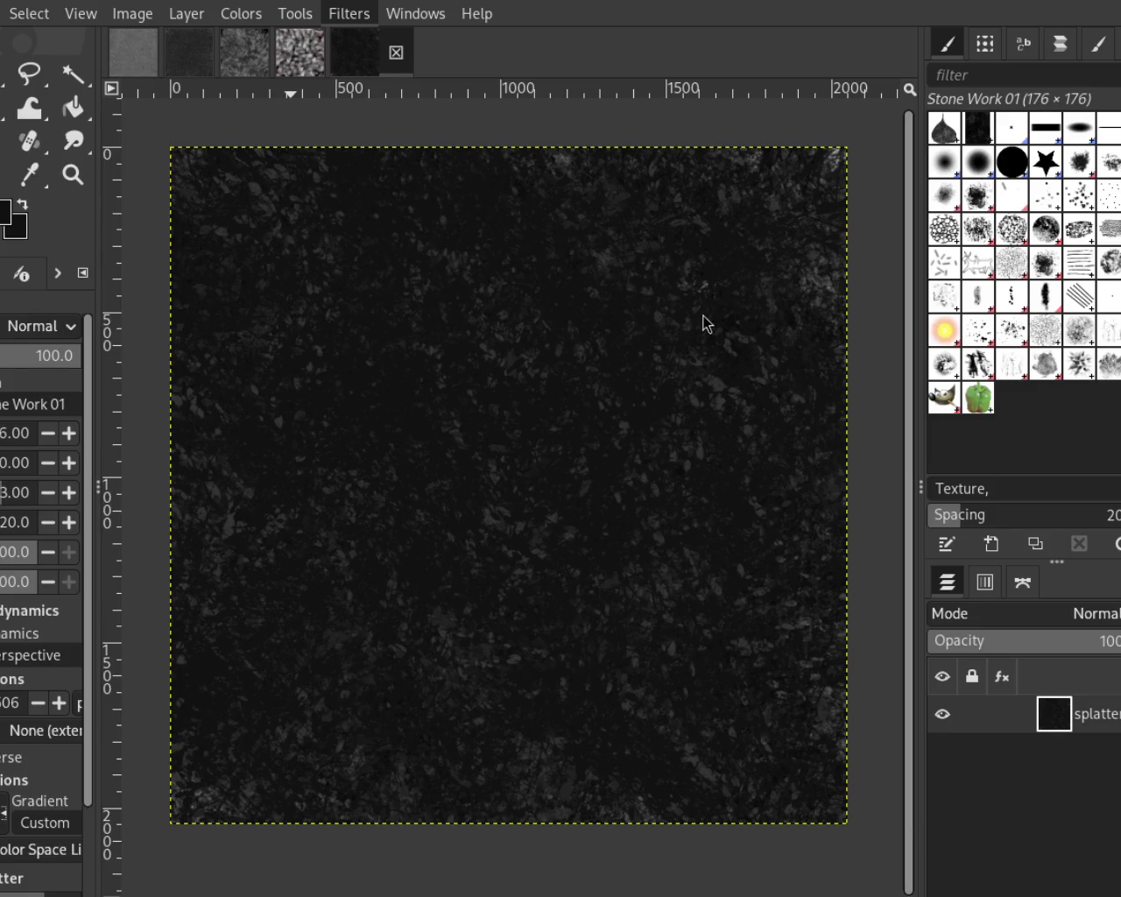
# Sample colours with the Color Picker and zoom into the centre of the splatter texture
pyautogui.press('o')
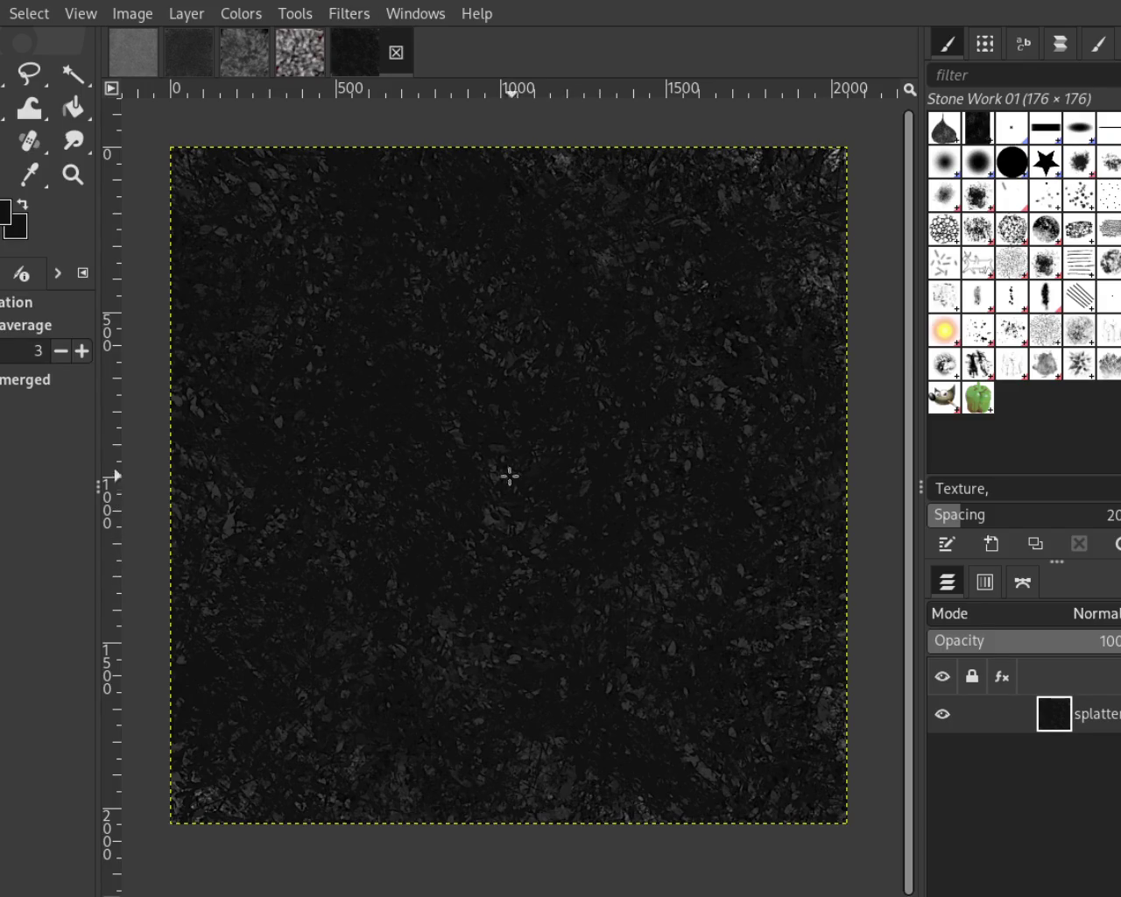
pyautogui.click(64, 168)
pyautogui.click(478, 501)
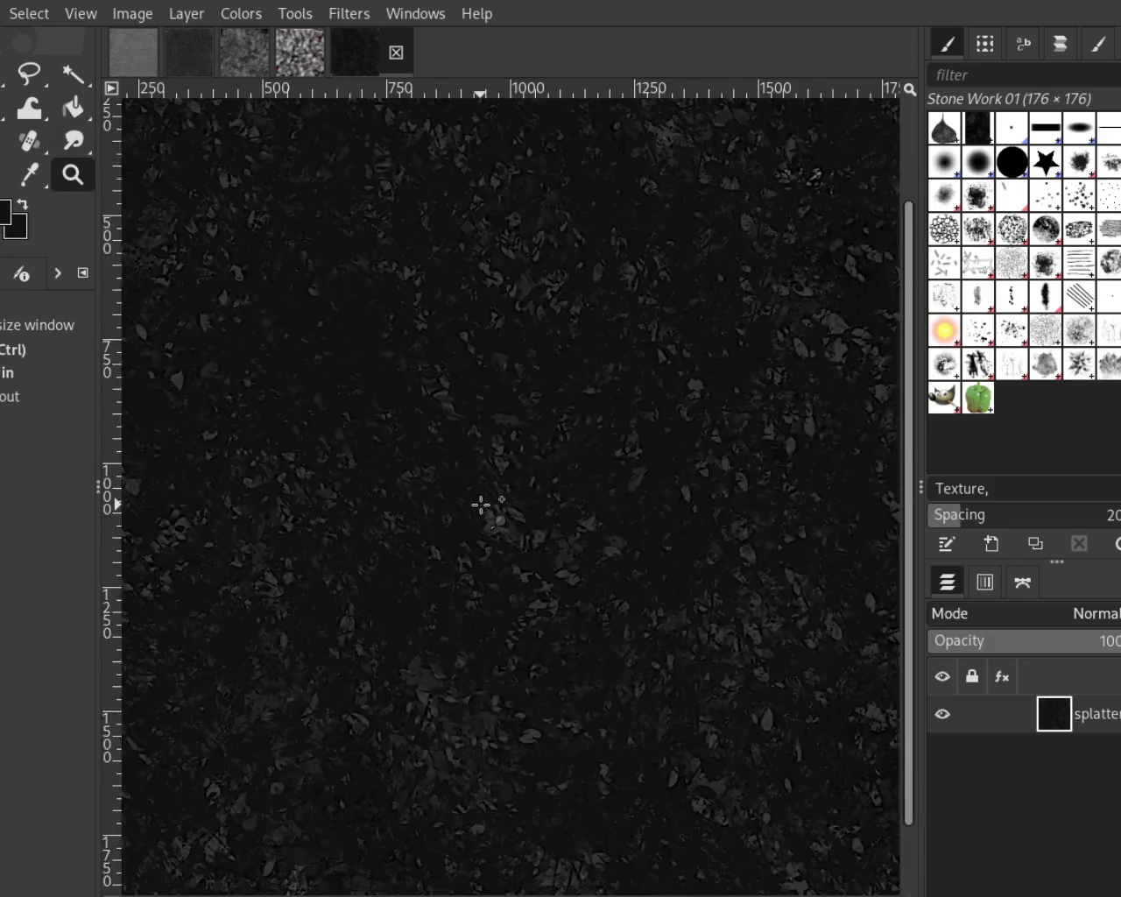
pyautogui.keyDown('ctrl'); pyautogui.click(505, 445); pyautogui.keyUp('ctrl')
pyautogui.click(511, 445)
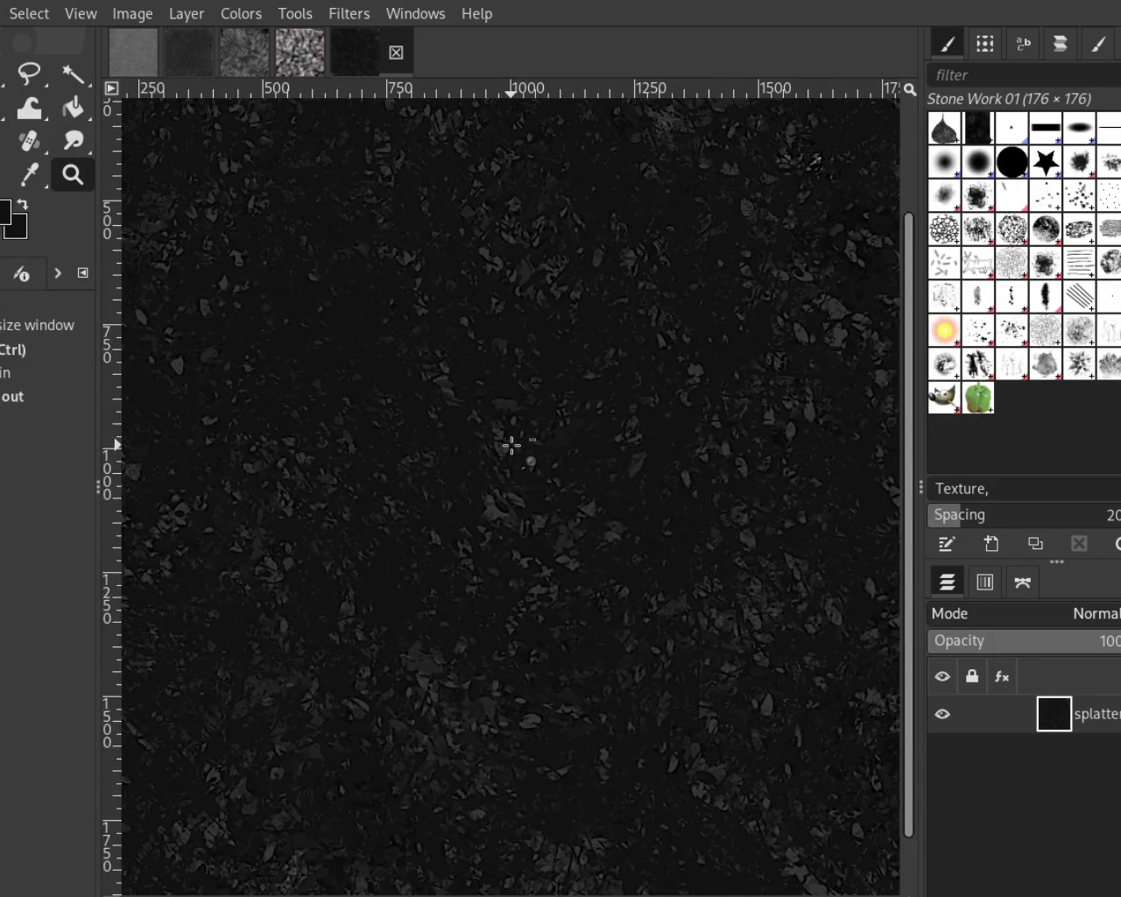
pyautogui.keyDown('ctrl'); pyautogui.click(555, 420); pyautogui.keyUp('ctrl')
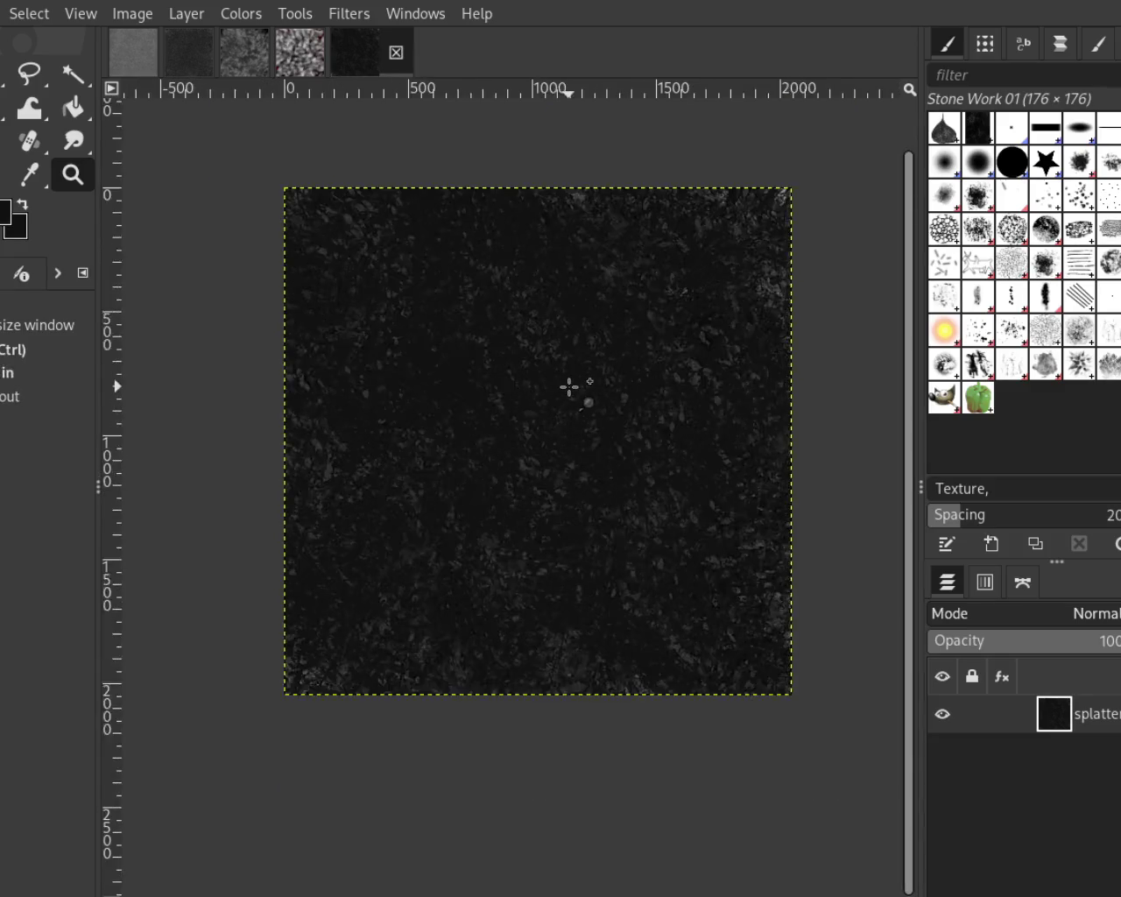
pyautogui.click(565, 363)
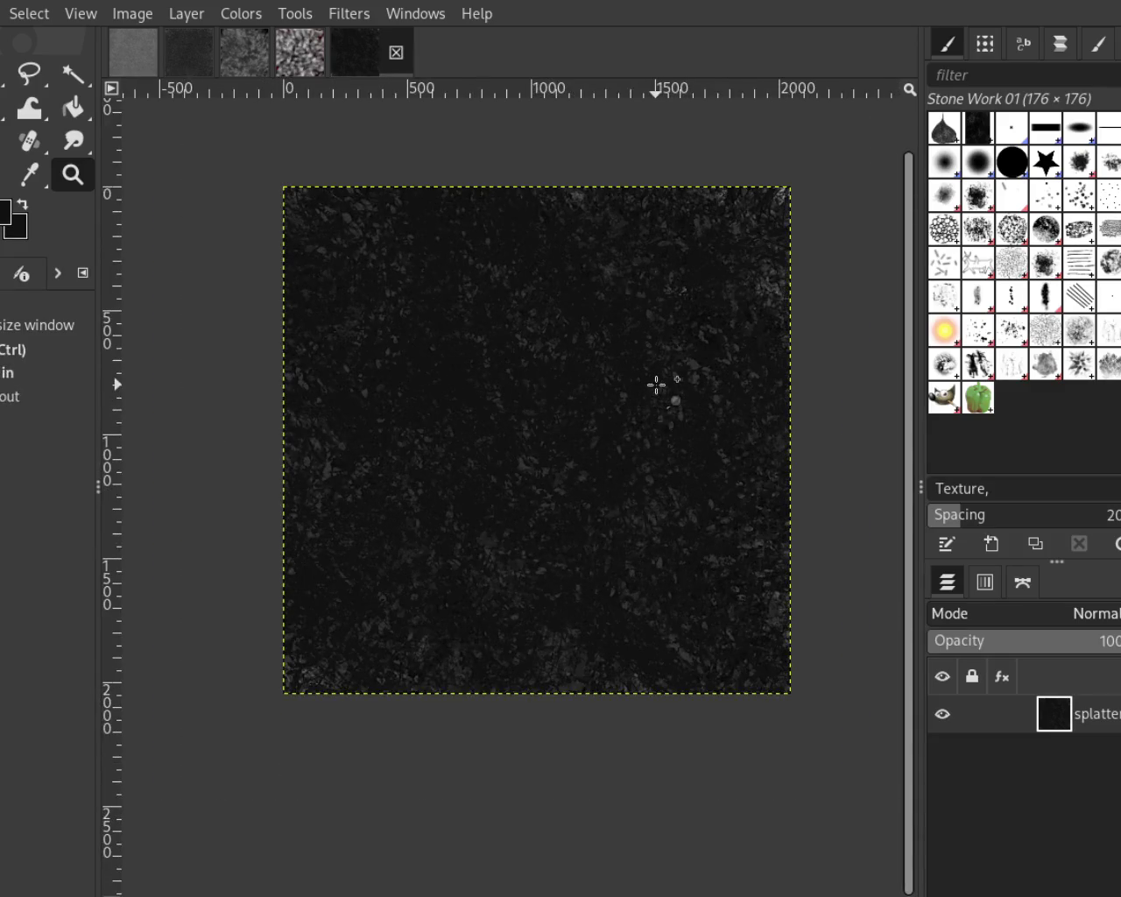
pyautogui.keyDown('ctrl'); pyautogui.click(656, 388); pyautogui.keyUp('ctrl')
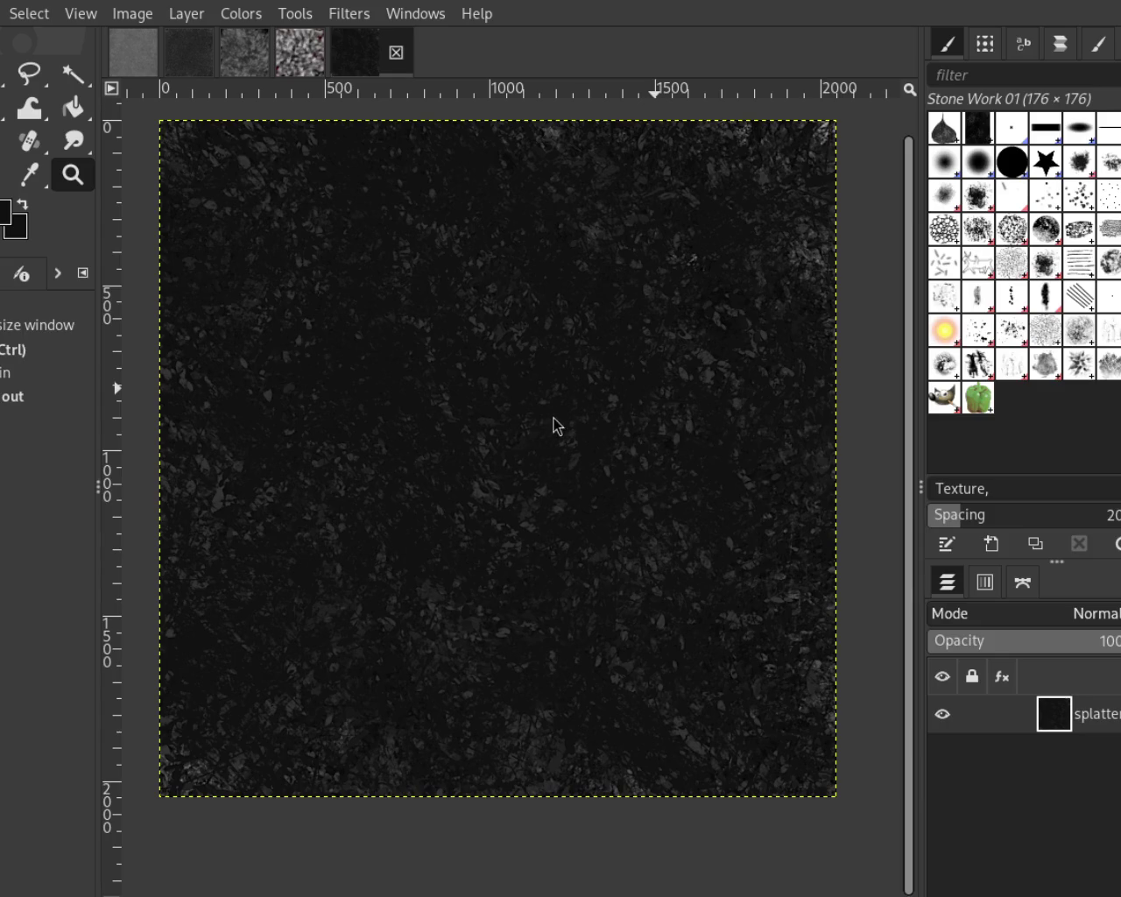
# Zoom in and back out again to inspect the dark texture closely
pyautogui.click(514, 427)
pyautogui.keyDown('ctrl'); pyautogui.click(514, 427); pyautogui.keyUp('ctrl')
pyautogui.keyDown('ctrl'); pyautogui.click(629, 363); pyautogui.keyUp('ctrl')
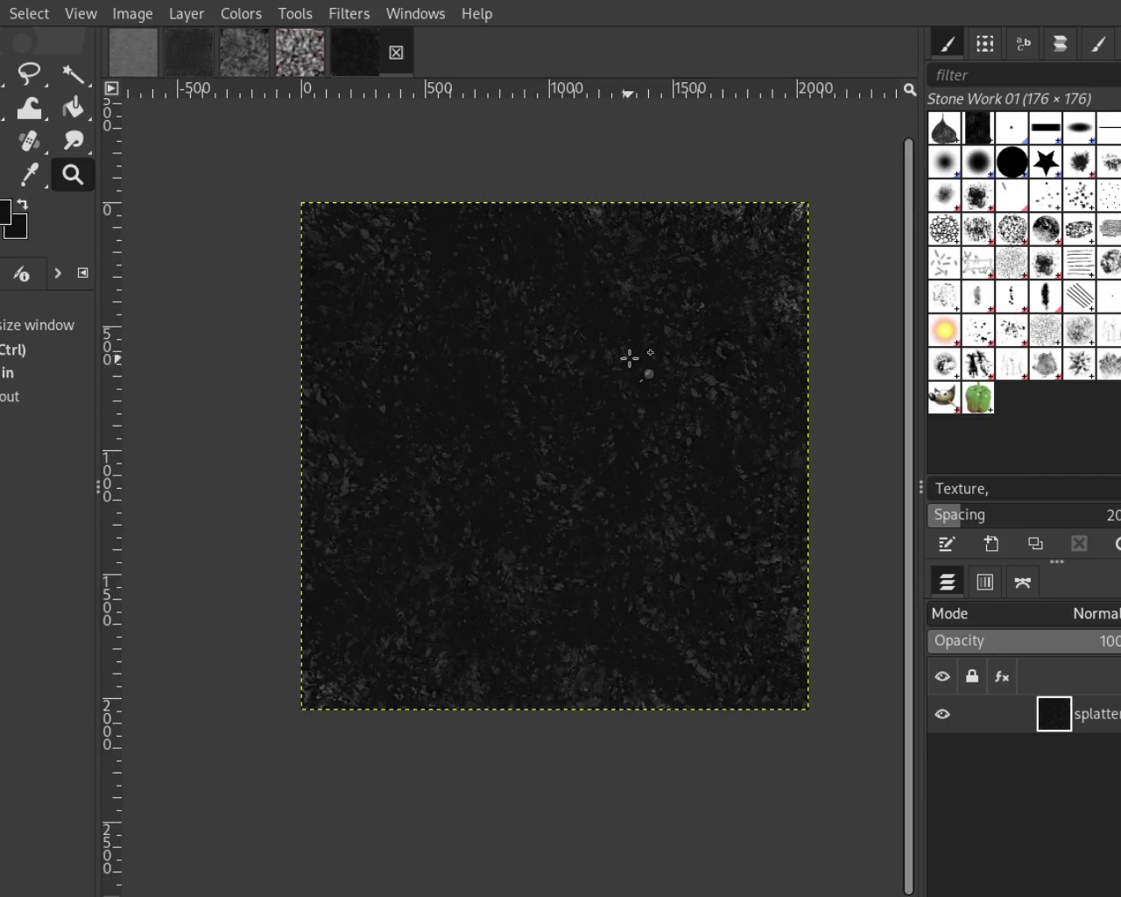
pyautogui.click(617, 368)
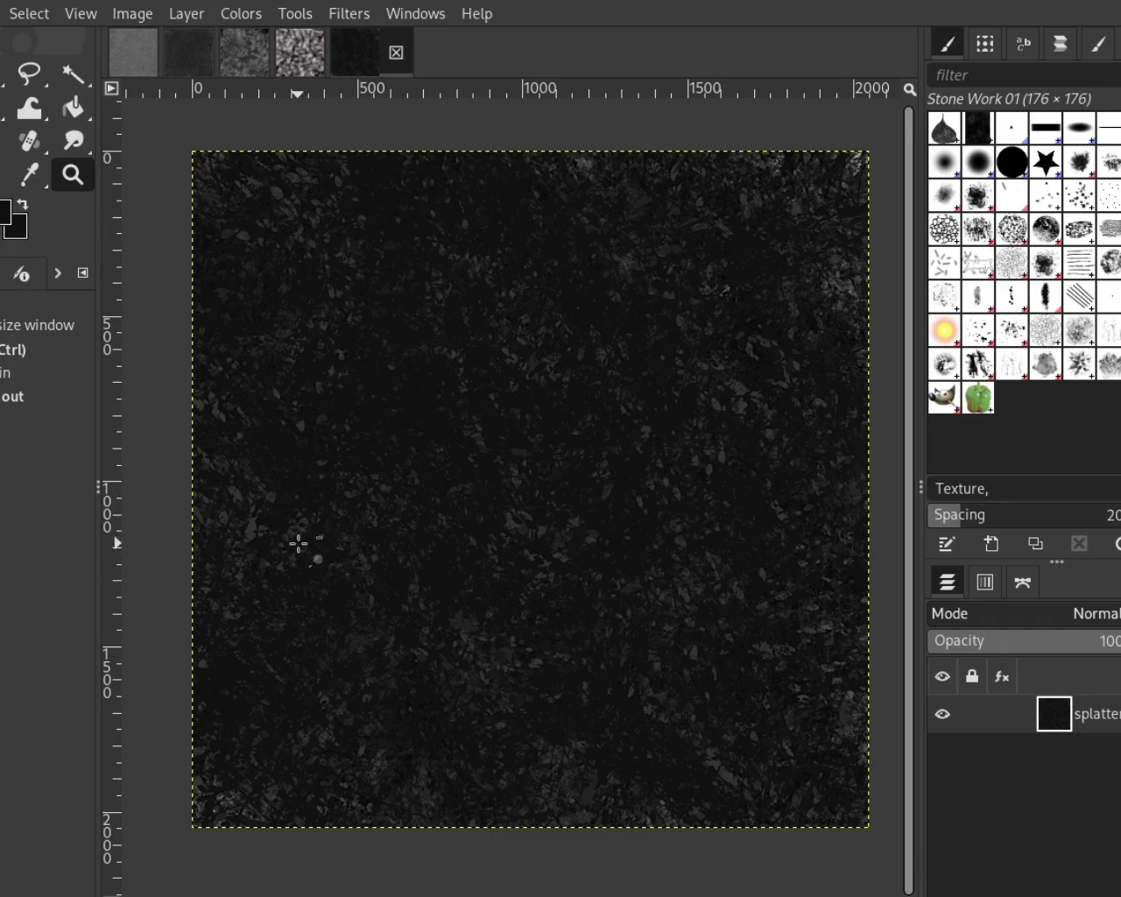
pyautogui.click(543, 426)
pyautogui.keyDown('ctrl'); pyautogui.click(542, 425); pyautogui.keyUp('ctrl')
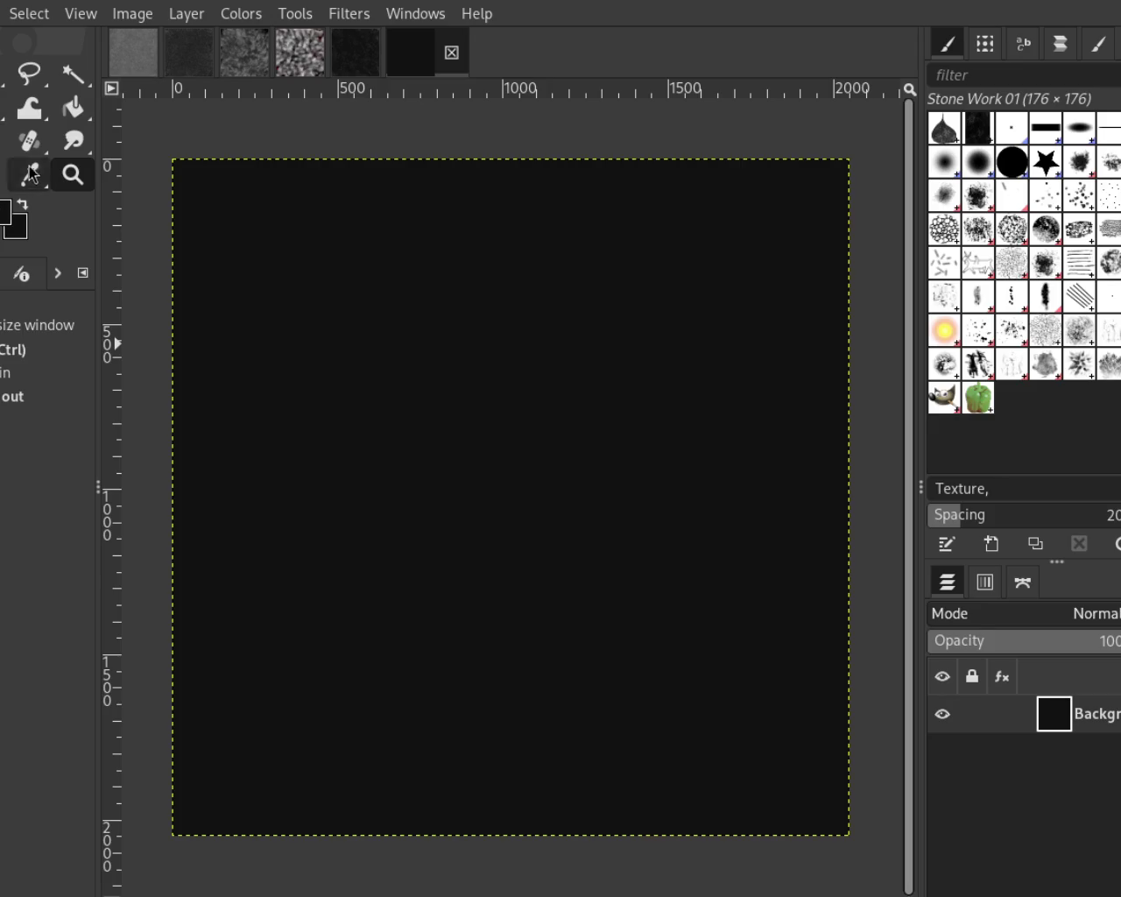
# Bucket-fill the new canvas mid-grey, then paint Splats 01 marks across it
pyautogui.click(73, 107)
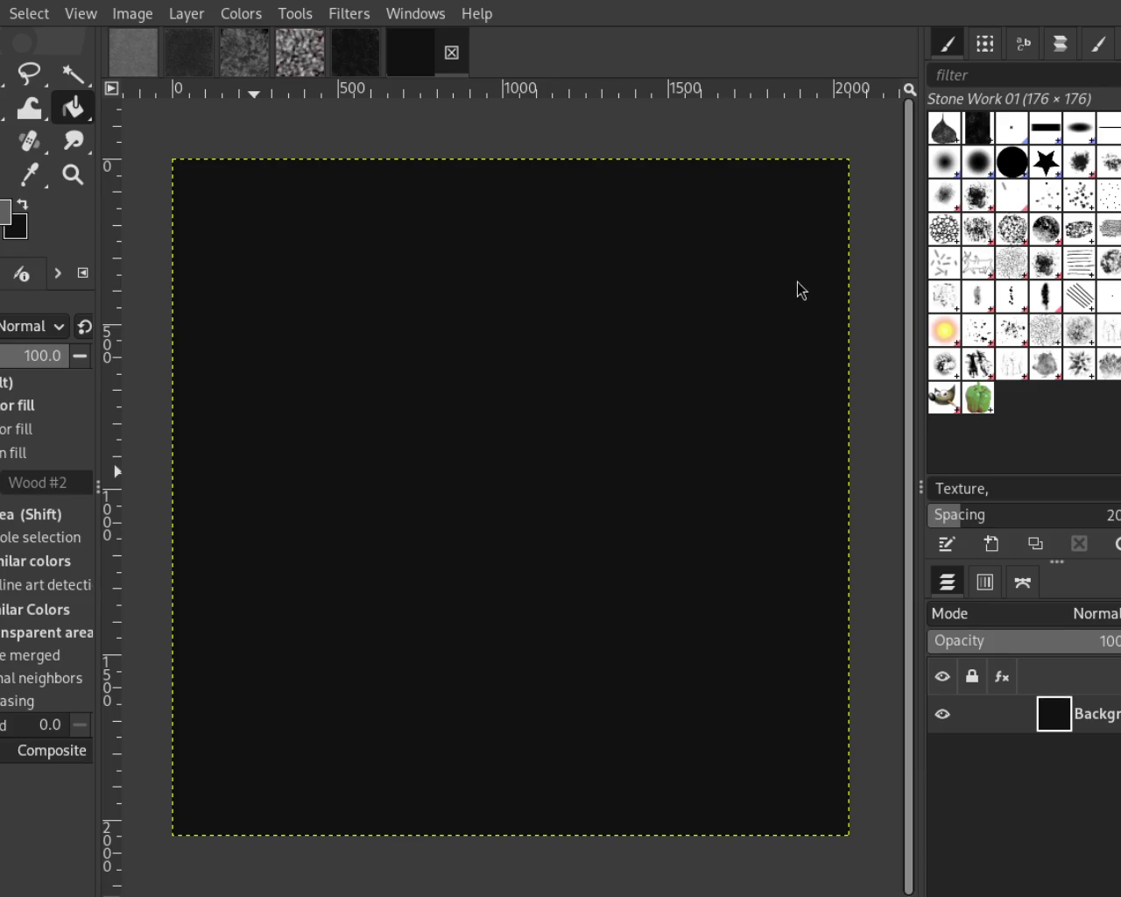
pyautogui.click(495, 481)
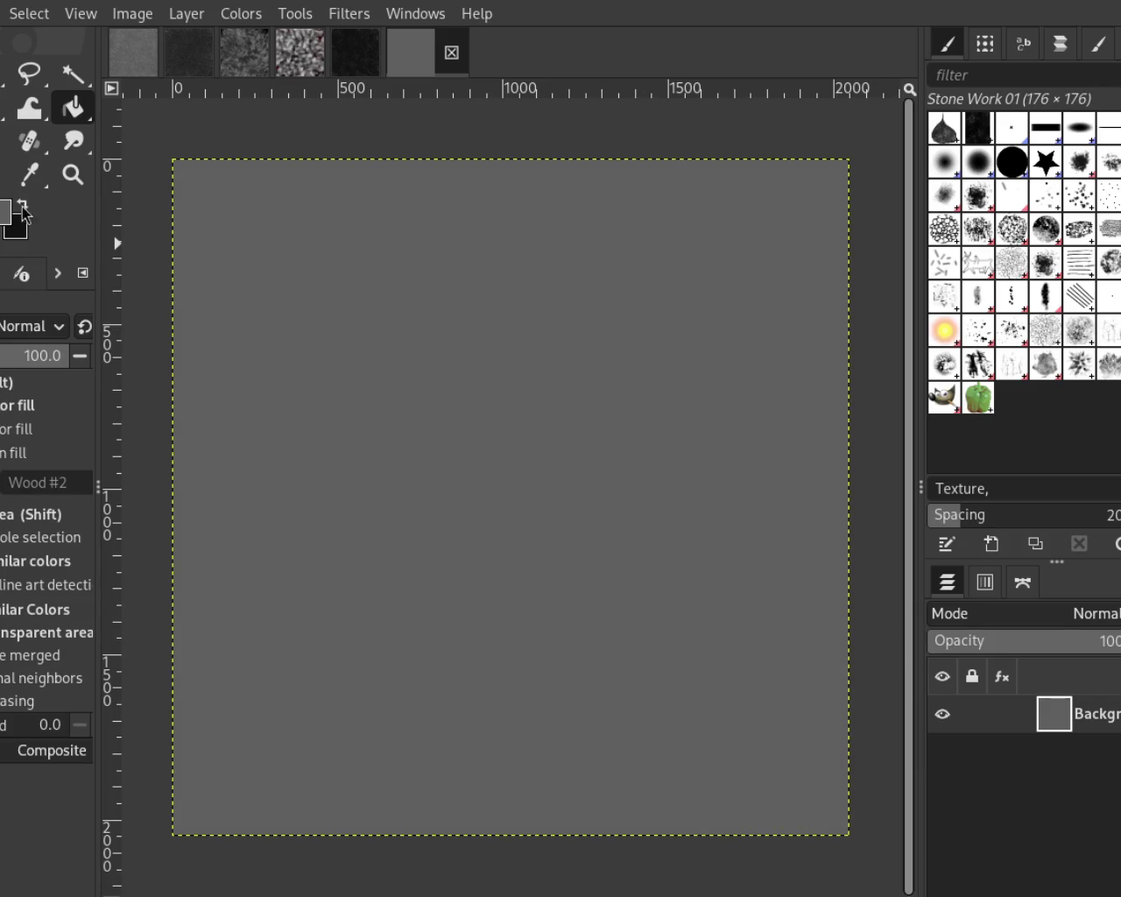
pyautogui.press('p')
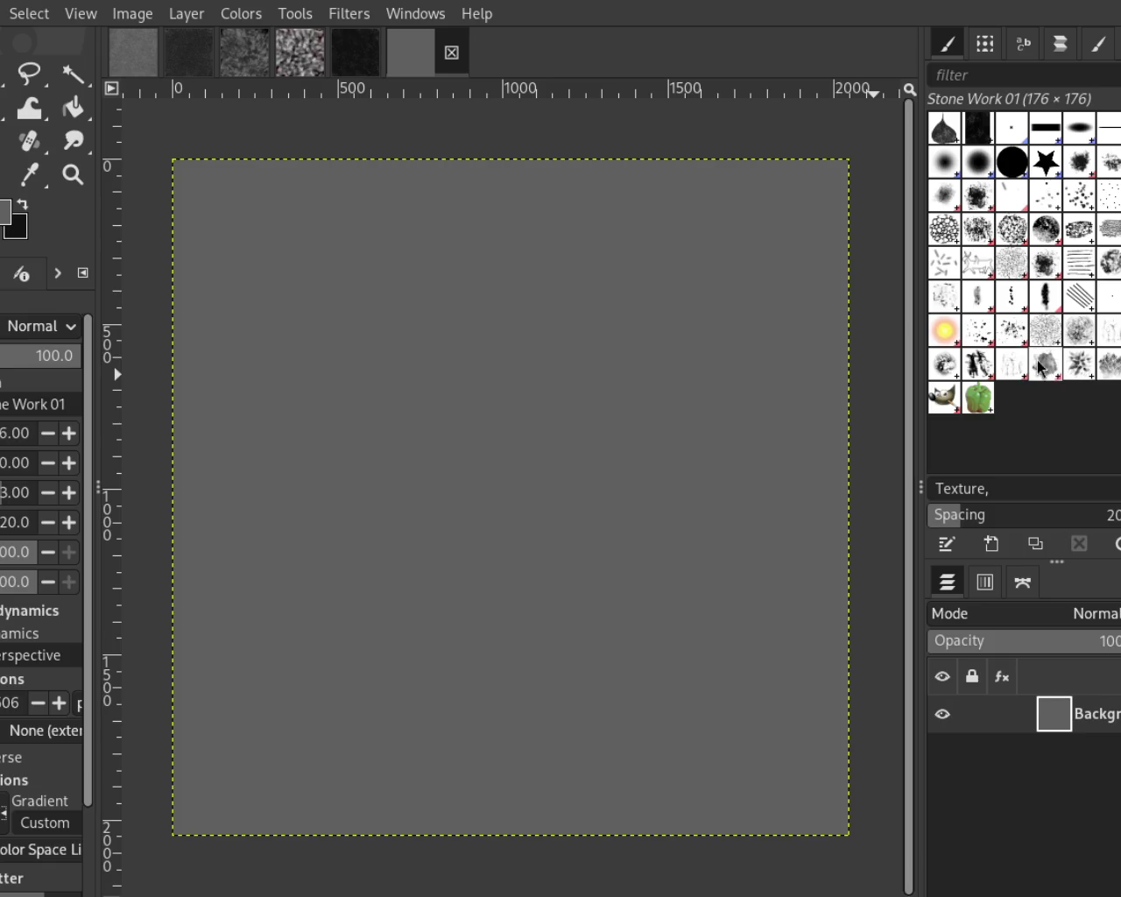
pyautogui.click(978, 331)
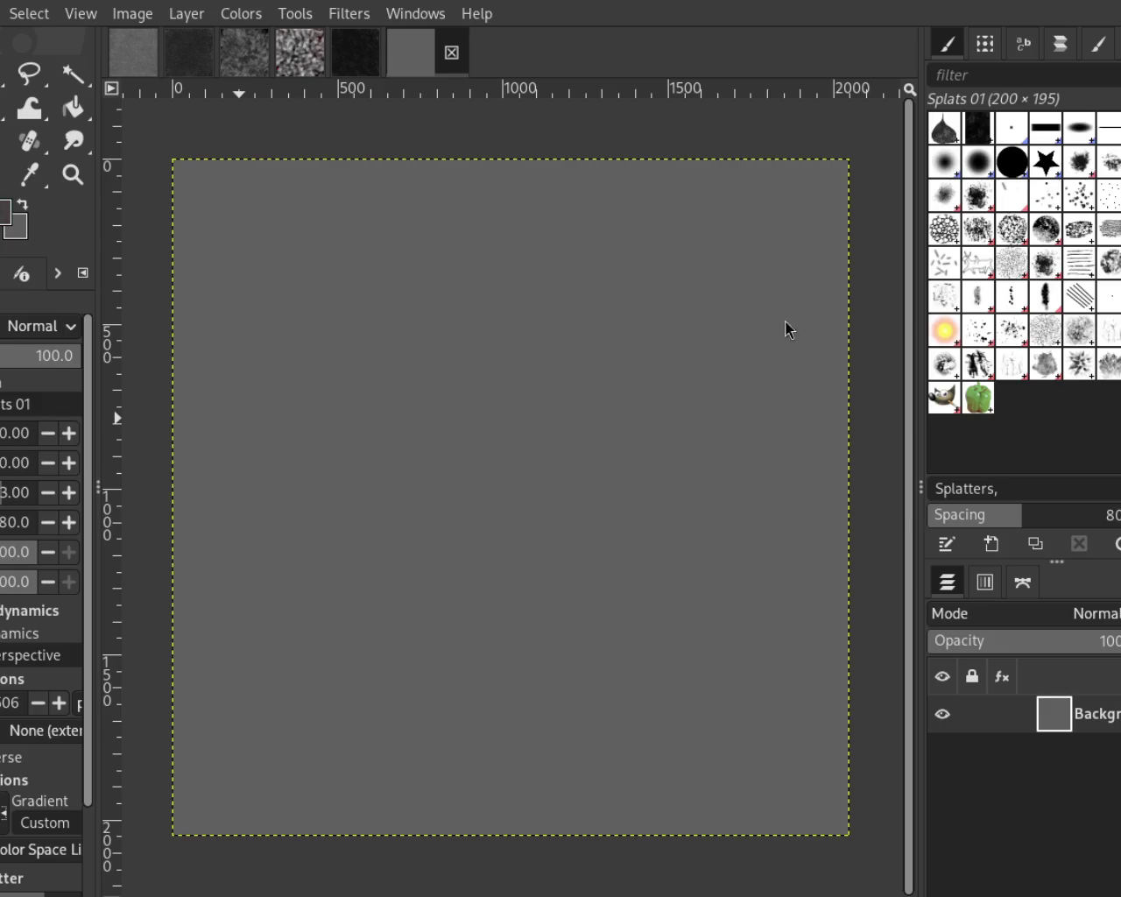
pyautogui.moveTo(735, 350); pyautogui.dragTo(350, 508)
# Replace the first stroke with dark Splats 01 strokes, add lighter grey splats, and sample a darker grey
pyautogui.hotkey('ctrl', 'z')
pyautogui.moveTo(149, 424)
pyautogui.mouseDown()
pyautogui.moveTo(867, 656)
pyautogui.moveTo(400, 542)
pyautogui.moveTo(450, 275)
pyautogui.moveTo(393, 212)
pyautogui.moveTo(350, 313)
pyautogui.moveTo(595, 160)
pyautogui.moveTo(350, 325)
pyautogui.moveTo(475, 175)
pyautogui.moveTo(413, 400)
pyautogui.moveTo(613, 160)
pyautogui.moveTo(570, 458)
pyautogui.moveTo(500, 625)
pyautogui.moveTo(394, 493)
pyautogui.mouseUp()
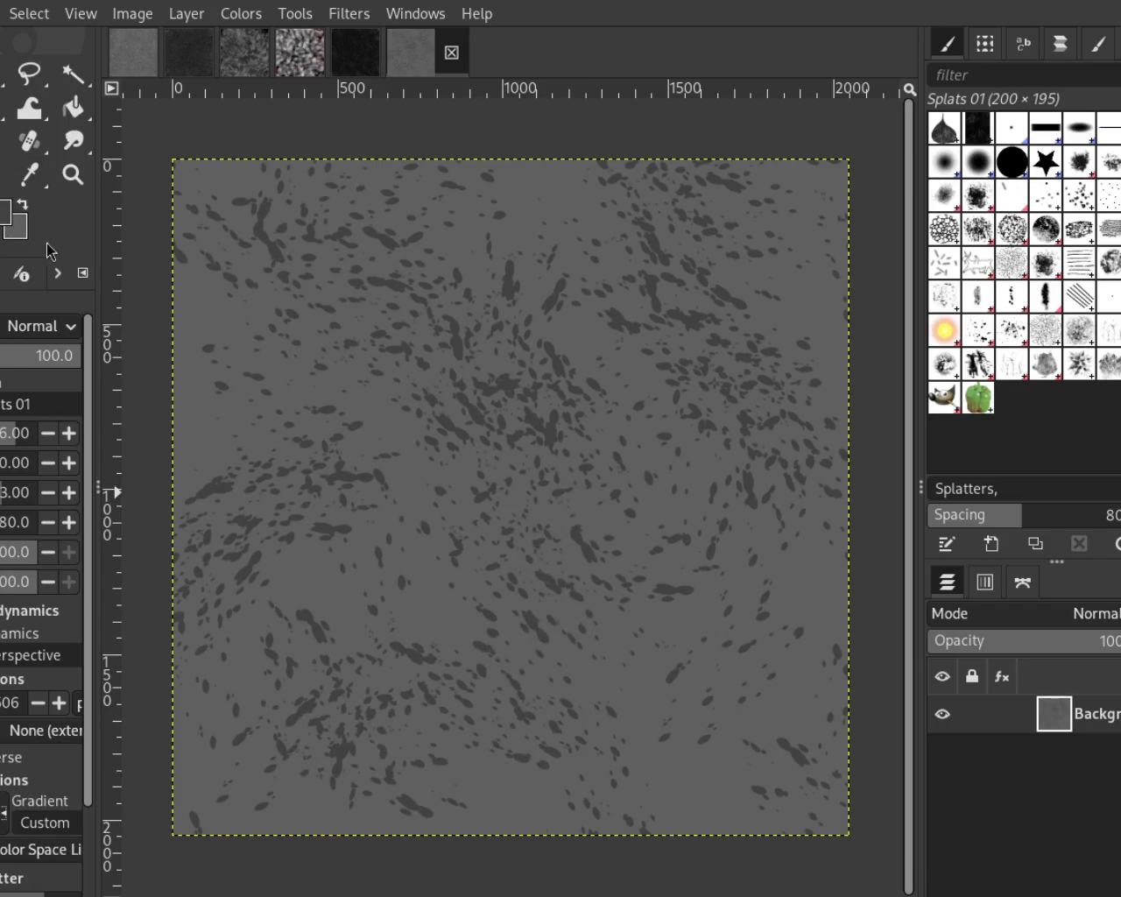
pyautogui.moveTo(791, 277)
pyautogui.mouseDown()
pyautogui.moveTo(550, 338)
pyautogui.moveTo(663, 462)
pyautogui.moveTo(275, 375)
pyautogui.moveTo(488, 440)
pyautogui.moveTo(320, 388)
pyautogui.moveTo(688, 601)
pyautogui.moveTo(513, 663)
pyautogui.moveTo(506, 593)
pyautogui.moveTo(414, 788)
pyautogui.moveTo(595, 780)
pyautogui.moveTo(740, 727)
pyautogui.moveTo(753, 766)
pyautogui.moveTo(578, 377)
pyautogui.moveTo(517, 376)
pyautogui.moveTo(463, 570)
pyautogui.moveTo(215, 596)
pyautogui.mouseUp()
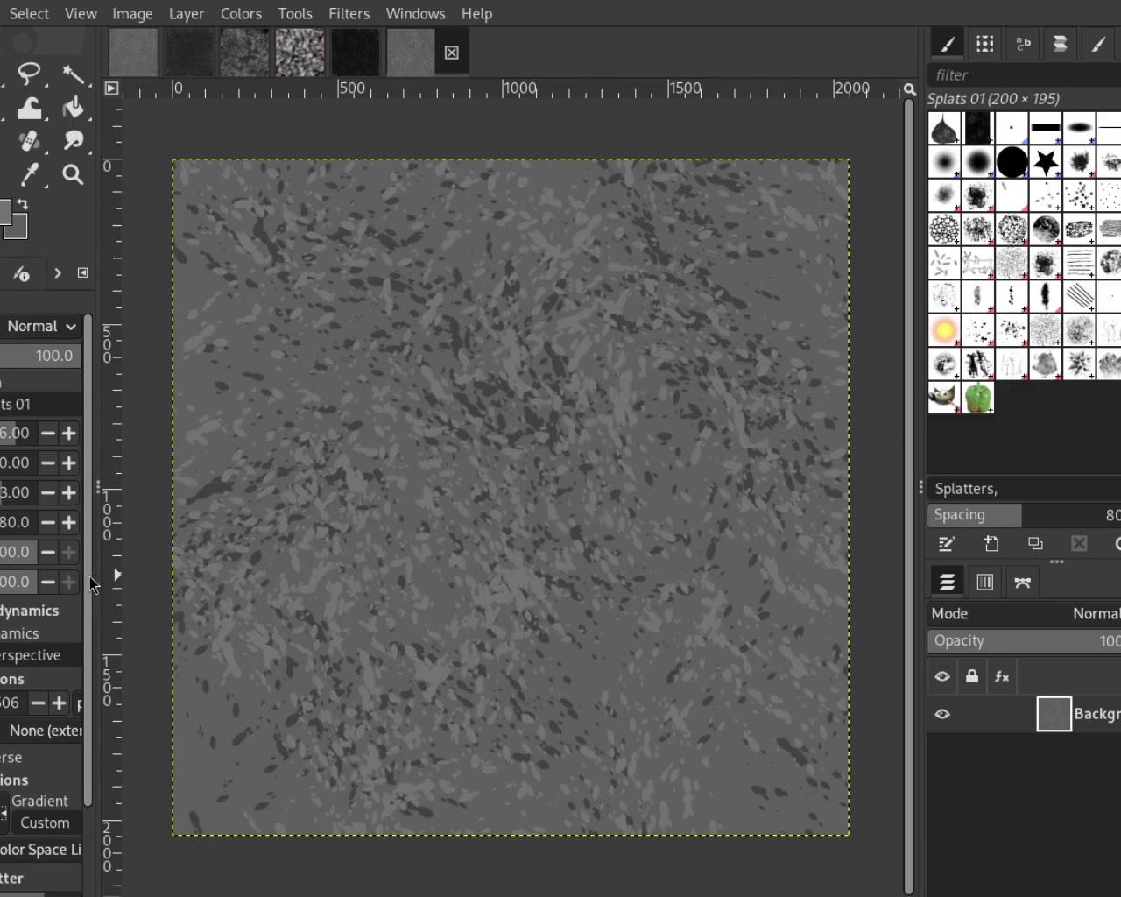
pyautogui.moveTo(91, 583); pyautogui.dragTo(91, 711)
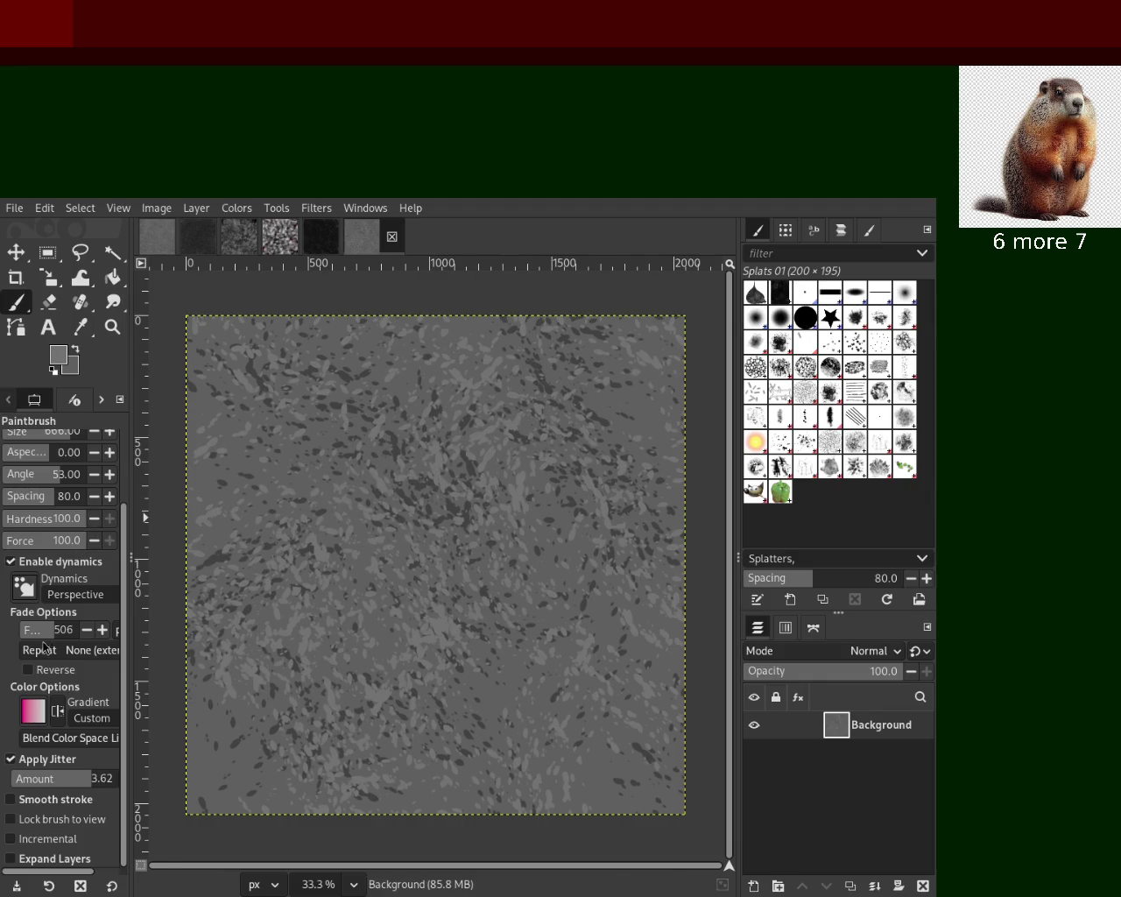
pyautogui.keyDown('ctrl'); pyautogui.click(469, 470); pyautogui.keyUp('ctrl')
# Dab dark splats with brush jitter turned off, undoing two of the strokes
pyautogui.moveTo(470, 470); pyautogui.dragTo(437, 502)
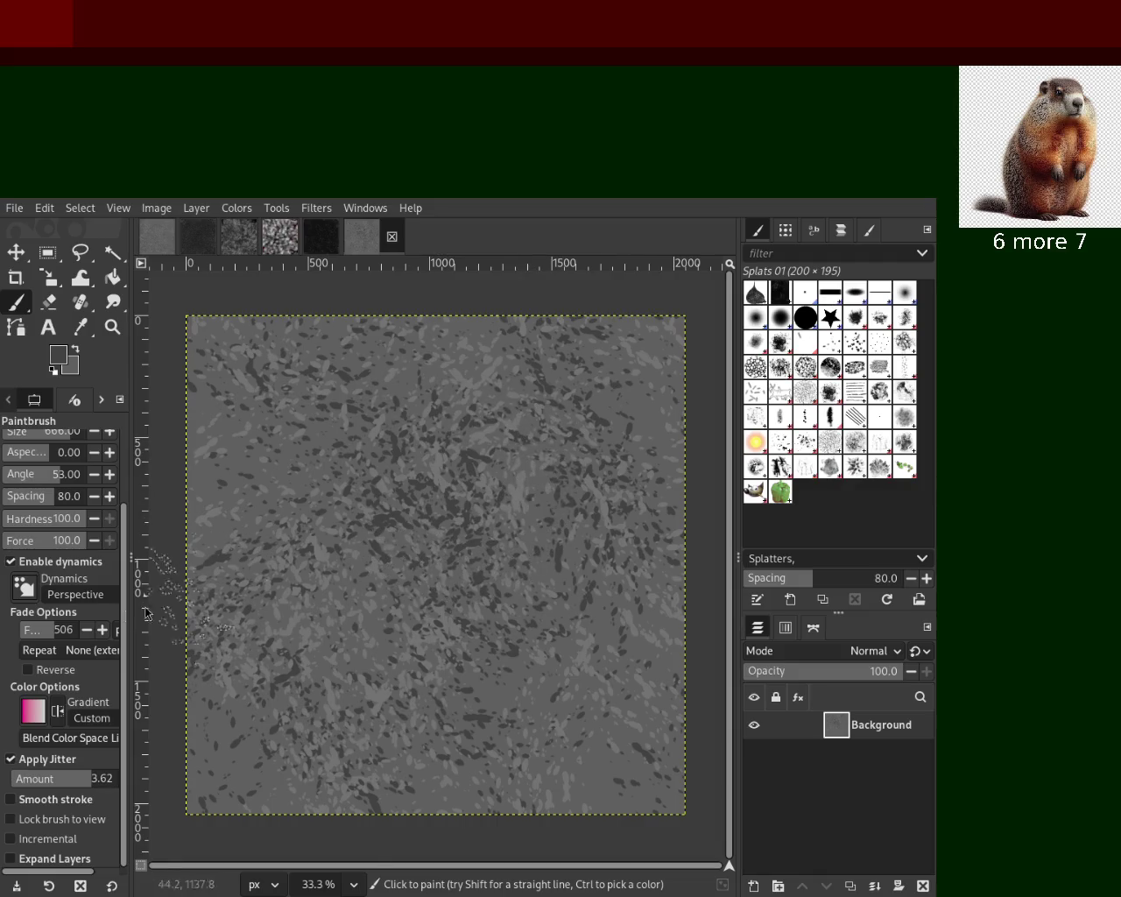
pyautogui.click(11, 759)
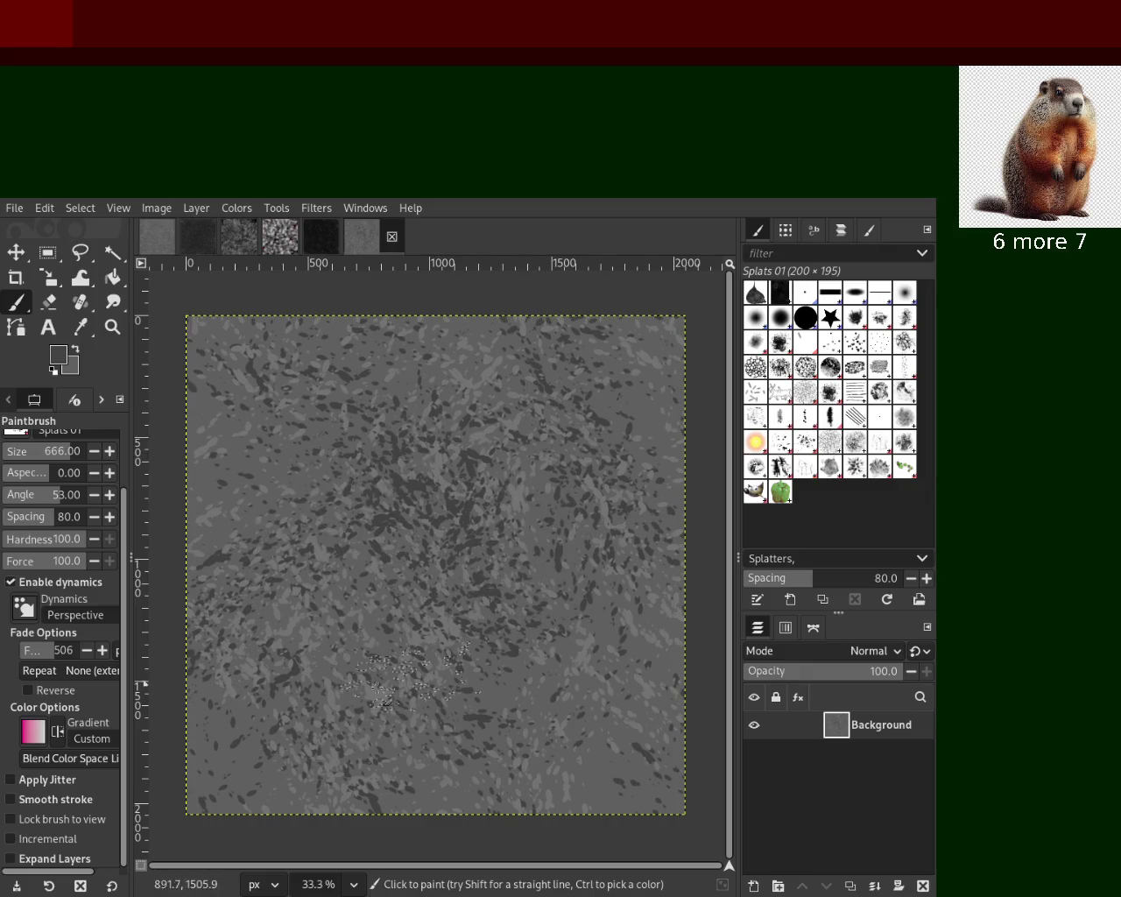
pyautogui.moveTo(436, 698); pyautogui.dragTo(406, 591)
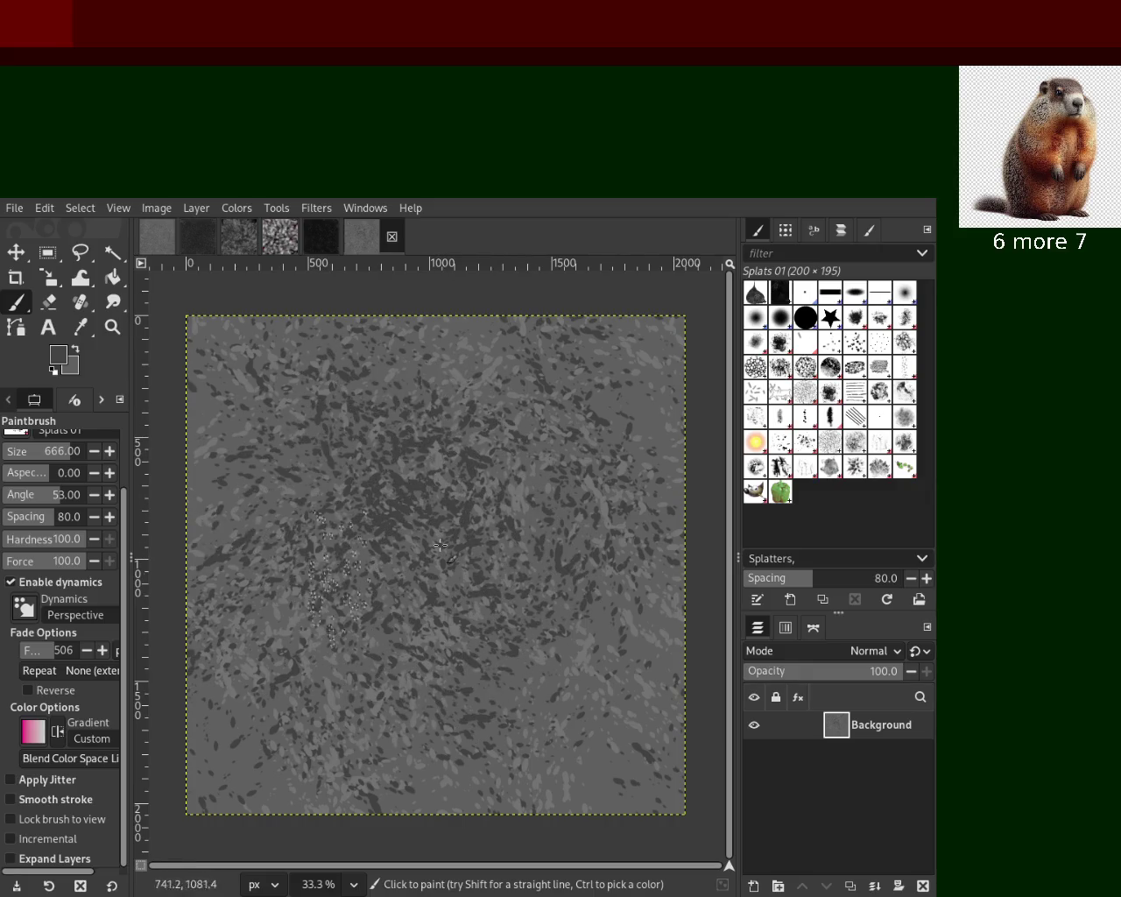
pyautogui.moveTo(406, 591)
pyautogui.mouseDown()
pyautogui.moveTo(386, 530)
pyautogui.moveTo(432, 581)
pyautogui.mouseUp()
pyautogui.hotkey('ctrl', 'z')
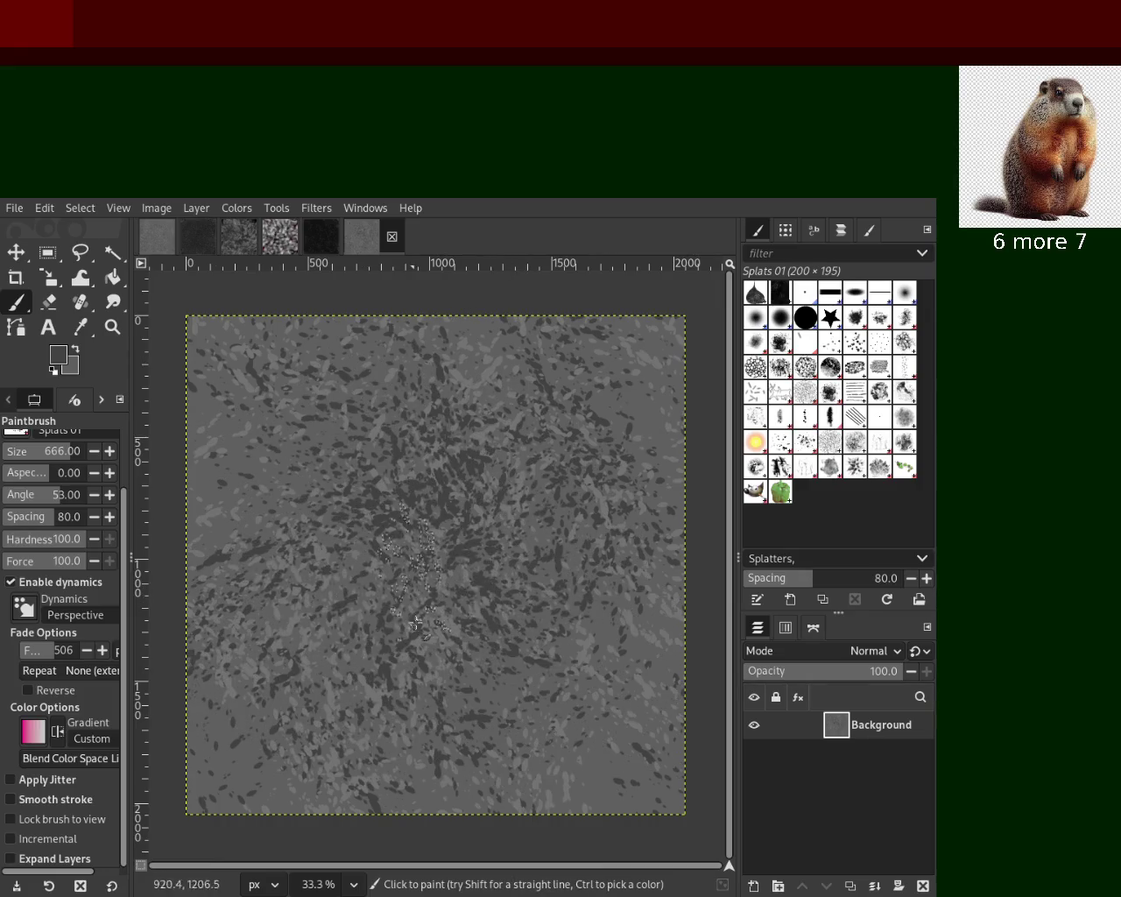
pyautogui.hotkey('ctrl', 'z')
pyautogui.moveTo(545, 592); pyautogui.dragTo(511, 559)
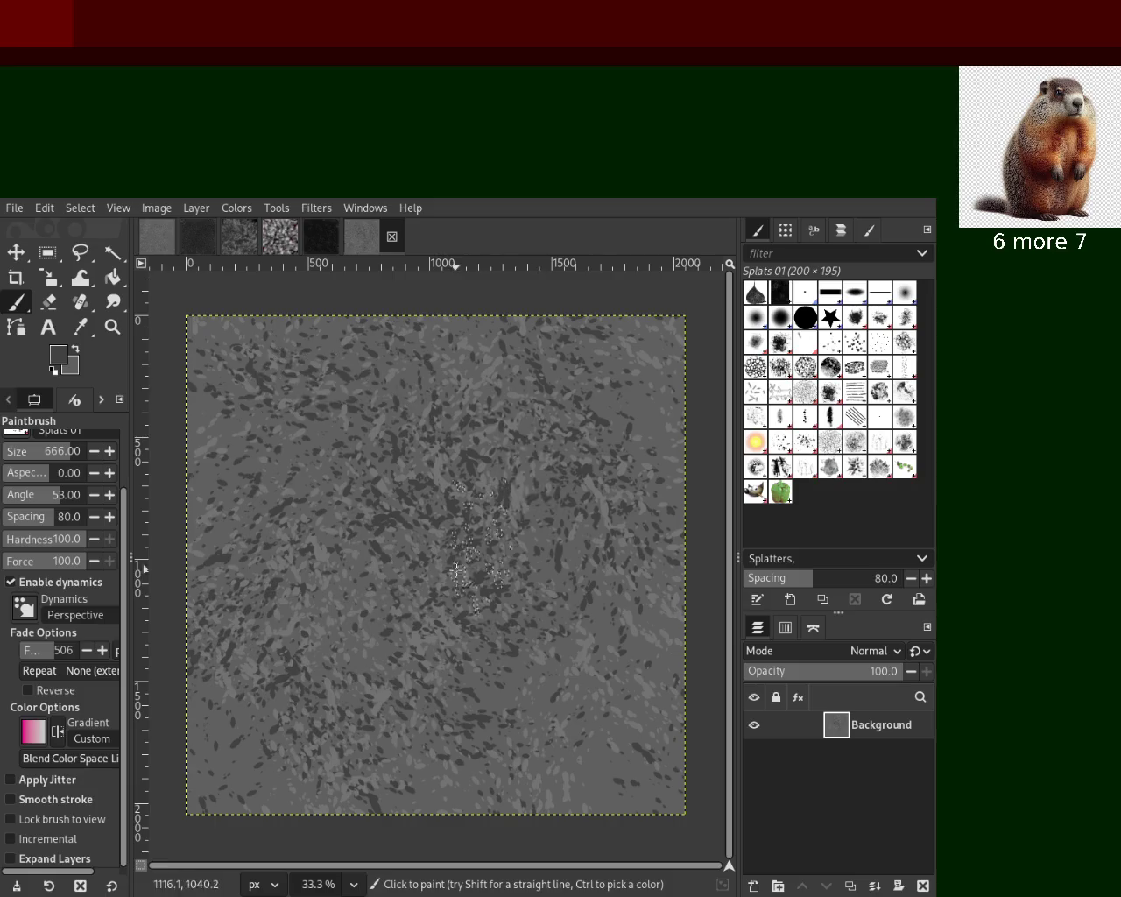
# Re-enable jitter, scatter dark and light grey splats, then select Texture Hose 02
pyautogui.click(35, 780)
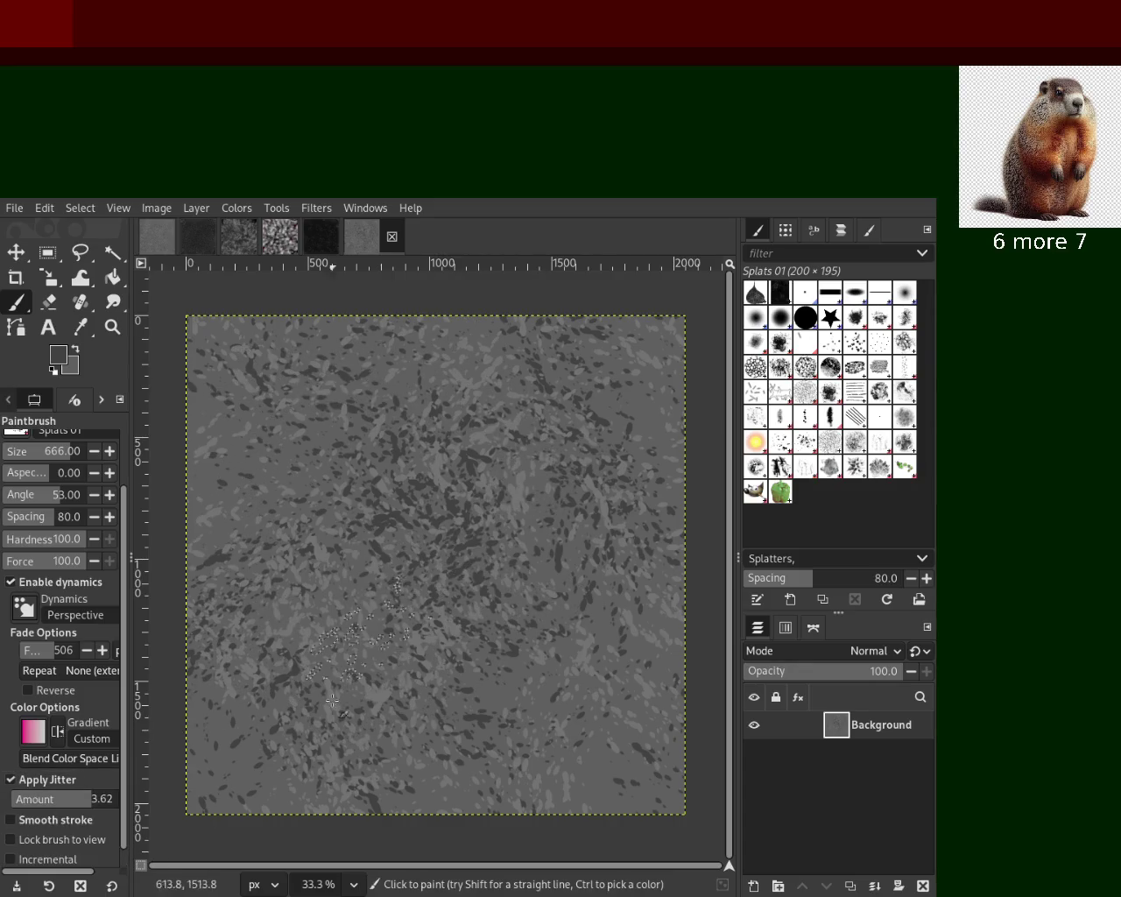
pyautogui.moveTo(518, 537)
pyautogui.mouseDown()
pyautogui.moveTo(378, 535)
pyautogui.moveTo(395, 584)
pyautogui.moveTo(506, 431)
pyautogui.moveTo(774, 644)
pyautogui.moveTo(451, 450)
pyautogui.moveTo(587, 616)
pyautogui.moveTo(486, 710)
pyautogui.moveTo(390, 677)
pyautogui.moveTo(287, 433)
pyautogui.moveTo(540, 491)
pyautogui.moveTo(506, 465)
pyautogui.moveTo(546, 494)
pyautogui.moveTo(361, 415)
pyautogui.moveTo(289, 420)
pyautogui.mouseUp()
pyautogui.keyDown('ctrl'); pyautogui.click(417, 640); pyautogui.keyUp('ctrl')
pyautogui.press('x')
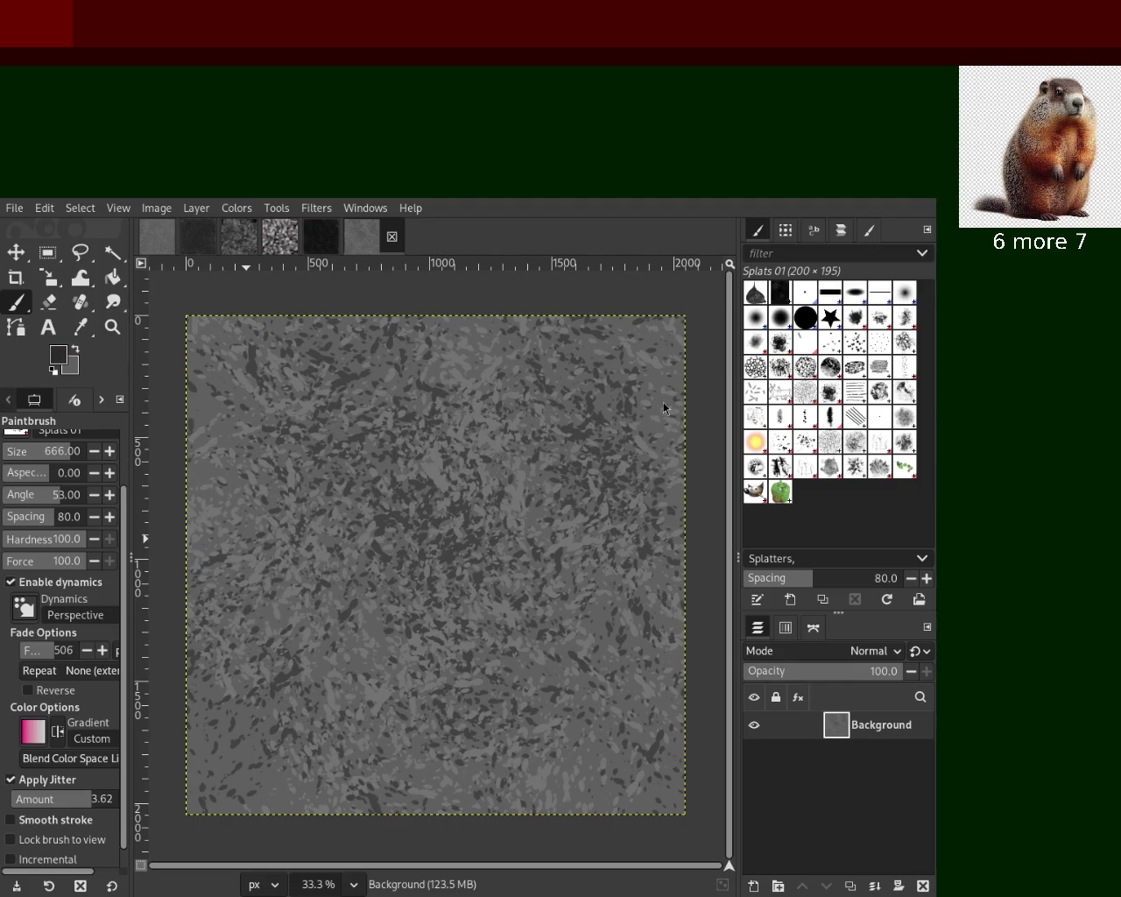
pyautogui.moveTo(589, 404)
pyautogui.mouseDown()
pyautogui.moveTo(589, 602)
pyautogui.moveTo(533, 794)
pyautogui.moveTo(385, 753)
pyautogui.moveTo(560, 626)
pyautogui.moveTo(499, 657)
pyautogui.moveTo(485, 648)
pyautogui.moveTo(561, 490)
pyautogui.moveTo(421, 394)
pyautogui.moveTo(228, 403)
pyautogui.moveTo(159, 328)
pyautogui.moveTo(254, 398)
pyautogui.moveTo(375, 650)
pyautogui.moveTo(446, 493)
pyautogui.moveTo(558, 543)
pyautogui.moveTo(560, 385)
pyautogui.moveTo(576, 753)
pyautogui.moveTo(613, 700)
pyautogui.moveTo(582, 411)
pyautogui.moveTo(613, 709)
pyautogui.moveTo(259, 459)
pyautogui.moveTo(368, 460)
pyautogui.moveTo(473, 783)
pyautogui.moveTo(616, 719)
pyautogui.moveTo(656, 582)
pyautogui.mouseUp()
pyautogui.keyDown('ctrl'); pyautogui.click(343, 514); pyautogui.keyUp('ctrl')
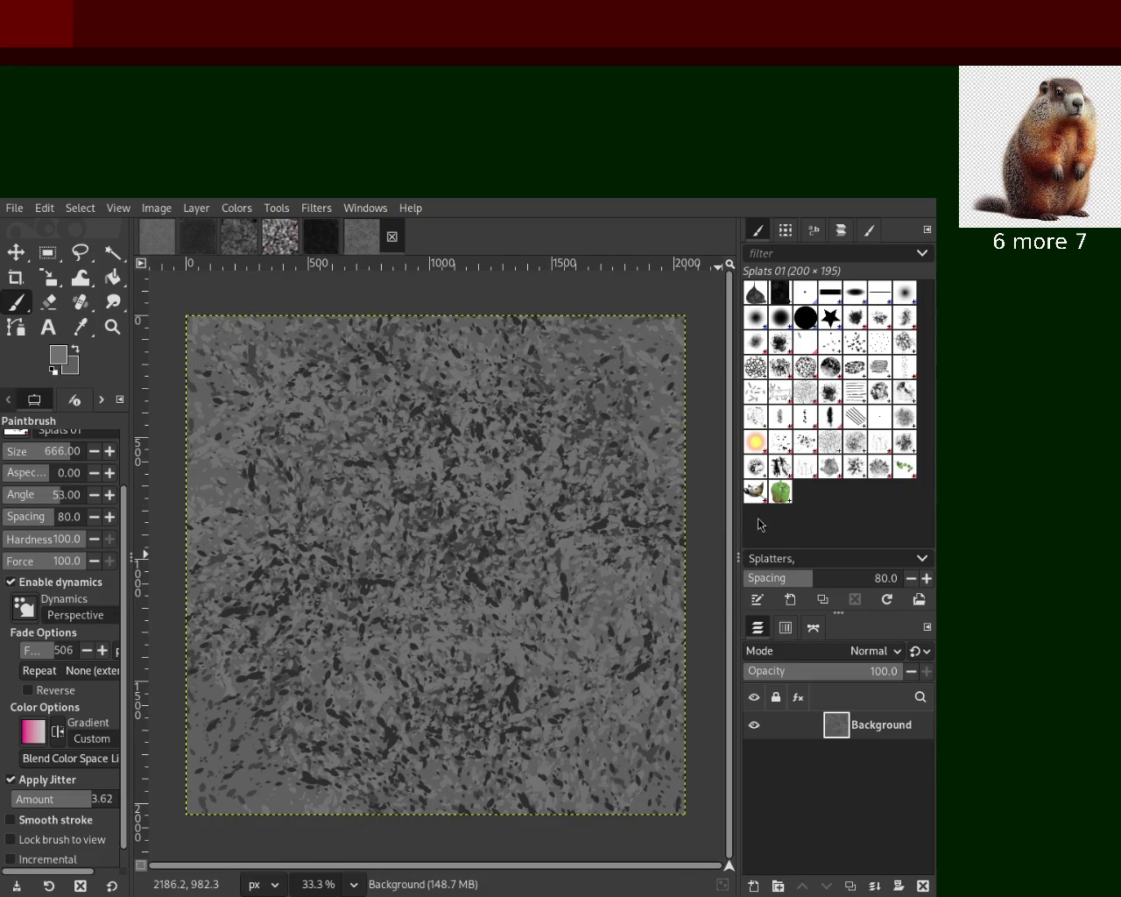
pyautogui.click(811, 478)
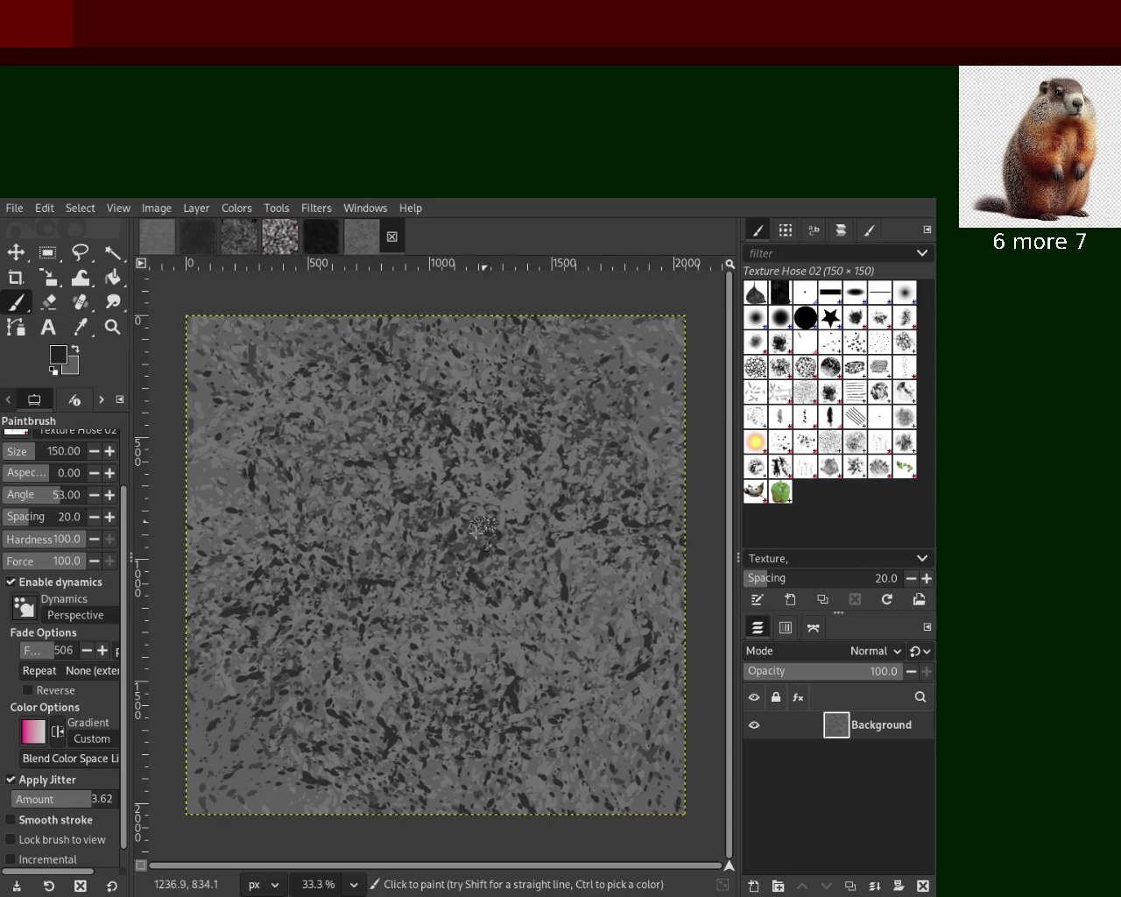
# Try dark Texture Hose 02 strokes, raising the brush size to 254, and undo them
pyautogui.moveTo(485, 526); pyautogui.dragTo(413, 747)
pyautogui.hotkey('ctrl', 'z')
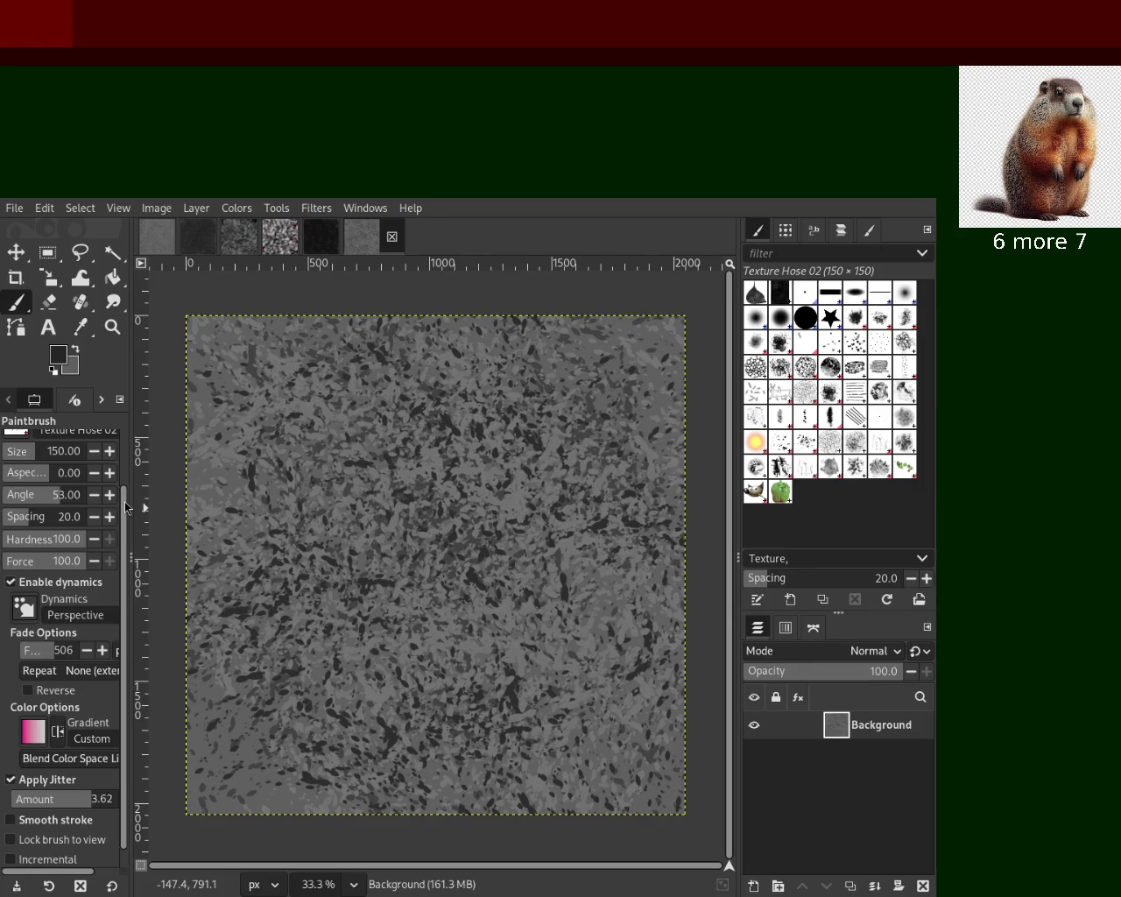
pyautogui.moveTo(126, 506); pyautogui.dragTo(129, 431)
pyautogui.moveTo(39, 526); pyautogui.dragTo(47, 526)
pyautogui.moveTo(381, 492)
pyautogui.mouseDown()
pyautogui.moveTo(442, 554)
pyautogui.moveTo(418, 505)
pyautogui.moveTo(555, 537)
pyautogui.moveTo(641, 499)
pyautogui.mouseUp()
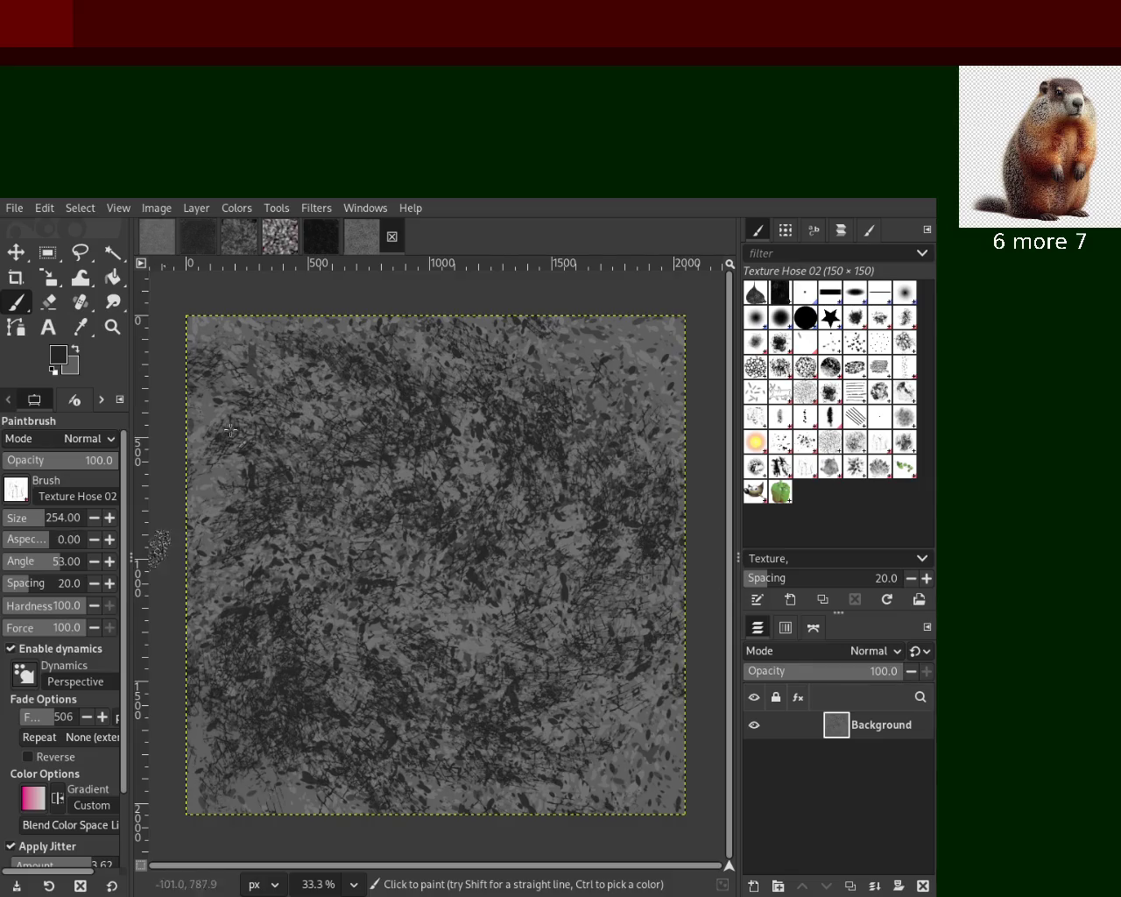
pyautogui.hotkey('ctrl', 'z')
# Paint alternating light and dark Texture Hose 02 dabs using greys sampled from the canvas
pyautogui.keyDown('ctrl'); pyautogui.click(454, 545); pyautogui.keyUp('ctrl')
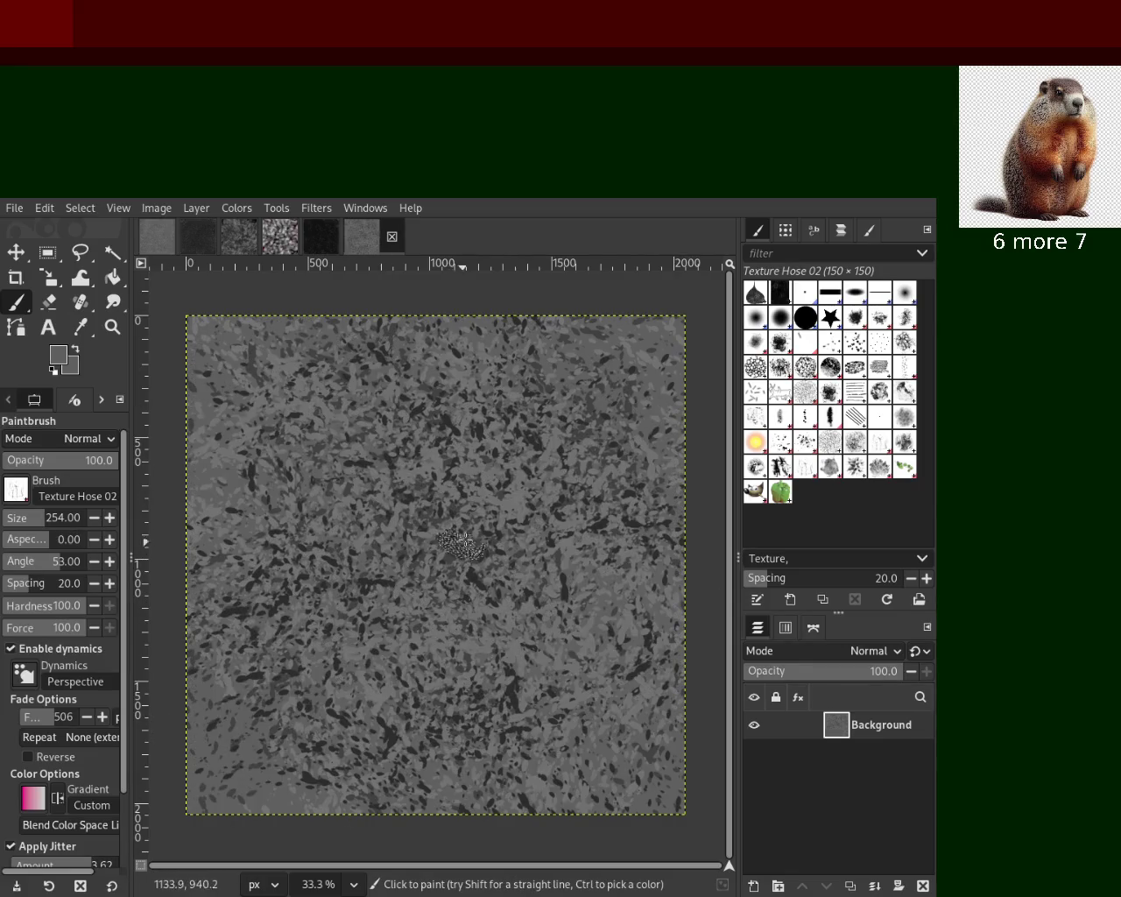
pyautogui.moveTo(388, 666)
pyautogui.mouseDown()
pyautogui.moveTo(627, 435)
pyautogui.moveTo(472, 438)
pyautogui.mouseUp()
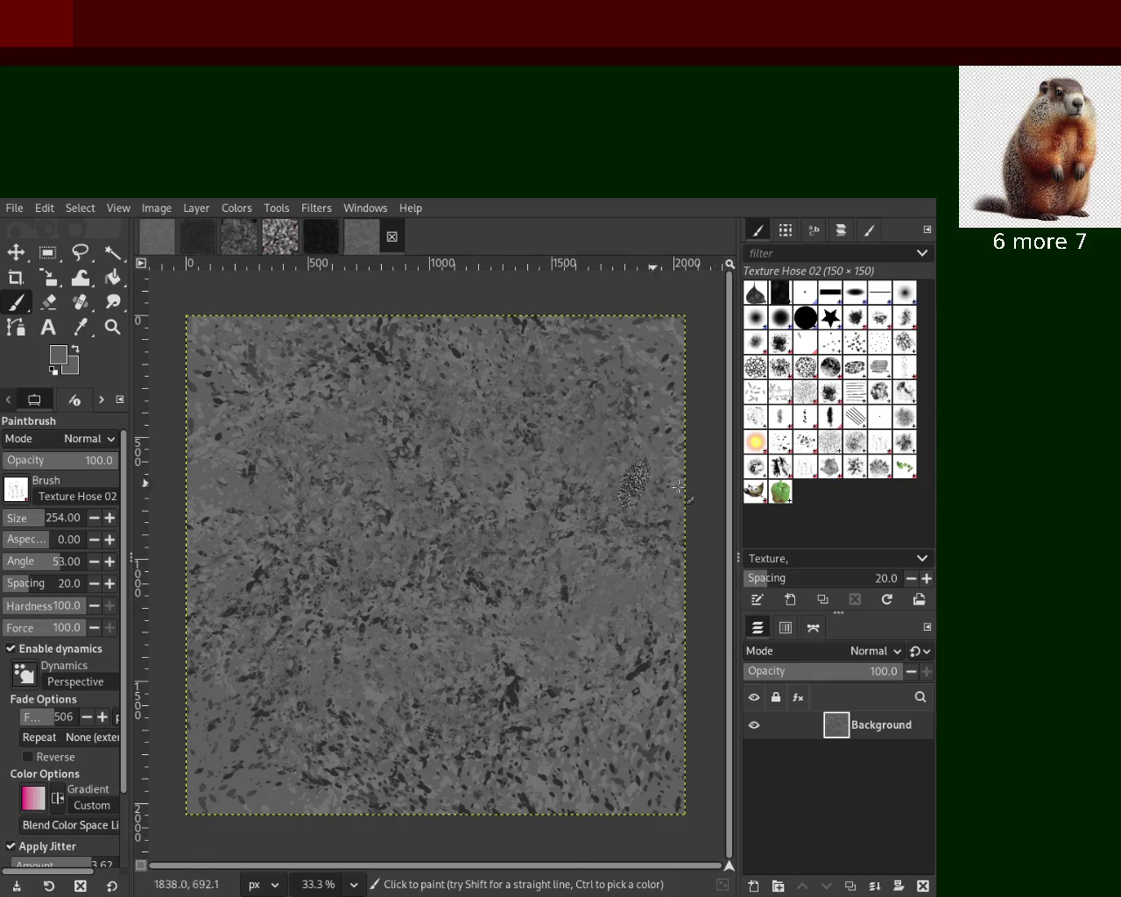
pyautogui.moveTo(648, 335)
pyautogui.mouseDown()
pyautogui.moveTo(280, 598)
pyautogui.moveTo(447, 737)
pyautogui.mouseUp()
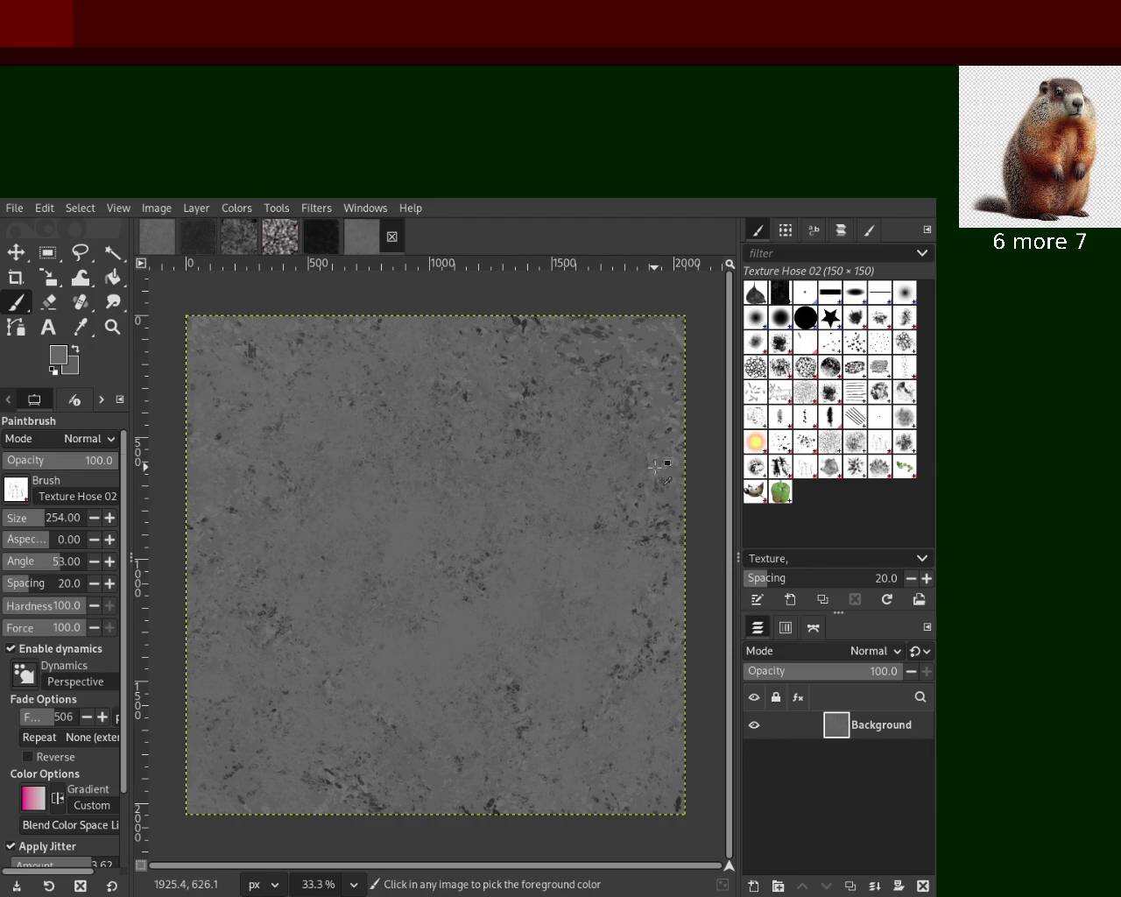
pyautogui.keyDown('ctrl'); pyautogui.click(586, 330); pyautogui.keyUp('ctrl')
pyautogui.moveTo(587, 330)
pyautogui.mouseDown()
pyautogui.moveTo(350, 785)
pyautogui.moveTo(48, 691)
pyautogui.mouseUp()
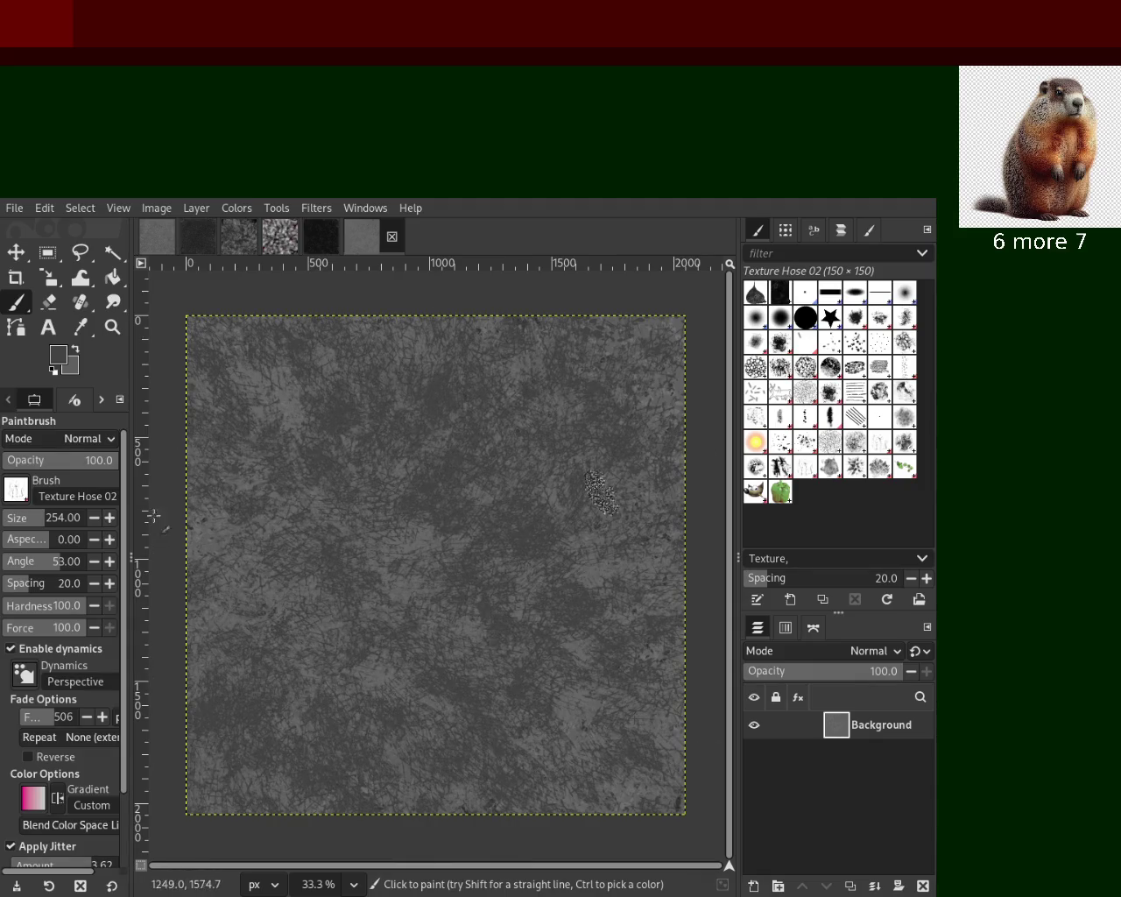
pyautogui.moveTo(48, 692); pyautogui.dragTo(687, 433)
pyautogui.keyDown('ctrl'); pyautogui.click(423, 533); pyautogui.keyUp('ctrl')
pyautogui.moveTo(423, 534)
pyautogui.mouseDown()
pyautogui.moveTo(461, 772)
pyautogui.moveTo(329, 604)
pyautogui.mouseUp()
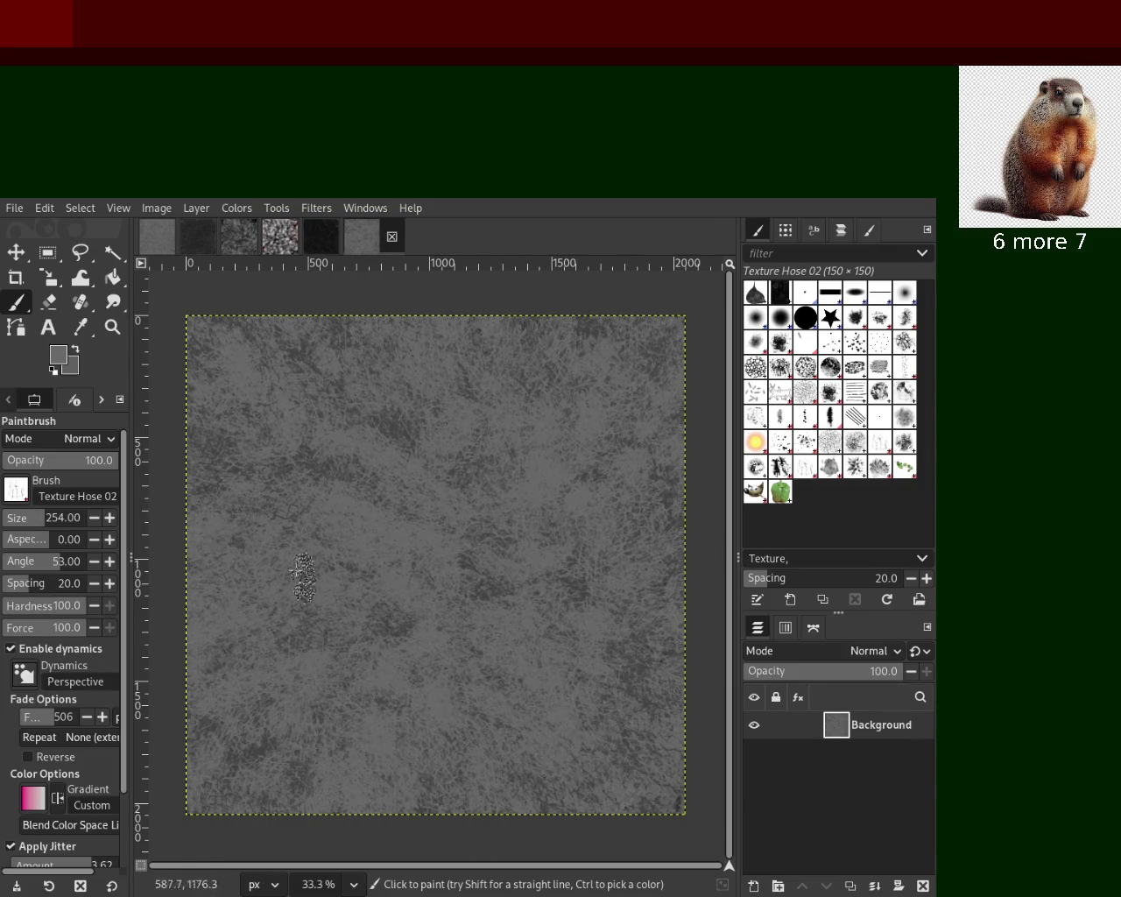
pyautogui.moveTo(475, 631); pyautogui.dragTo(411, 589)
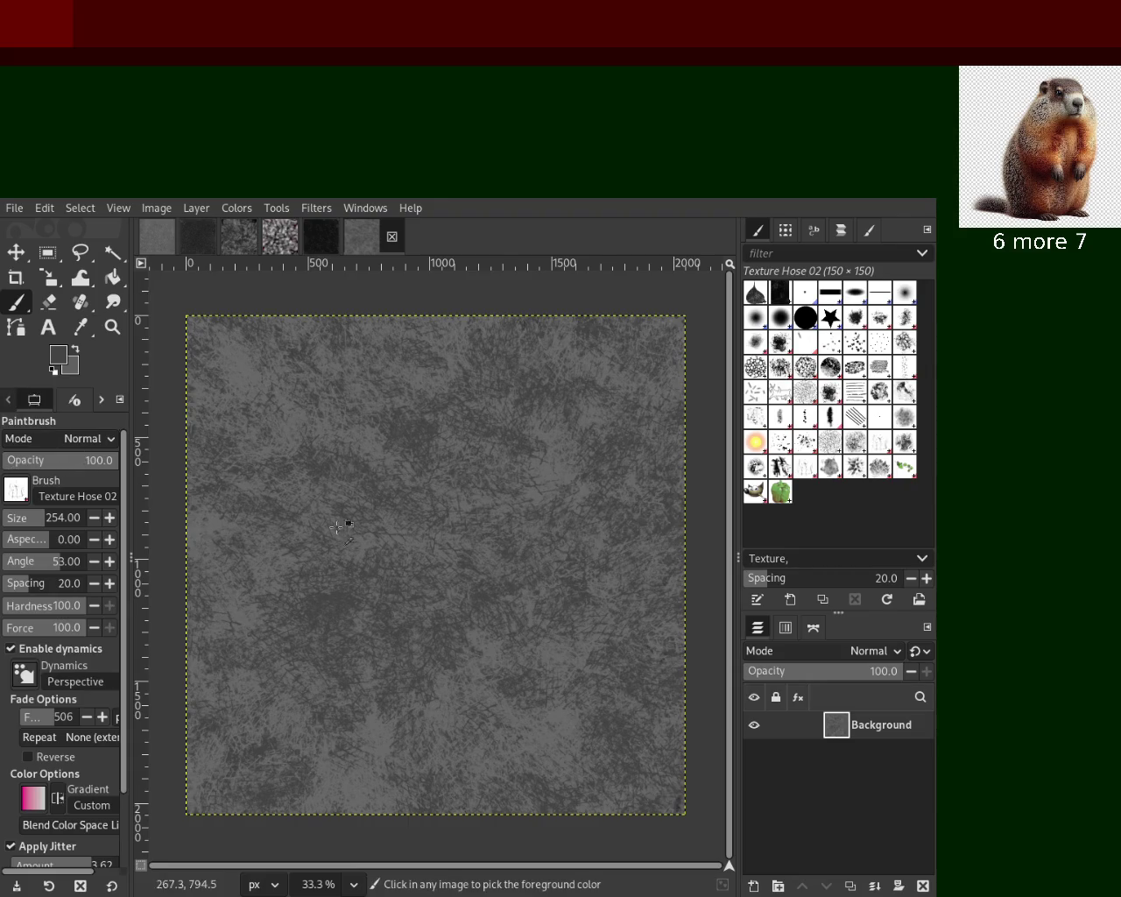
# Restore the dense dark leaf-like dabs through undo/redo, discarding a scattered test stroke
pyautogui.hotkey('ctrl', 'y')
pyautogui.hotkey('ctrl', 'z')
pyautogui.hotkey('ctrl', 'y')
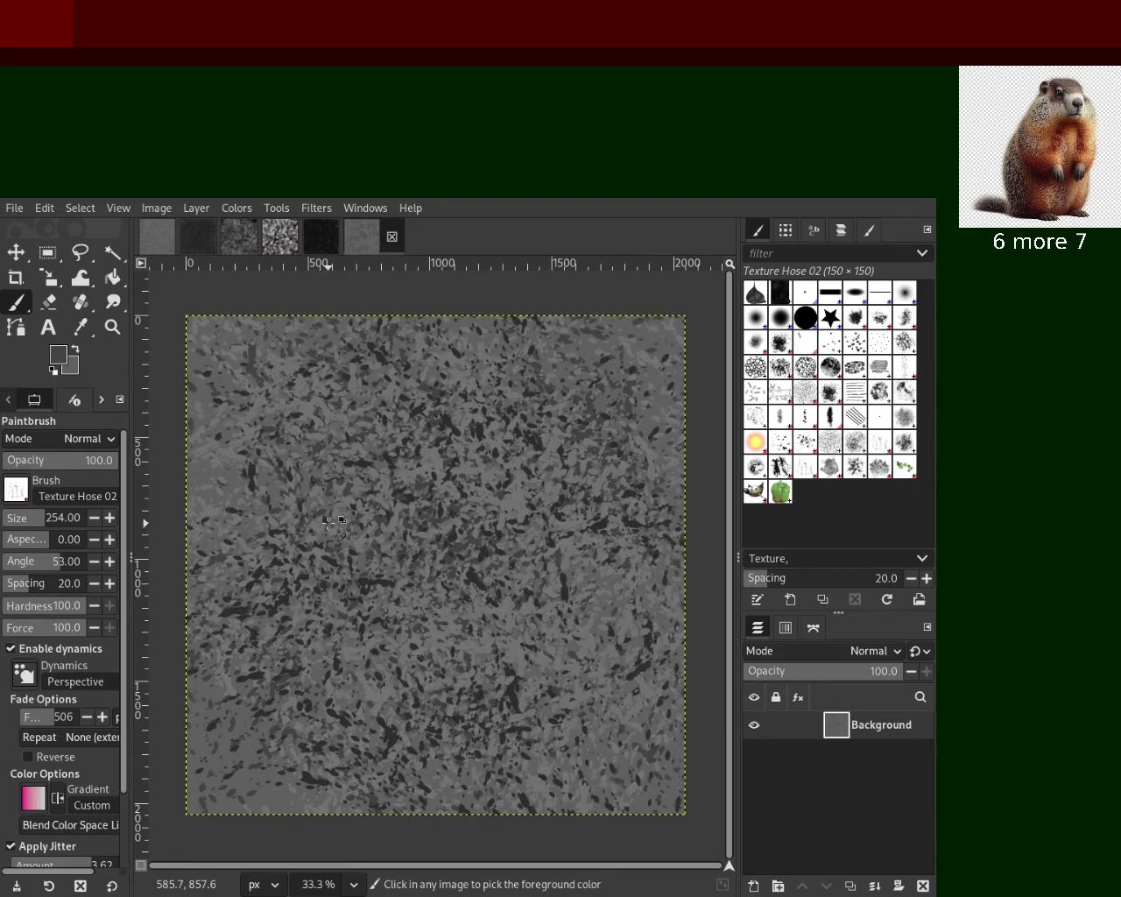
pyautogui.moveTo(438, 569)
pyautogui.mouseDown()
pyautogui.moveTo(495, 574)
pyautogui.moveTo(324, 490)
pyautogui.moveTo(254, 715)
pyautogui.mouseUp()
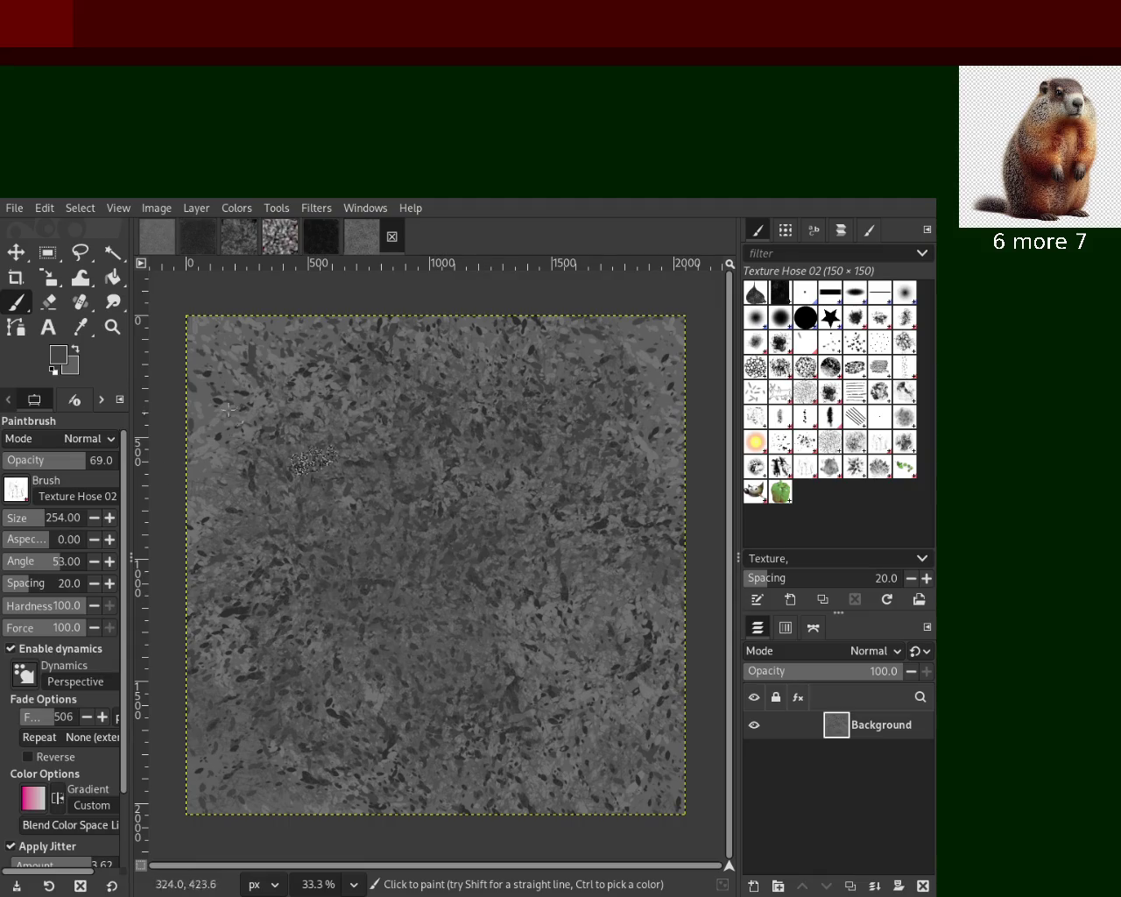
pyautogui.hotkey('ctrl', 'z')
# Paint semi-transparent Texture Hose dabs in dark and lighter greys sampled from the canvas
pyautogui.keyDown('ctrl'); pyautogui.click(367, 468); pyautogui.keyUp('ctrl')
pyautogui.moveTo(420, 701)
pyautogui.mouseDown()
pyautogui.moveTo(688, 726)
pyautogui.moveTo(481, 536)
pyautogui.moveTo(525, 567)
pyautogui.mouseUp()
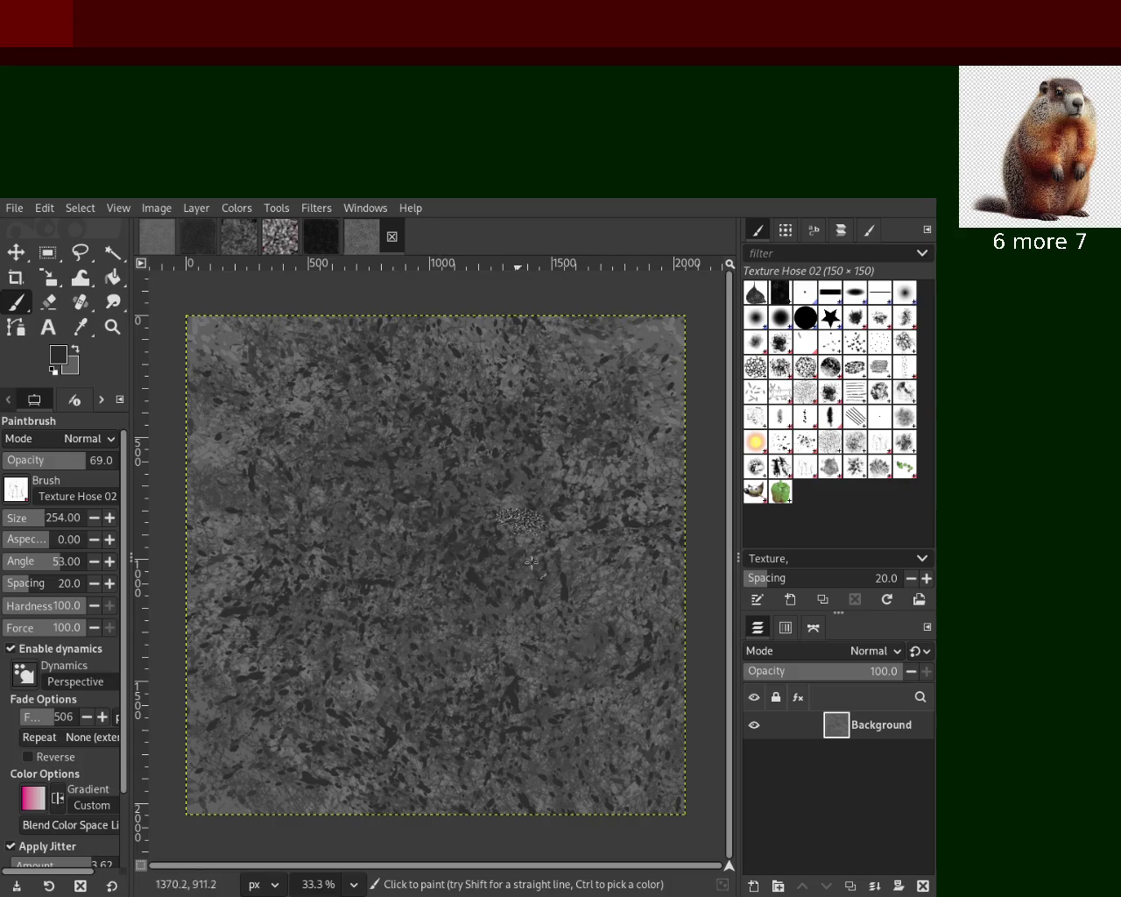
pyautogui.moveTo(525, 568)
pyautogui.mouseDown()
pyautogui.moveTo(241, 443)
pyautogui.moveTo(351, 628)
pyautogui.mouseUp()
pyautogui.keyDown('ctrl'); pyautogui.click(225, 455); pyautogui.keyUp('ctrl')
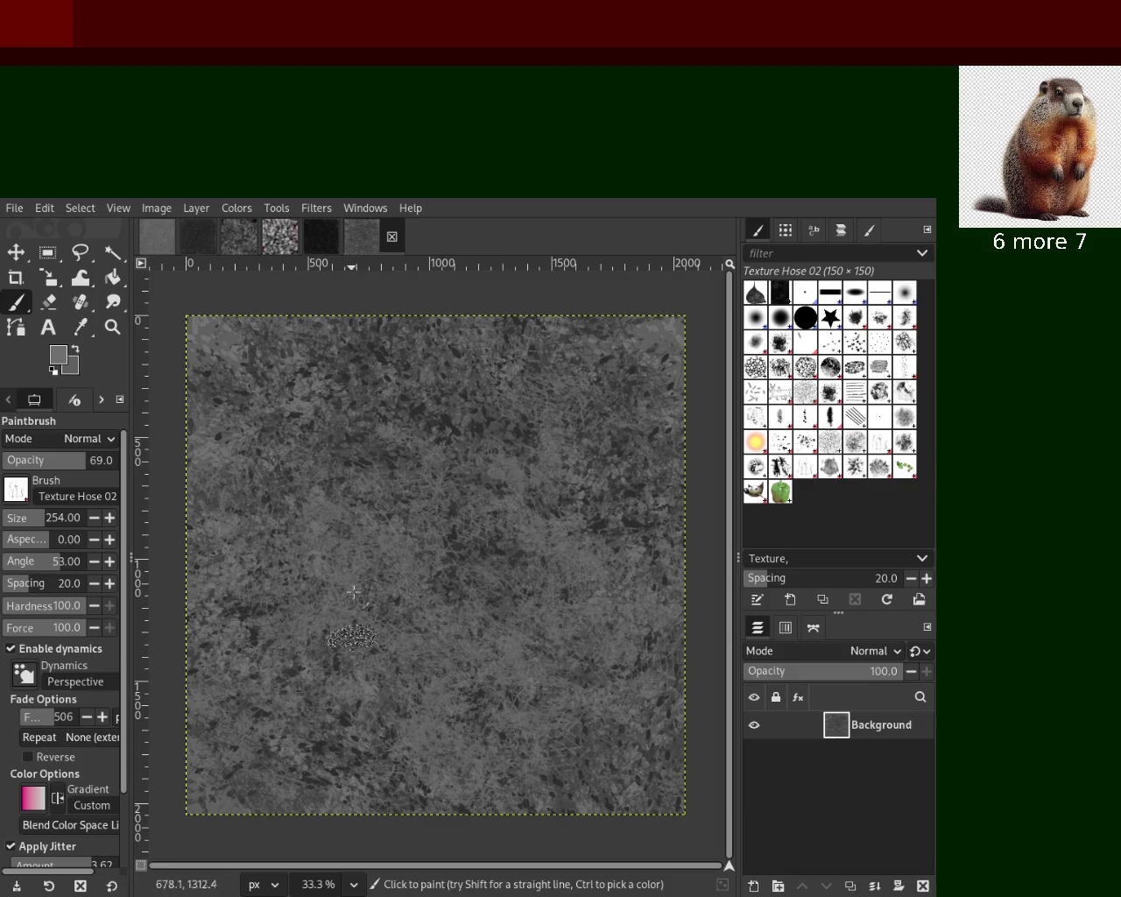
pyautogui.moveTo(454, 538)
pyautogui.mouseDown()
pyautogui.moveTo(418, 639)
pyautogui.moveTo(259, 434)
pyautogui.moveTo(504, 556)
pyautogui.moveTo(382, 402)
pyautogui.moveTo(455, 376)
pyautogui.moveTo(549, 378)
pyautogui.moveTo(587, 403)
pyautogui.moveTo(615, 487)
pyautogui.moveTo(536, 637)
pyautogui.moveTo(579, 717)
pyautogui.moveTo(557, 740)
pyautogui.moveTo(324, 774)
pyautogui.moveTo(300, 546)
pyautogui.moveTo(237, 636)
pyautogui.mouseUp()
# Brighten the upper canvas with light grey Texture Hose strokes, then select Splats 01
pyautogui.keyDown('ctrl'); pyautogui.click(543, 534); pyautogui.keyUp('ctrl')
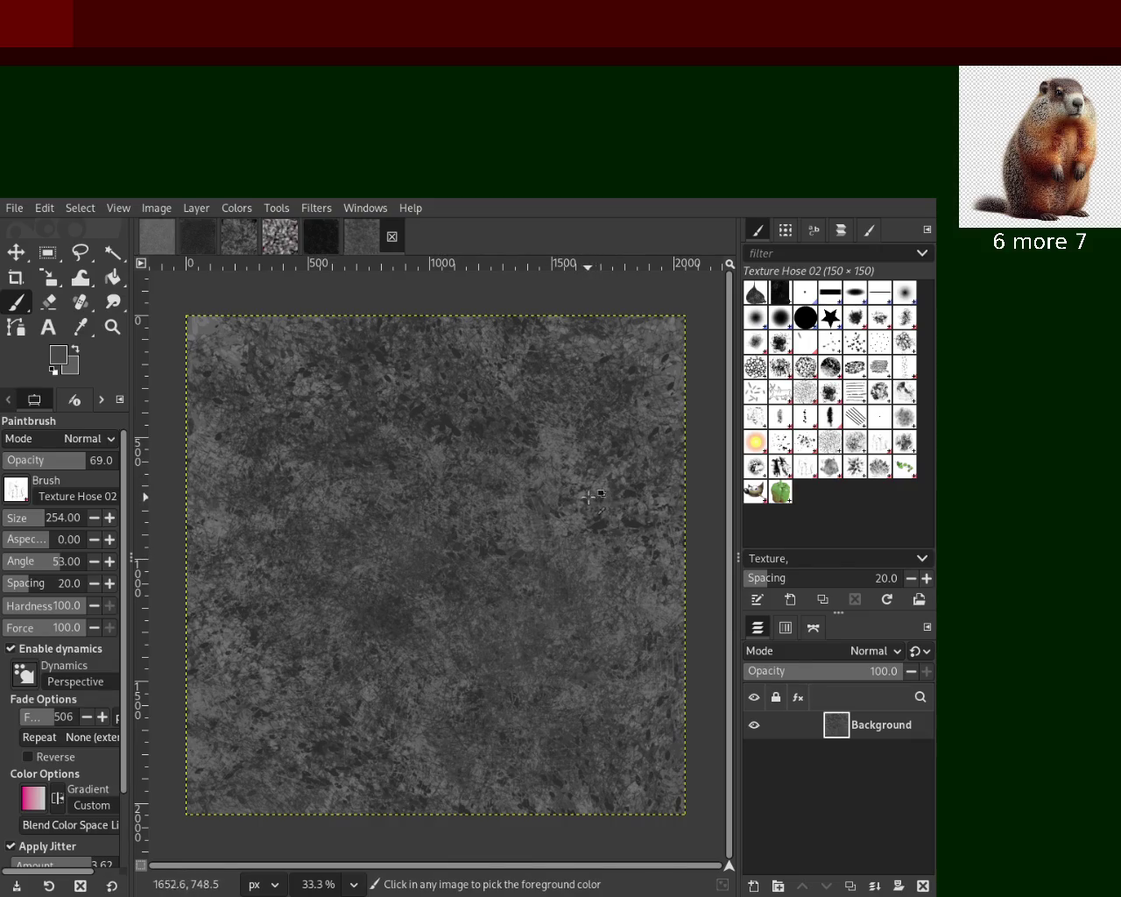
pyautogui.keyDown('ctrl'); pyautogui.click(584, 497); pyautogui.keyUp('ctrl')
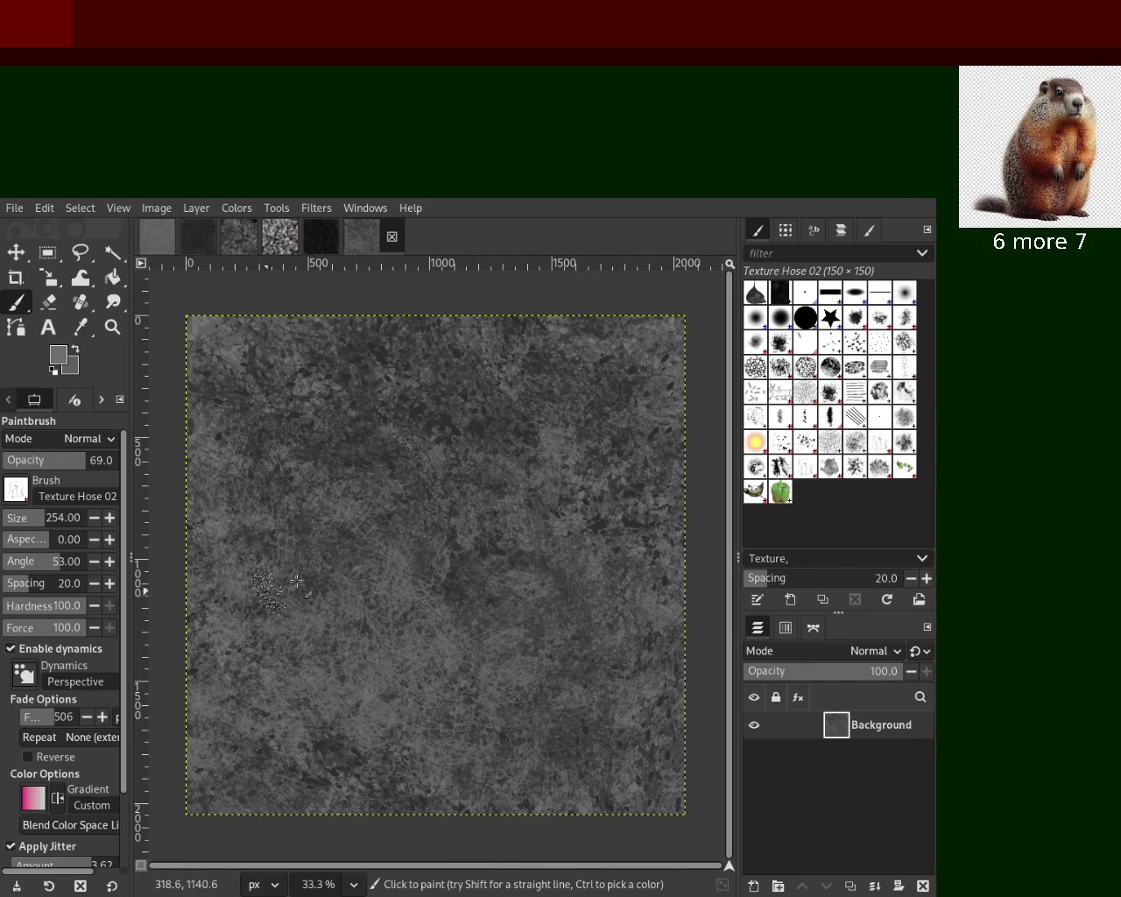
pyautogui.moveTo(318, 338)
pyautogui.mouseDown()
pyautogui.moveTo(683, 425)
pyautogui.moveTo(318, 315)
pyautogui.moveTo(446, 412)
pyautogui.moveTo(469, 760)
pyautogui.mouseUp()
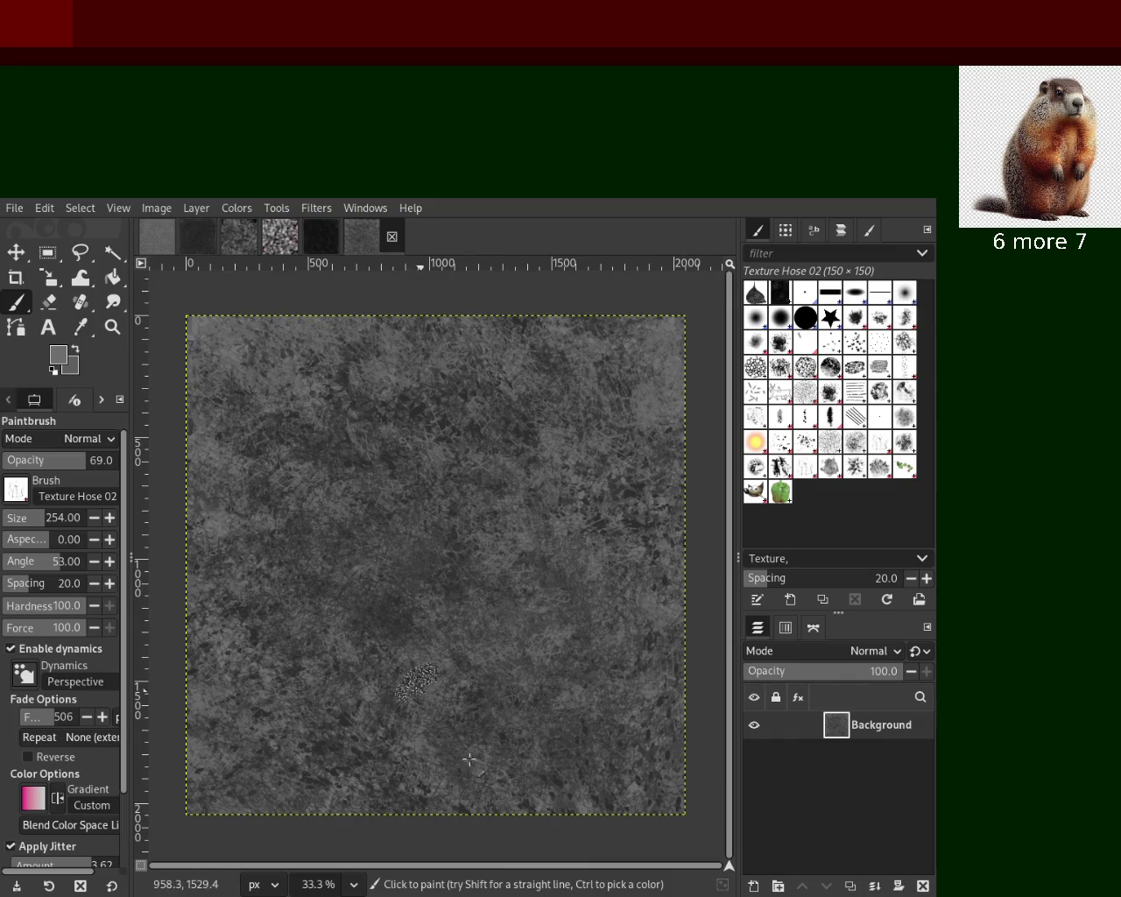
pyautogui.click(792, 445)
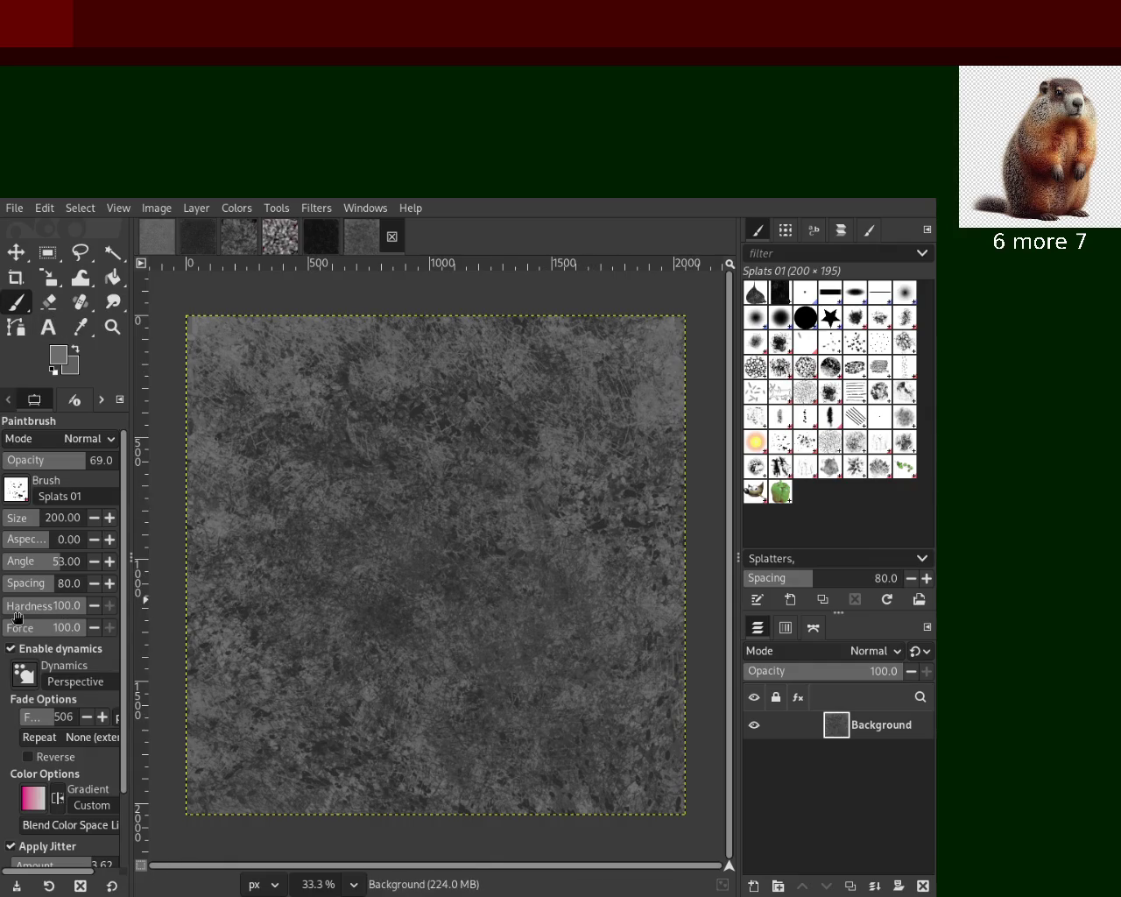
# Enlarge the Splats 01 brush to size 644 and scatter dark splats across the canvas
pyautogui.click(55, 523)
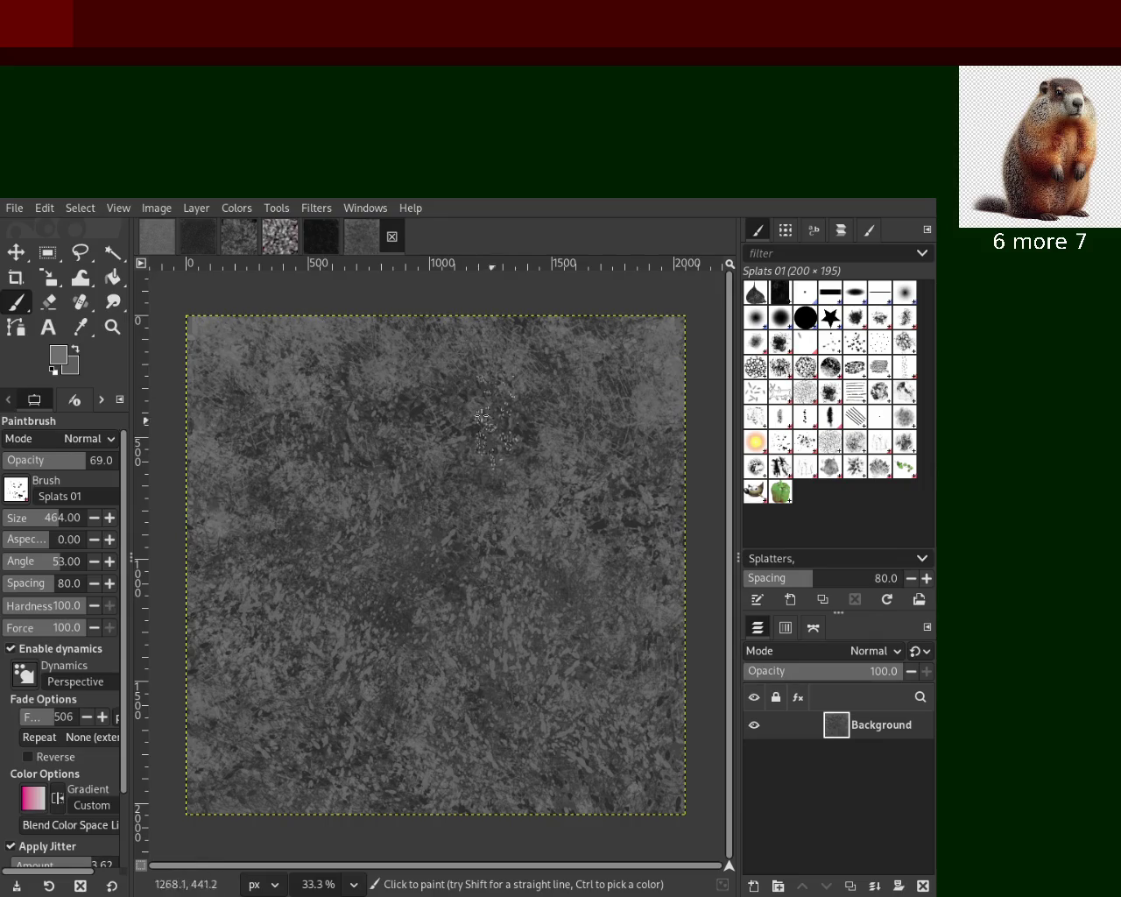
pyautogui.press('ctrl')
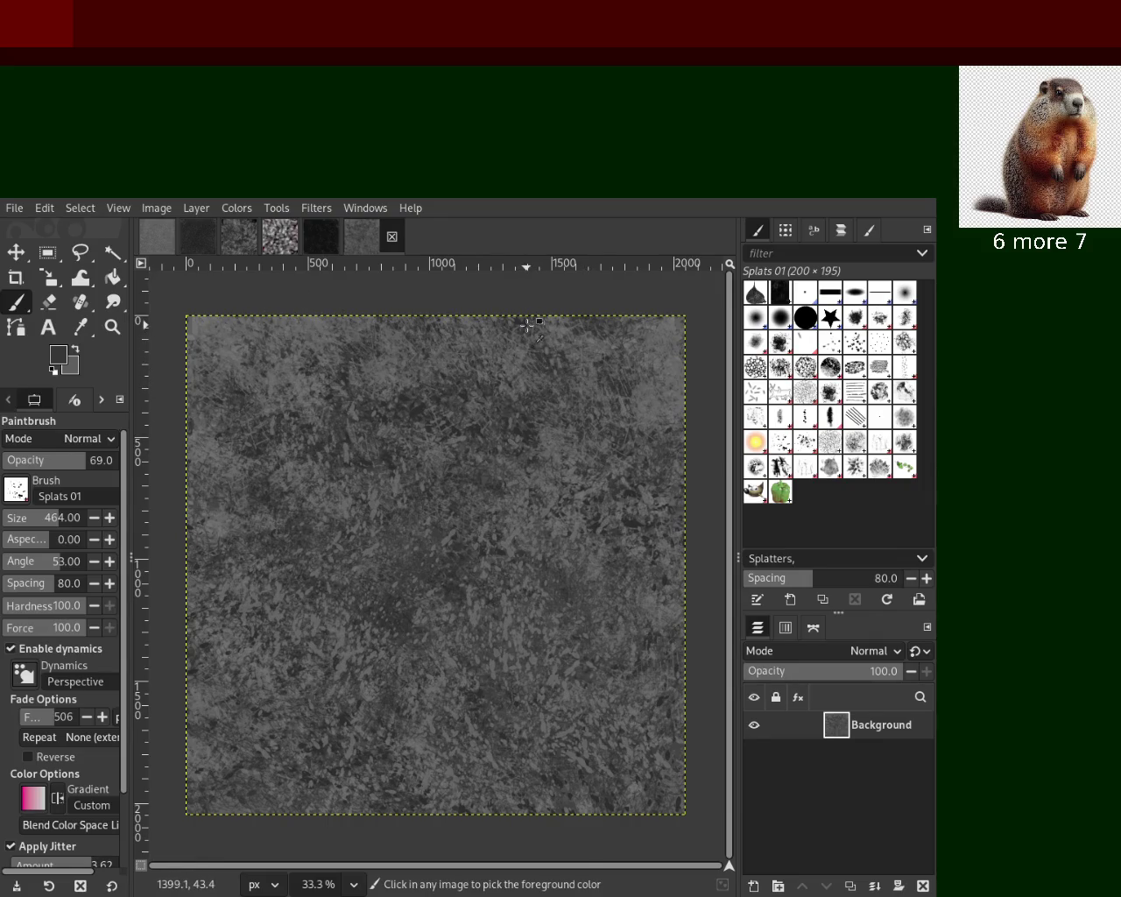
pyautogui.press('ctrl')
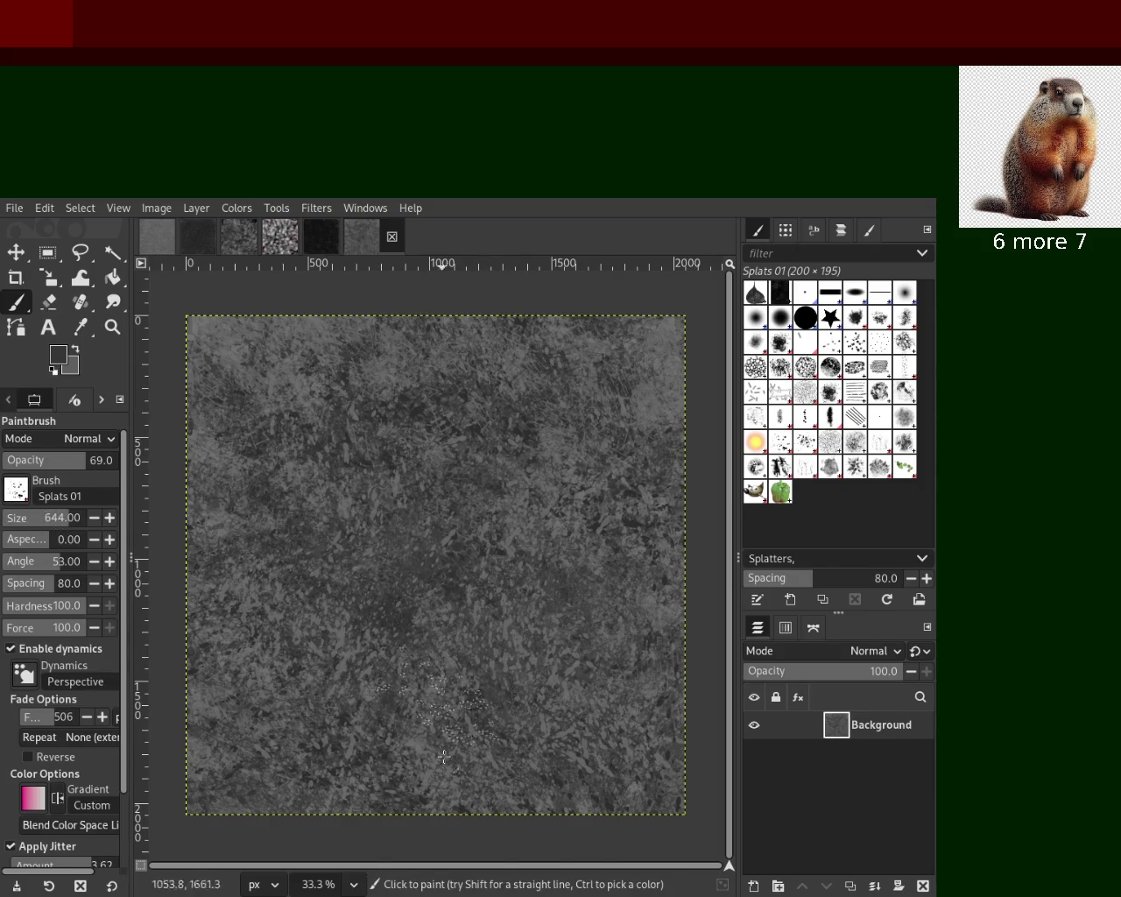
pyautogui.press('ctrl')
pyautogui.moveTo(461, 550); pyautogui.dragTo(417, 782)
pyautogui.moveTo(505, 646); pyautogui.dragTo(457, 742)
pyautogui.press('ctrl')
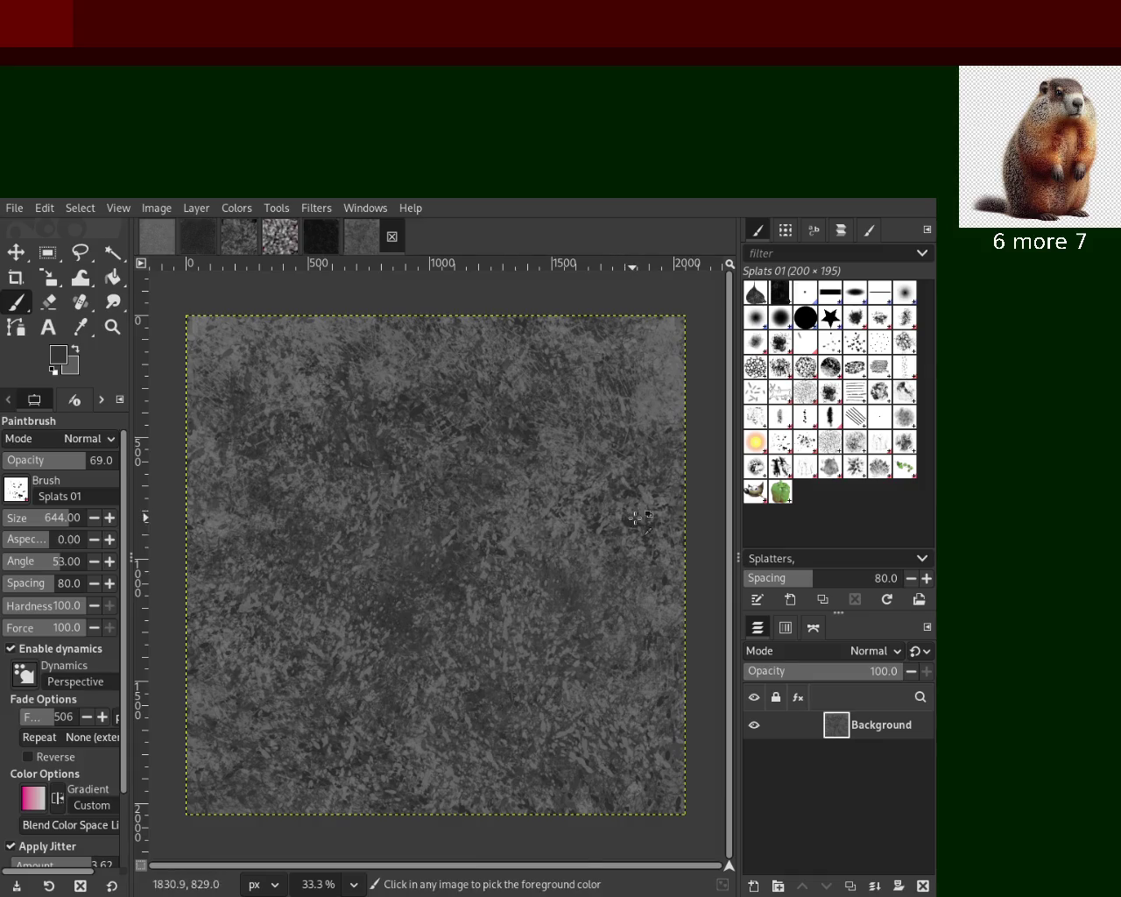
pyautogui.moveTo(477, 692)
pyautogui.mouseDown()
pyautogui.moveTo(423, 615)
pyautogui.moveTo(382, 311)
pyautogui.mouseUp()
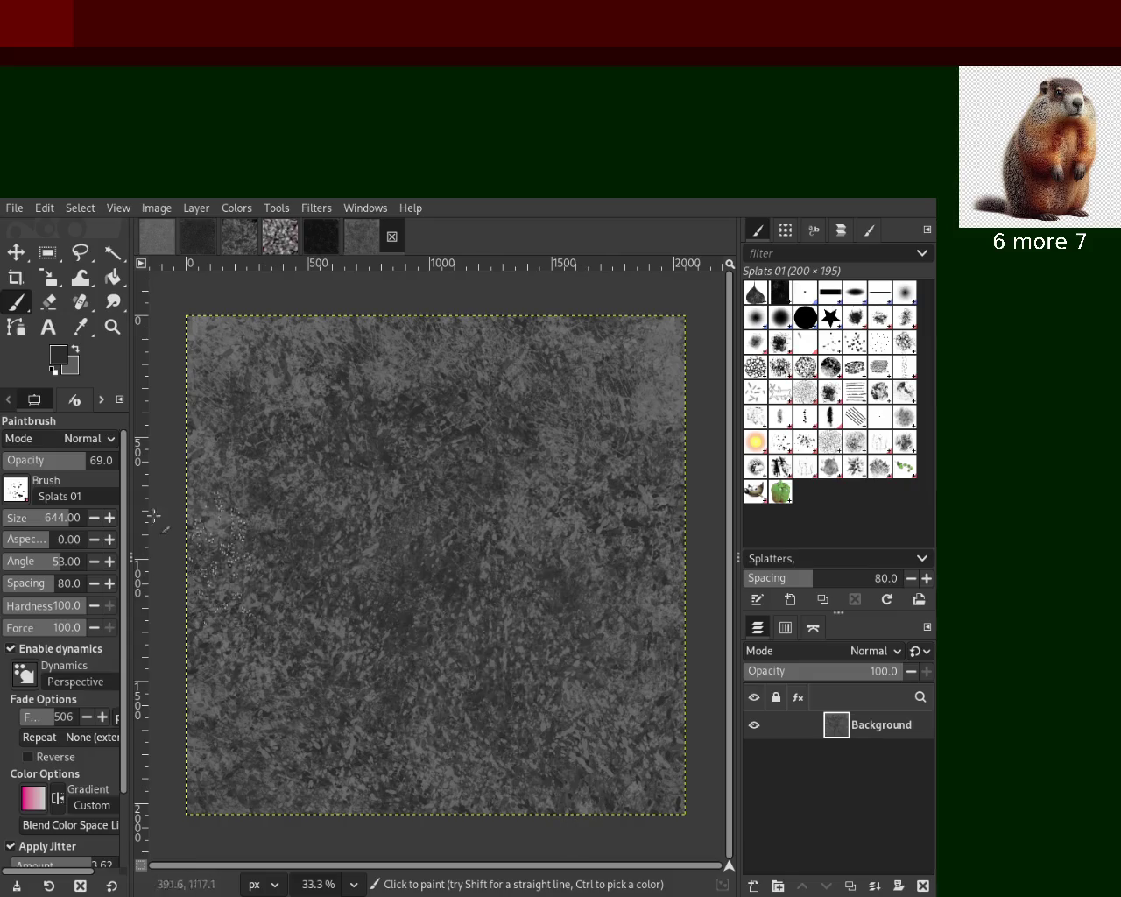
pyautogui.moveTo(450, 439); pyautogui.dragTo(276, 785)
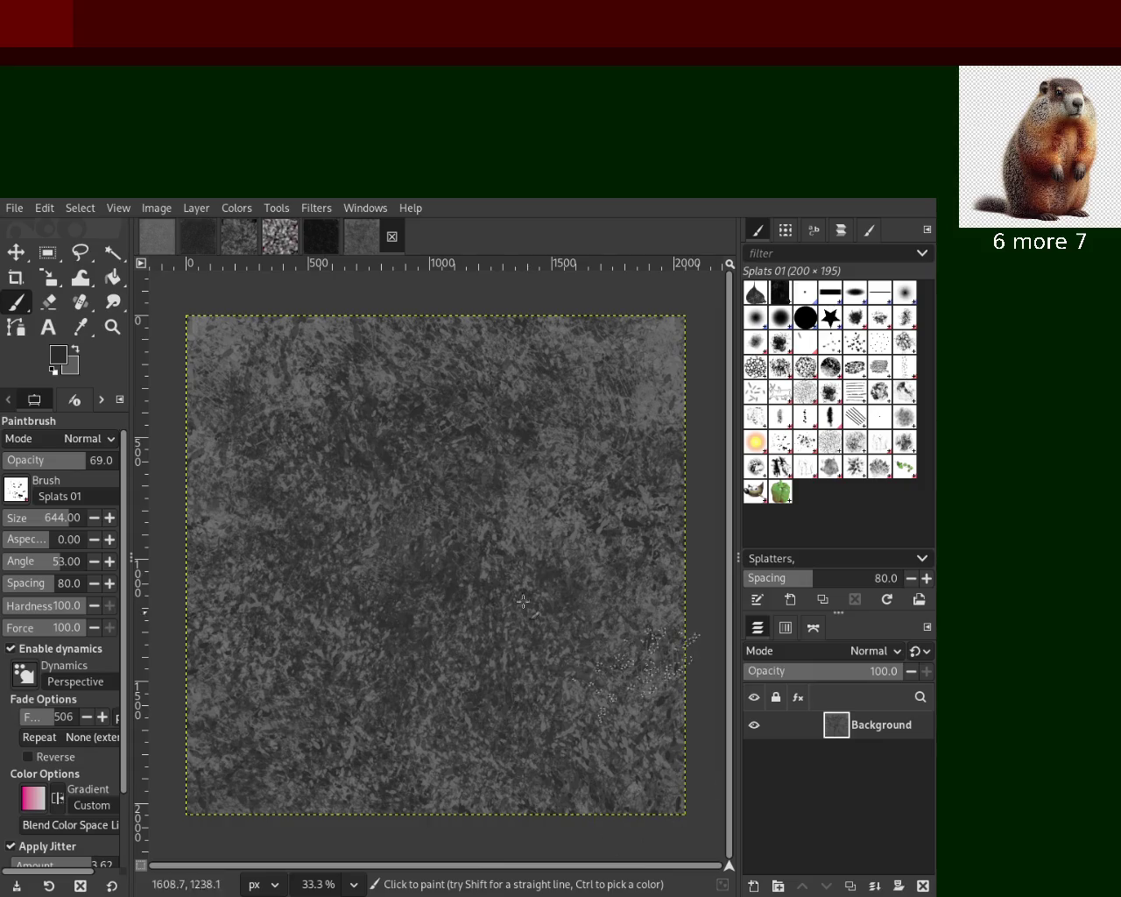
# Add light grey splat marks, then select Stone Work 01 with a near-black grey
pyautogui.press('ctrl')
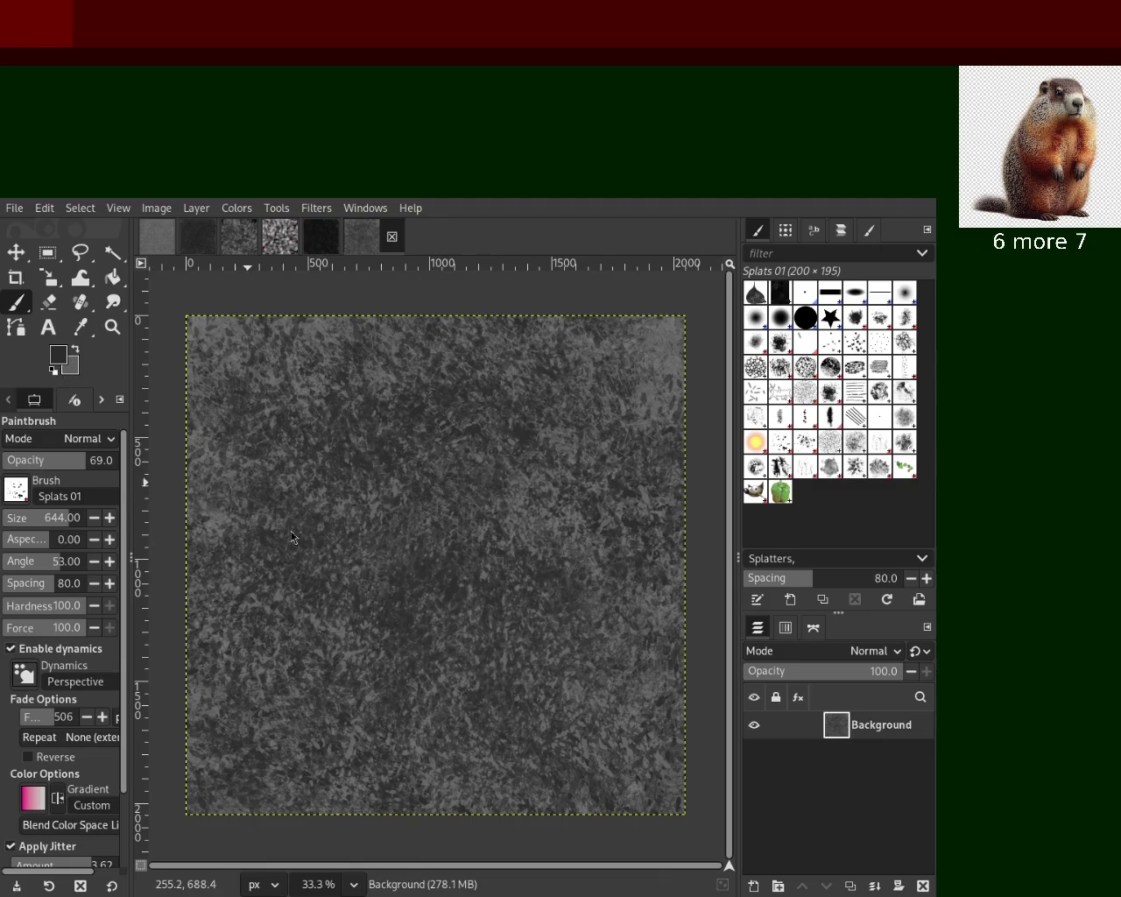
pyautogui.moveTo(250, 532)
pyautogui.mouseDown()
pyautogui.moveTo(283, 571)
pyautogui.moveTo(412, 481)
pyautogui.mouseUp()
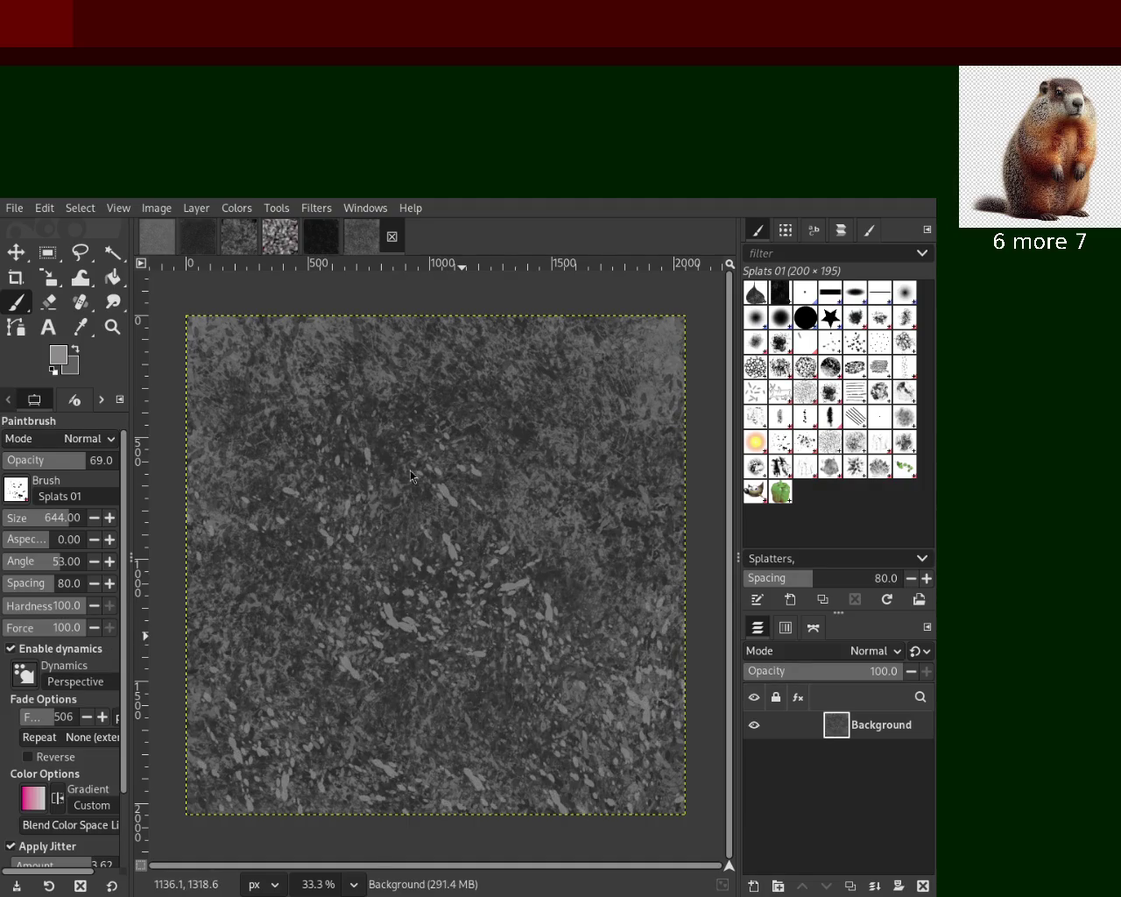
pyautogui.moveTo(504, 553)
pyautogui.mouseDown()
pyautogui.moveTo(424, 420)
pyautogui.moveTo(663, 688)
pyautogui.mouseUp()
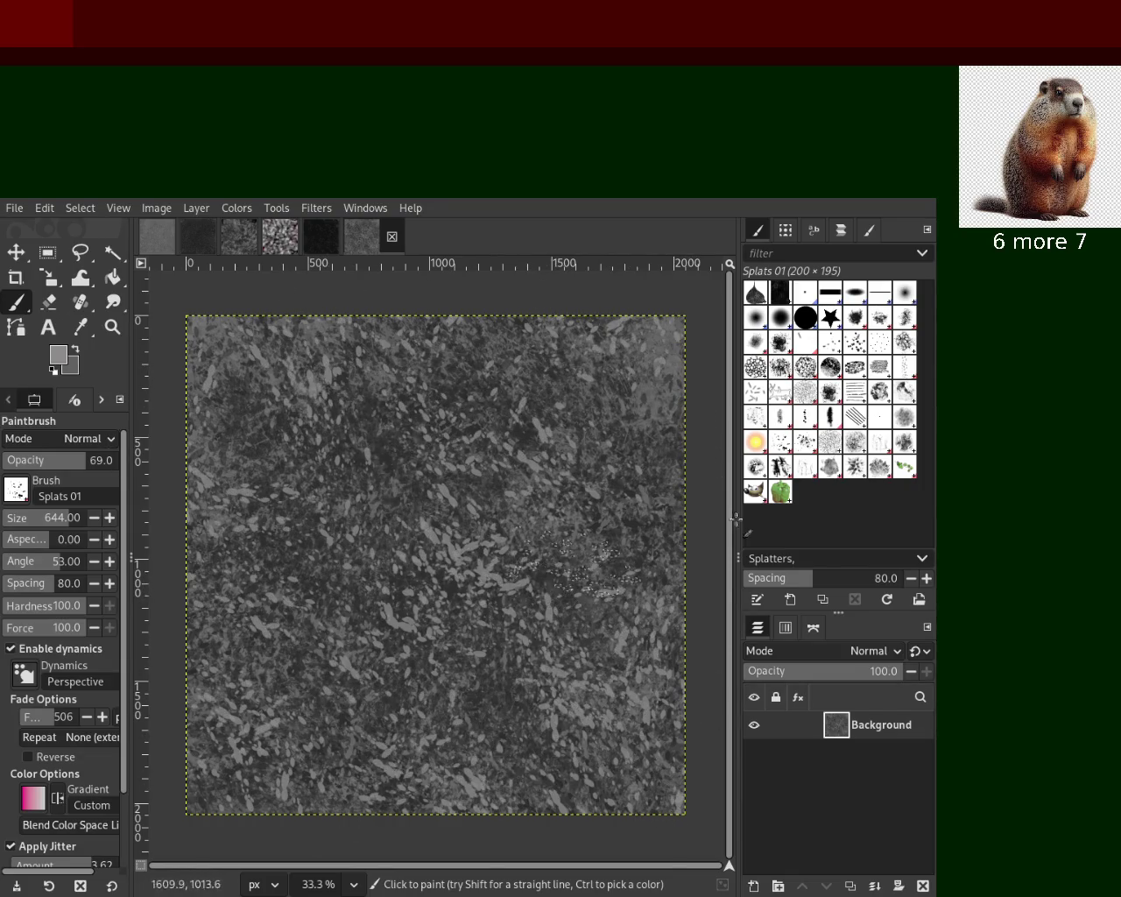
pyautogui.click(854, 441)
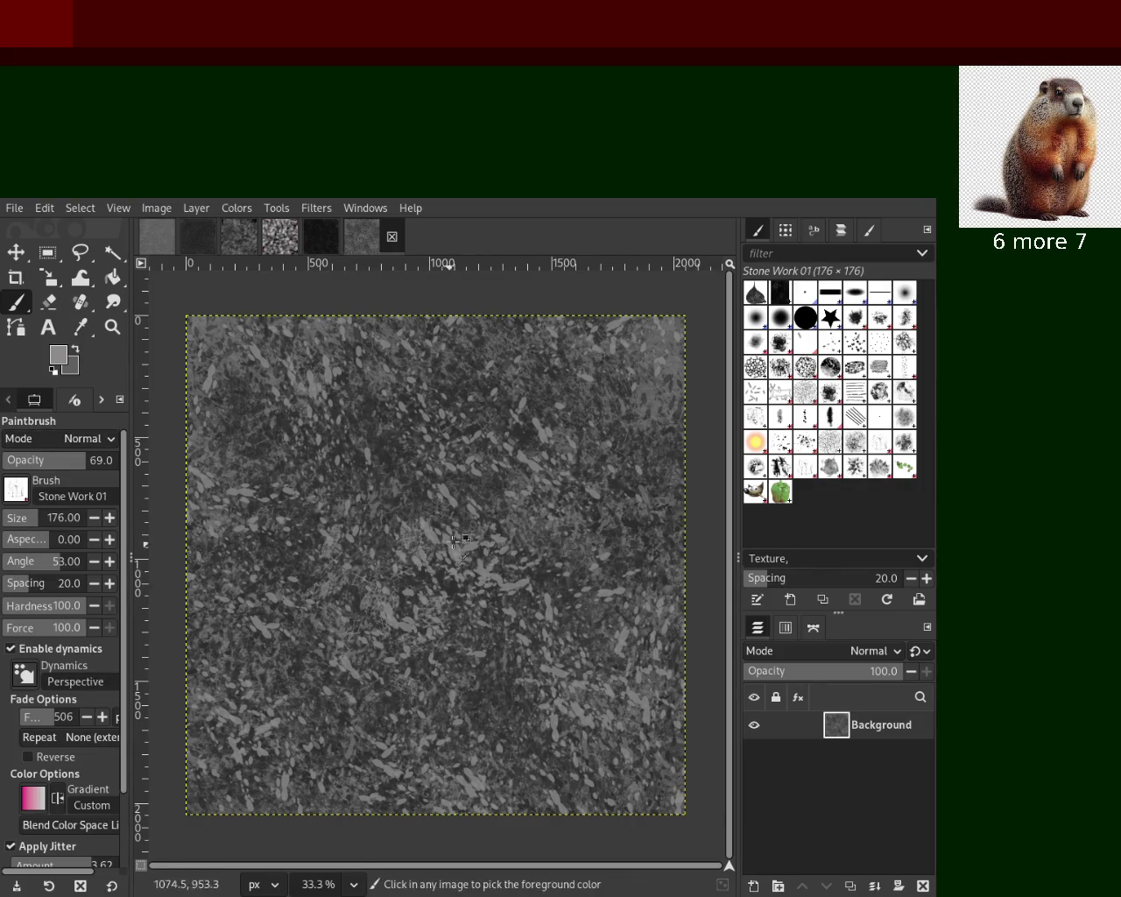
pyautogui.keyDown('ctrl'); pyautogui.click(453, 595); pyautogui.keyUp('ctrl')
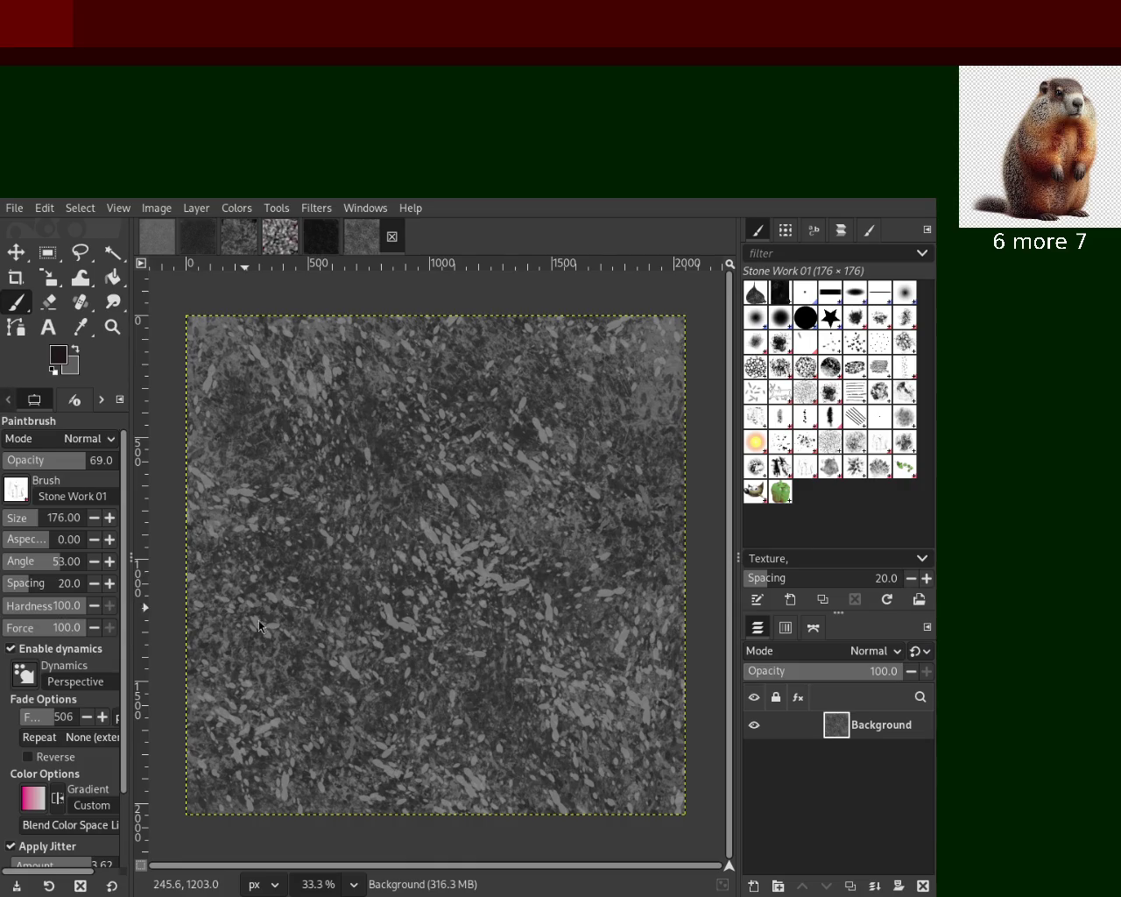
# Darken the canvas and lower-right edge with Stone Work stamps after undoing several attempts
pyautogui.moveTo(456, 630)
pyautogui.mouseDown()
pyautogui.moveTo(368, 616)
pyautogui.moveTo(393, 583)
pyautogui.moveTo(508, 553)
pyautogui.moveTo(403, 407)
pyautogui.moveTo(419, 385)
pyautogui.moveTo(189, 398)
pyautogui.mouseUp()
pyautogui.hotkey('ctrl', 'z')
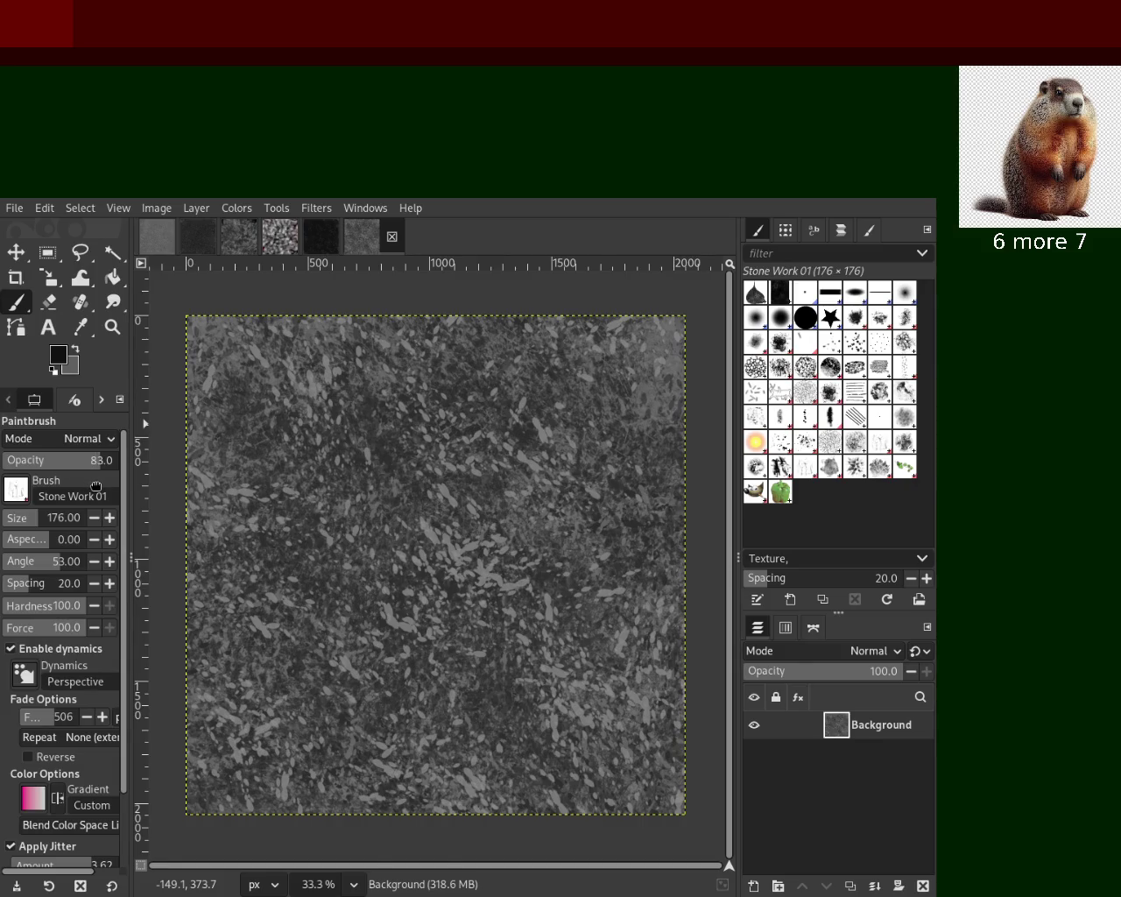
pyautogui.moveTo(458, 655)
pyautogui.mouseDown()
pyautogui.moveTo(634, 607)
pyautogui.moveTo(660, 802)
pyautogui.moveTo(715, 810)
pyautogui.mouseUp()
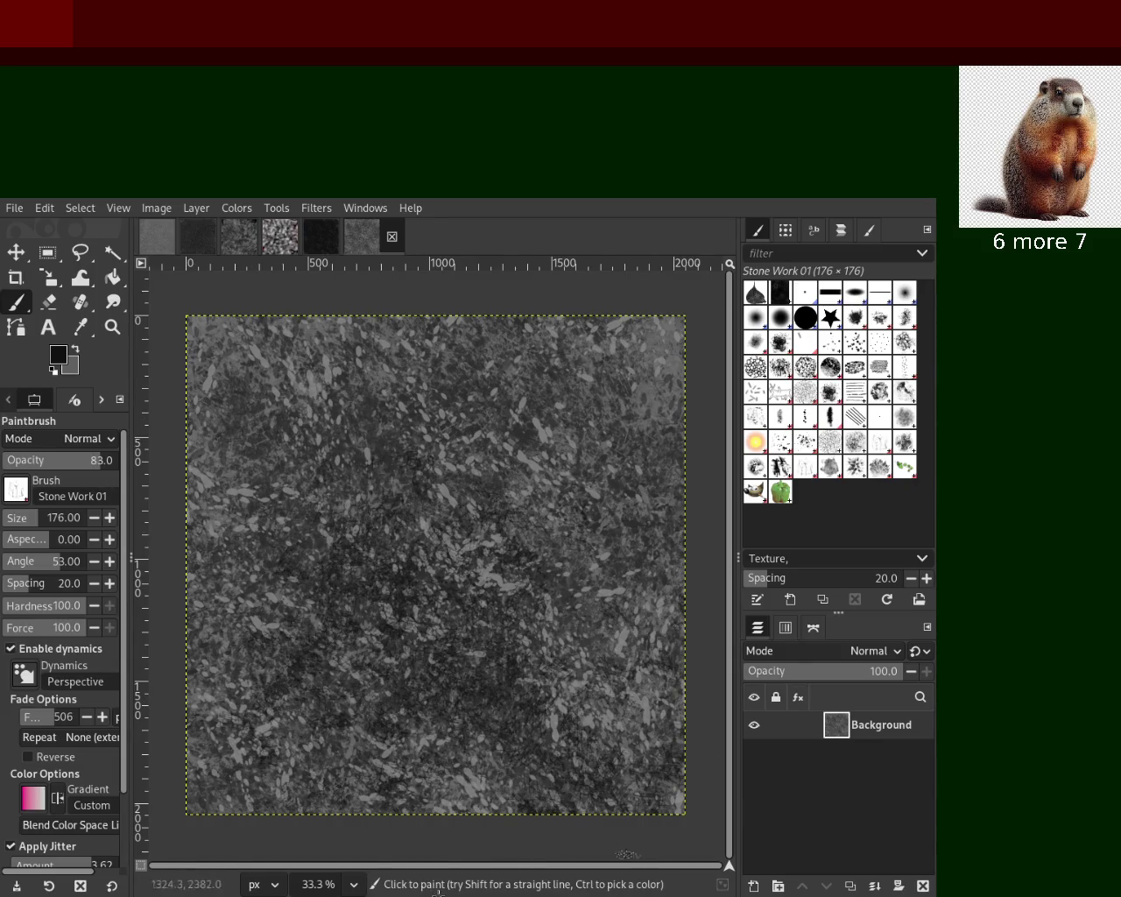
pyautogui.hotkey('ctrl', 'z')
pyautogui.moveTo(438, 604); pyautogui.dragTo(242, 582)
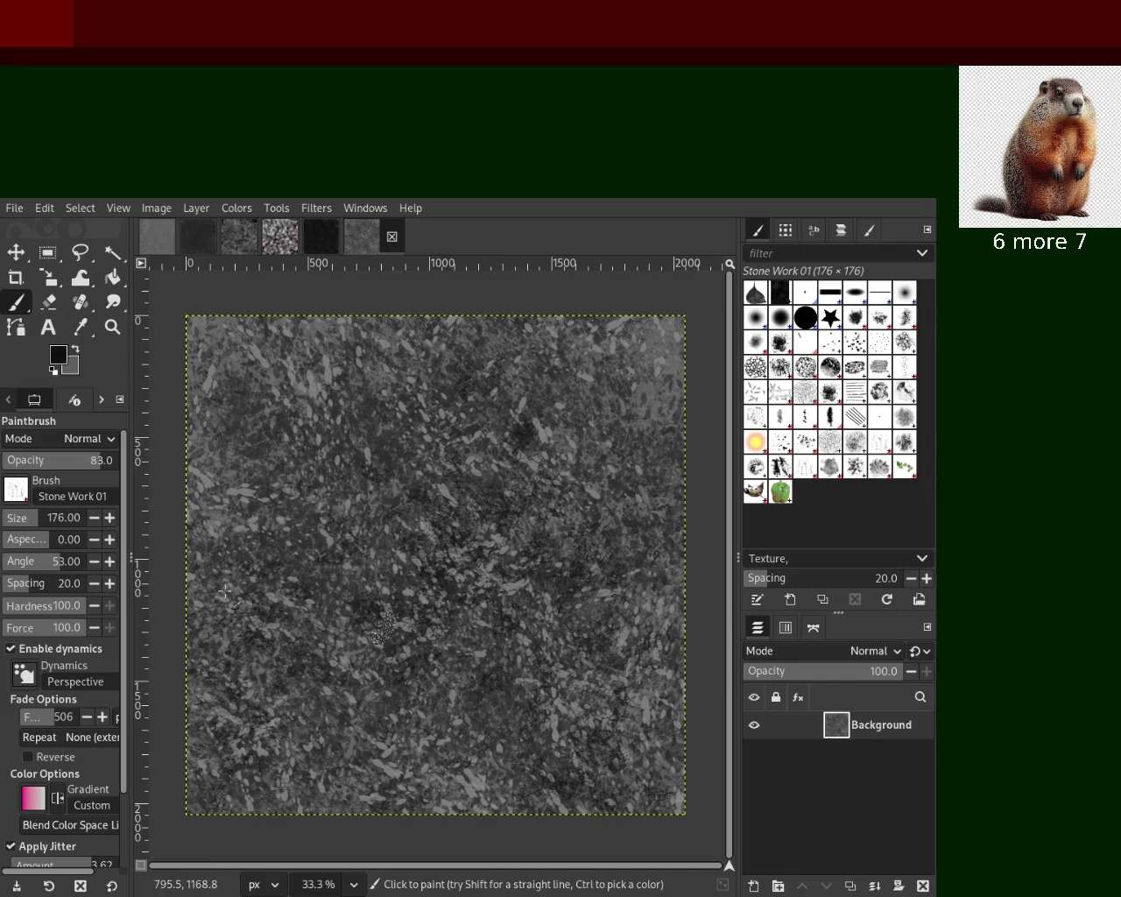
pyautogui.hotkey('ctrl', 'z')
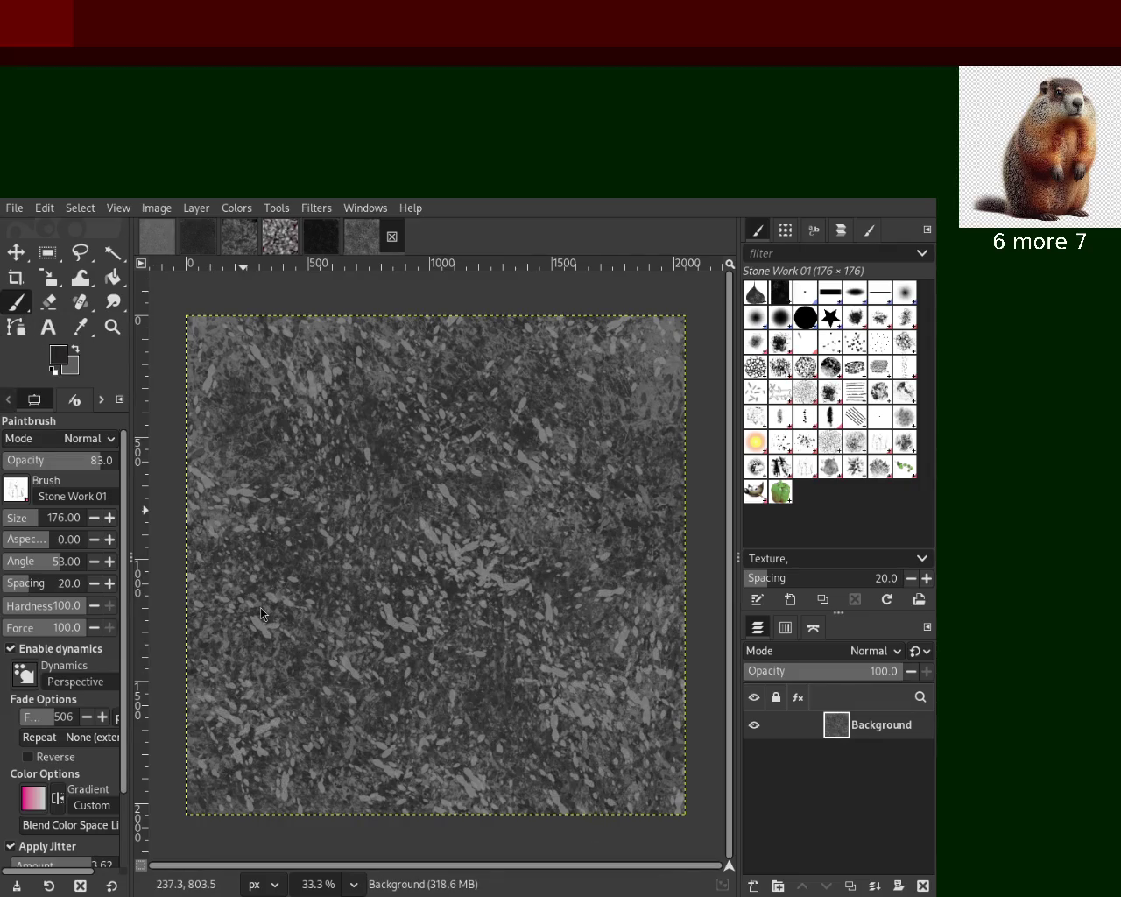
pyautogui.moveTo(637, 408)
pyautogui.mouseDown()
pyautogui.moveTo(349, 683)
pyautogui.moveTo(527, 599)
pyautogui.moveTo(421, 577)
pyautogui.moveTo(724, 453)
pyautogui.moveTo(203, 665)
pyautogui.mouseUp()
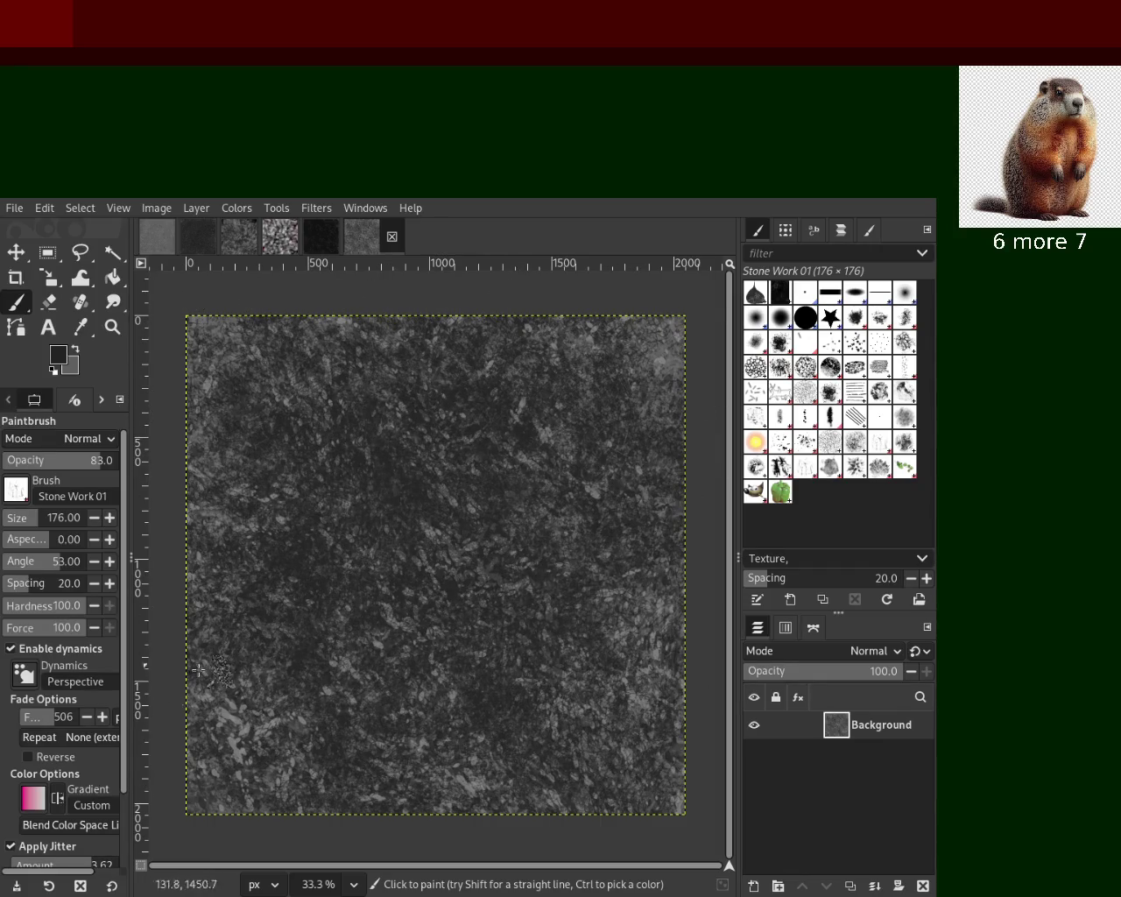
pyautogui.moveTo(493, 682)
pyautogui.mouseDown()
pyautogui.moveTo(665, 753)
pyautogui.moveTo(672, 643)
pyautogui.mouseUp()
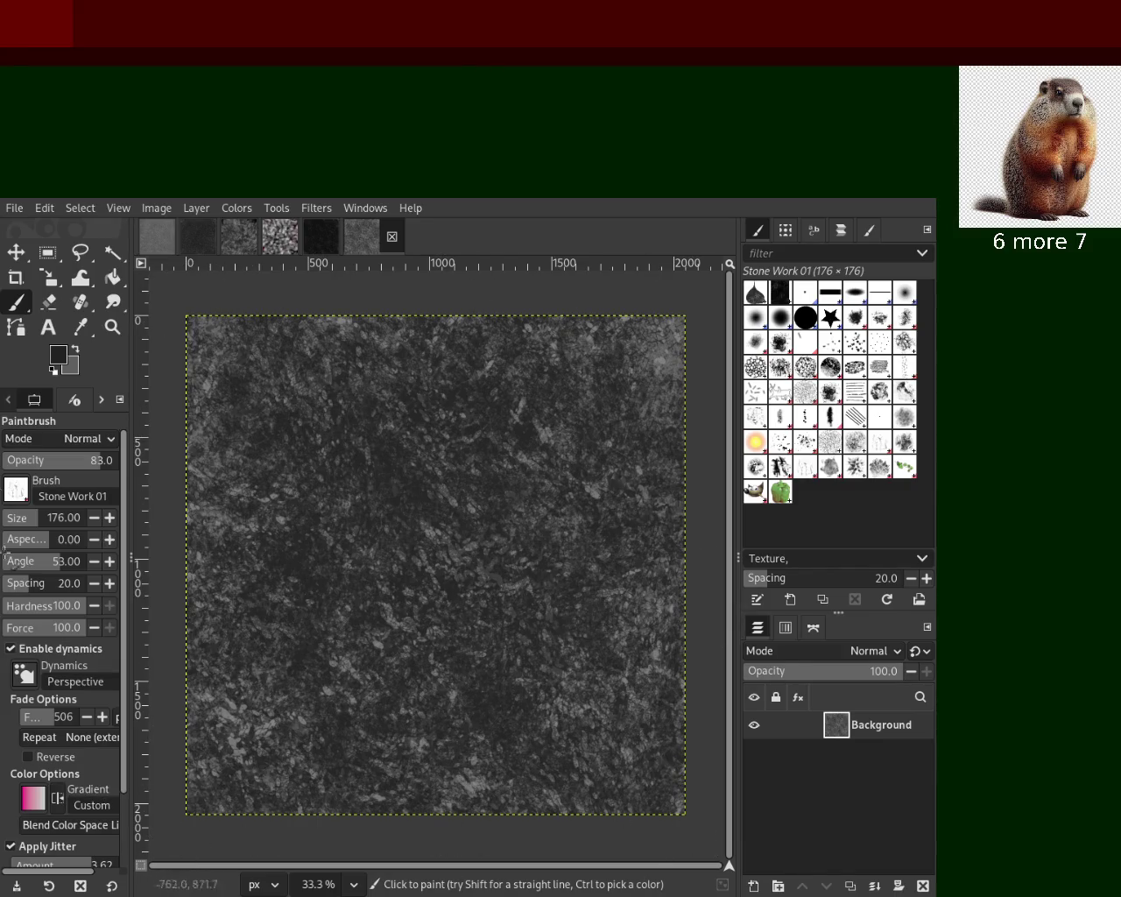
# Discard a light stone stroke, pick a darker grey, save as 26.xcf, and select Splats 01
pyautogui.keyDown('ctrl'); pyautogui.click(200, 454); pyautogui.keyUp('ctrl')
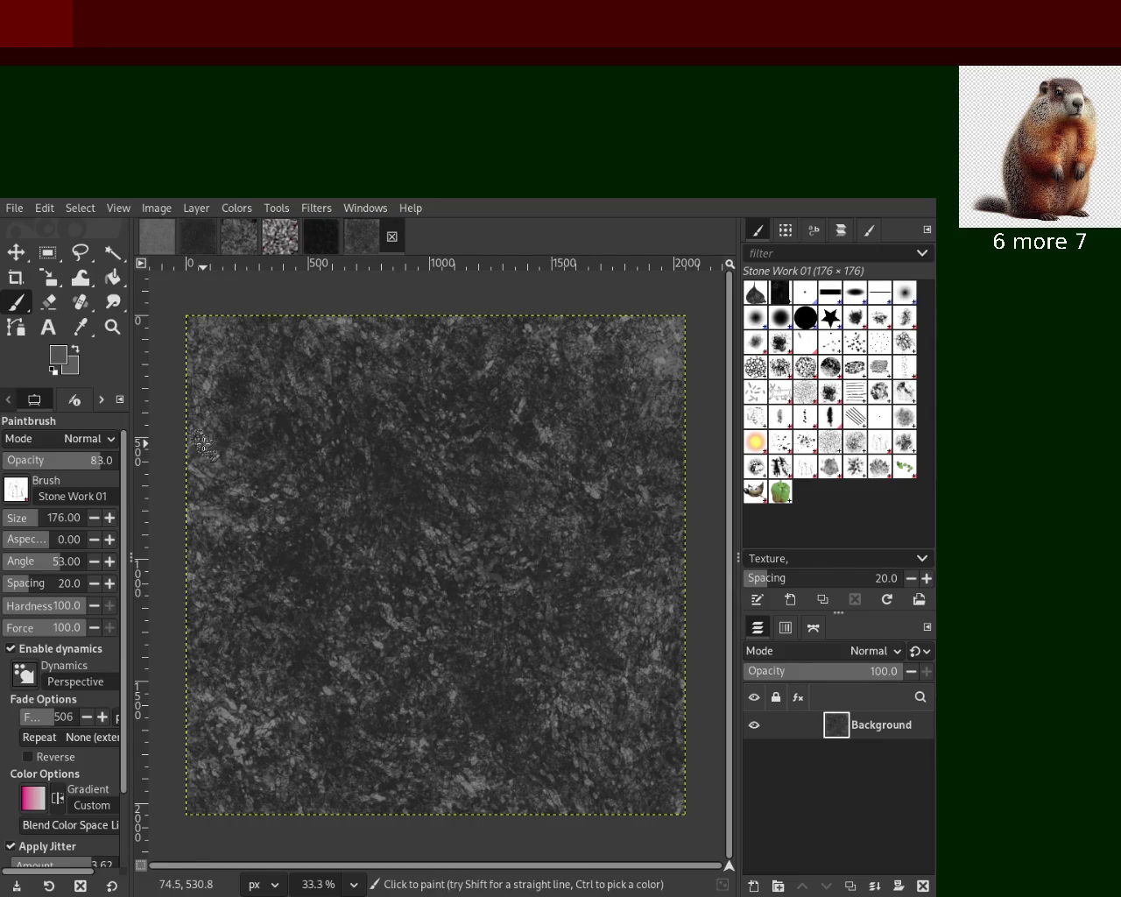
pyautogui.moveTo(364, 681); pyautogui.dragTo(177, 583)
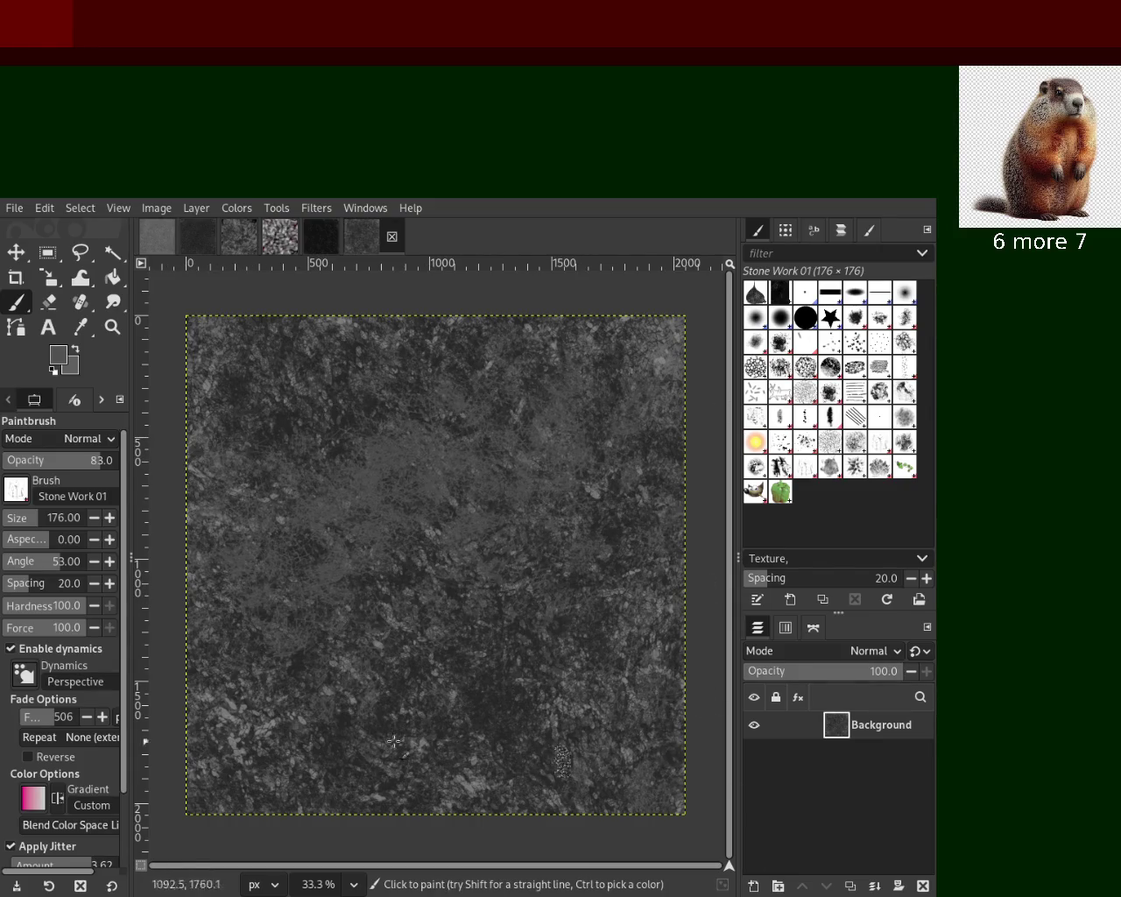
pyautogui.hotkey('ctrl', 'z')
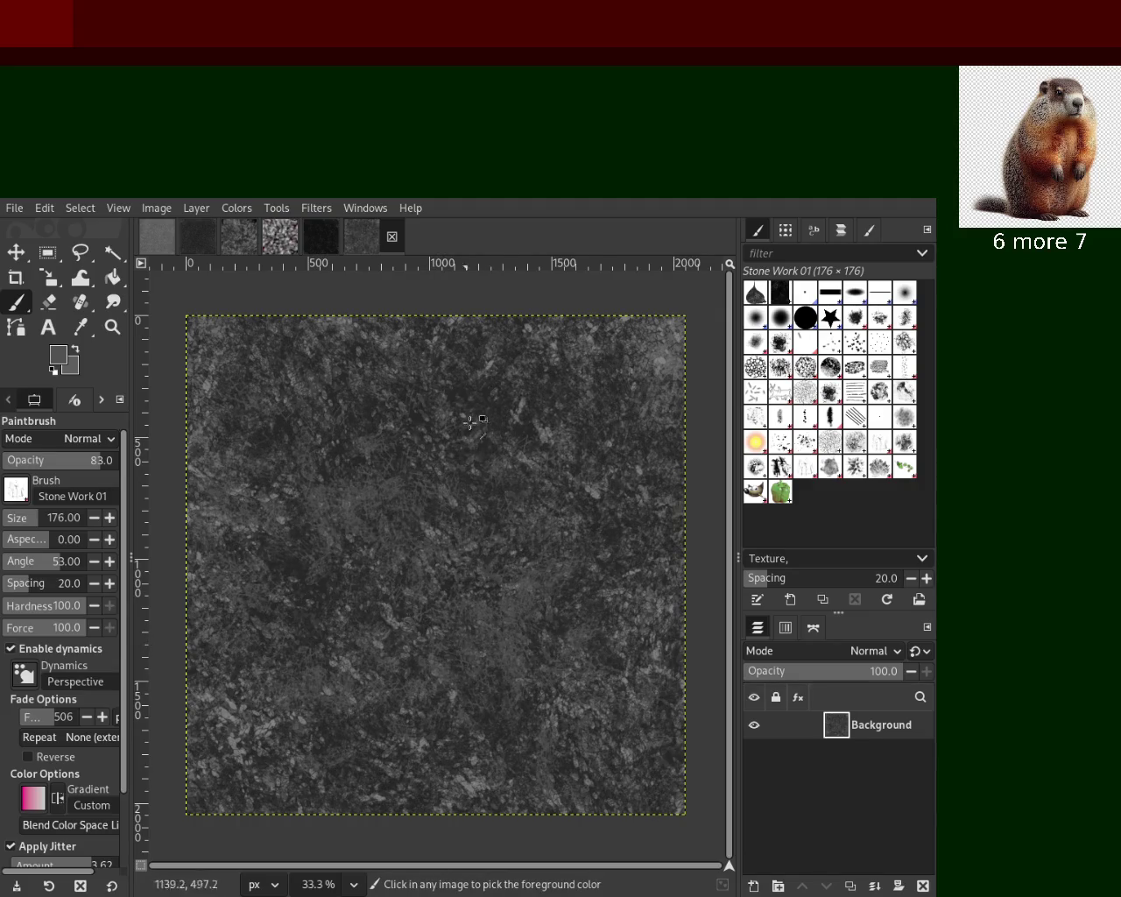
pyautogui.keyDown('ctrl'); pyautogui.click(489, 410); pyautogui.keyUp('ctrl')
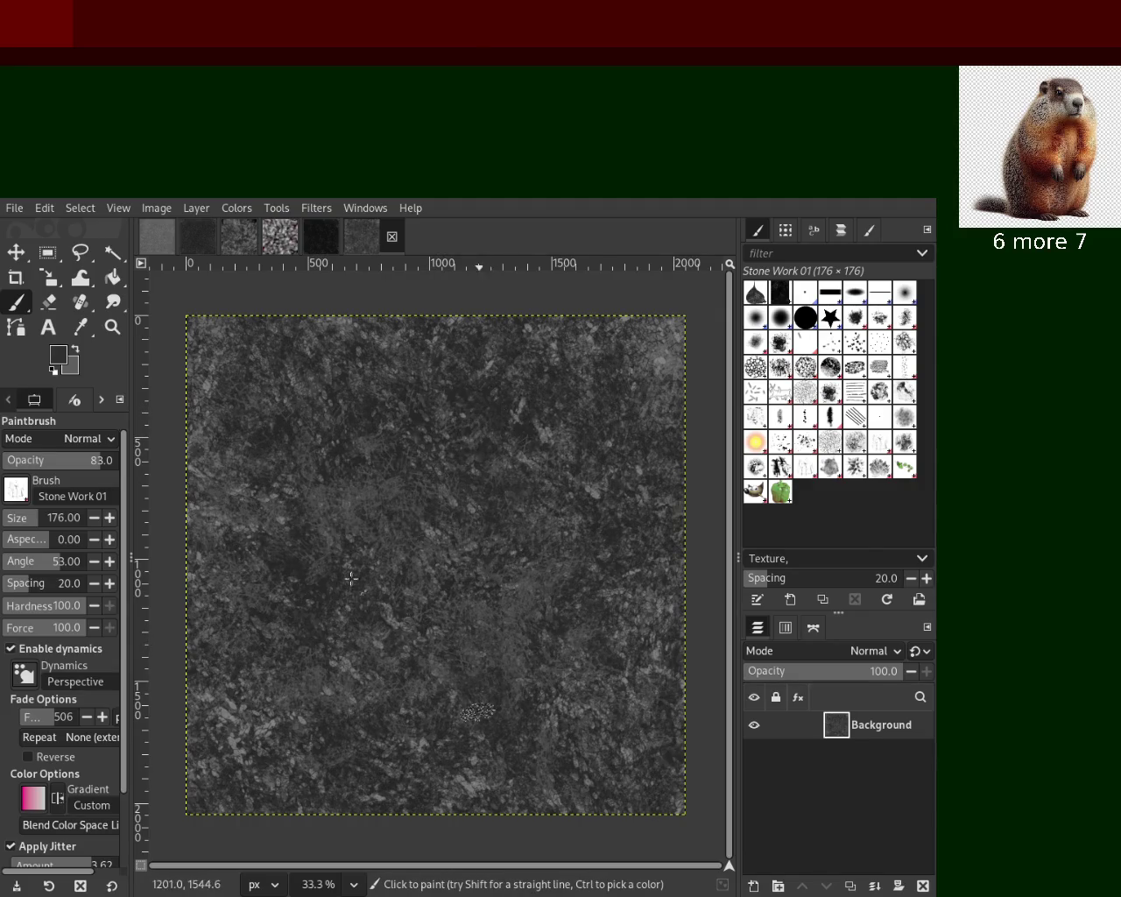
pyautogui.keyDown('ctrl'); pyautogui.click(341, 444); pyautogui.keyUp('ctrl')
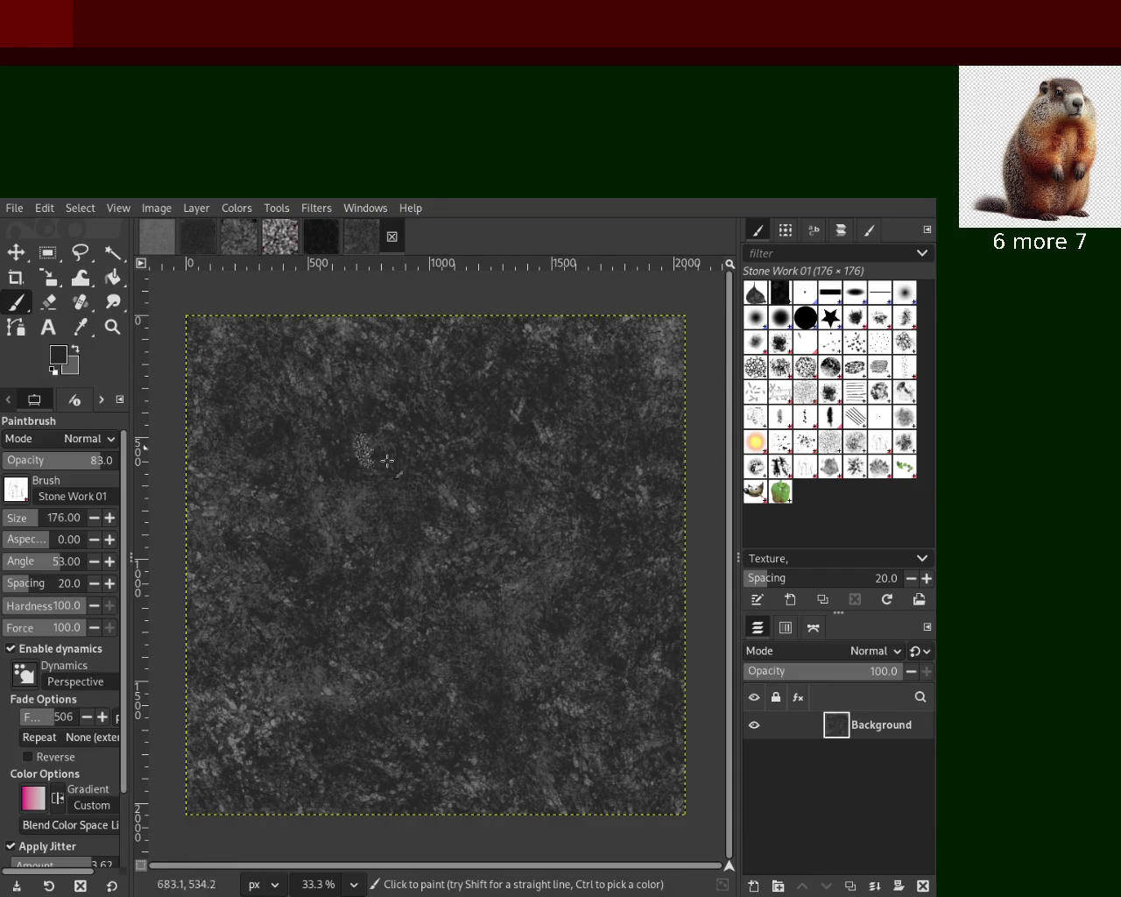
pyautogui.press('ctrl')
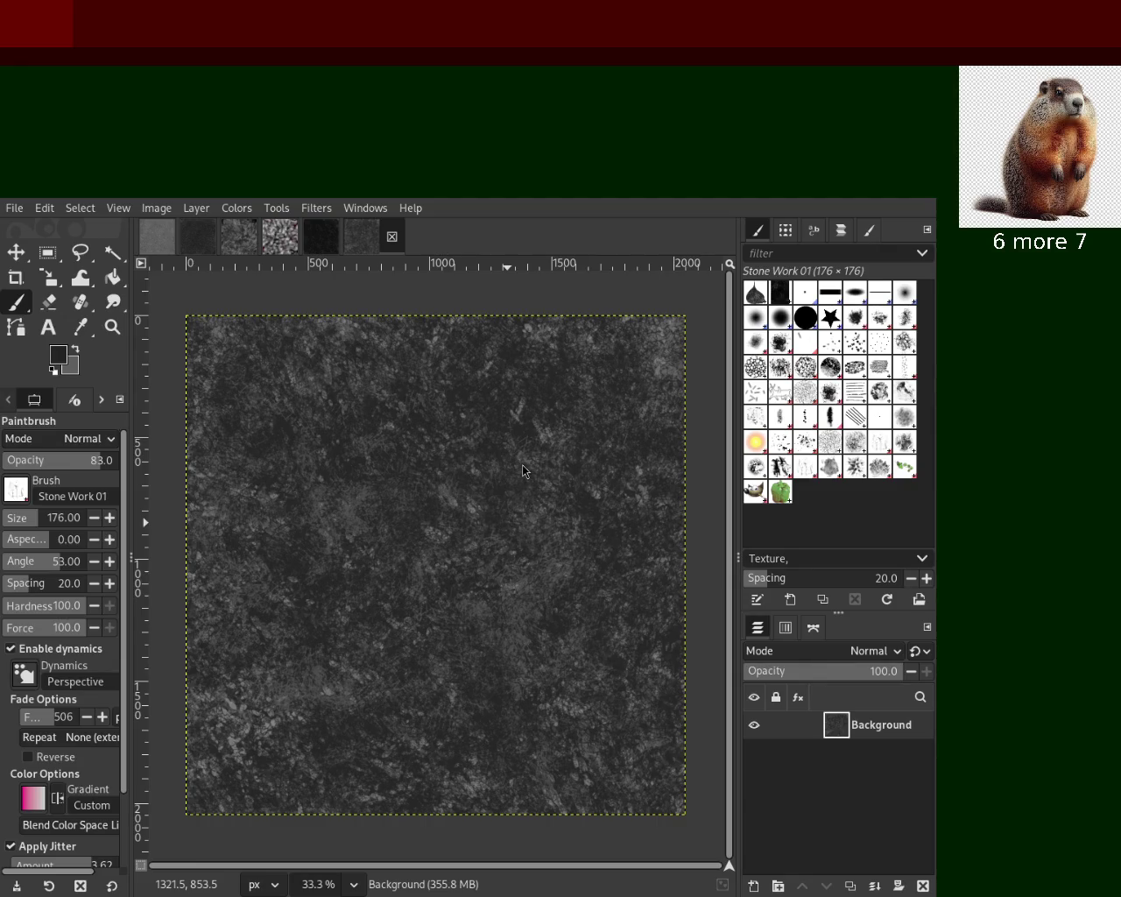
pyautogui.hotkey('ctrl', 's')
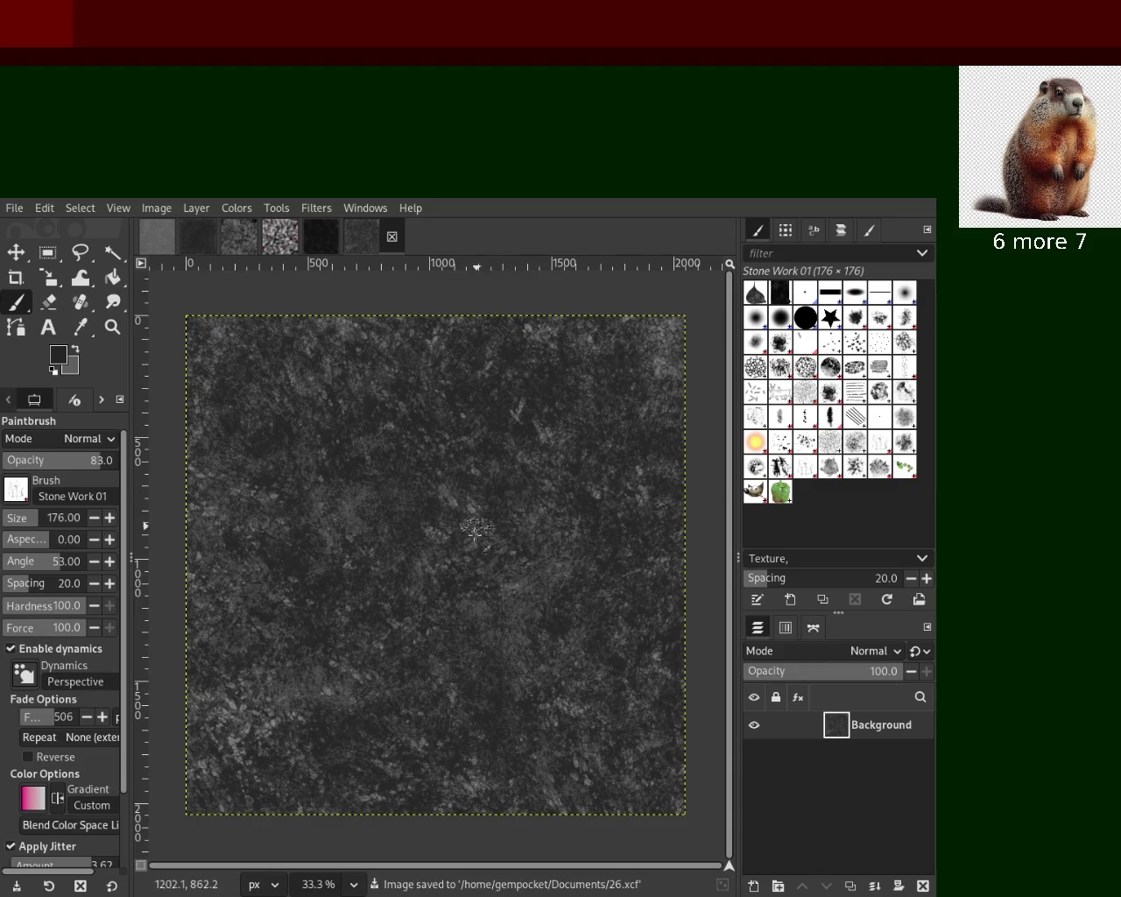
pyautogui.click(785, 449)
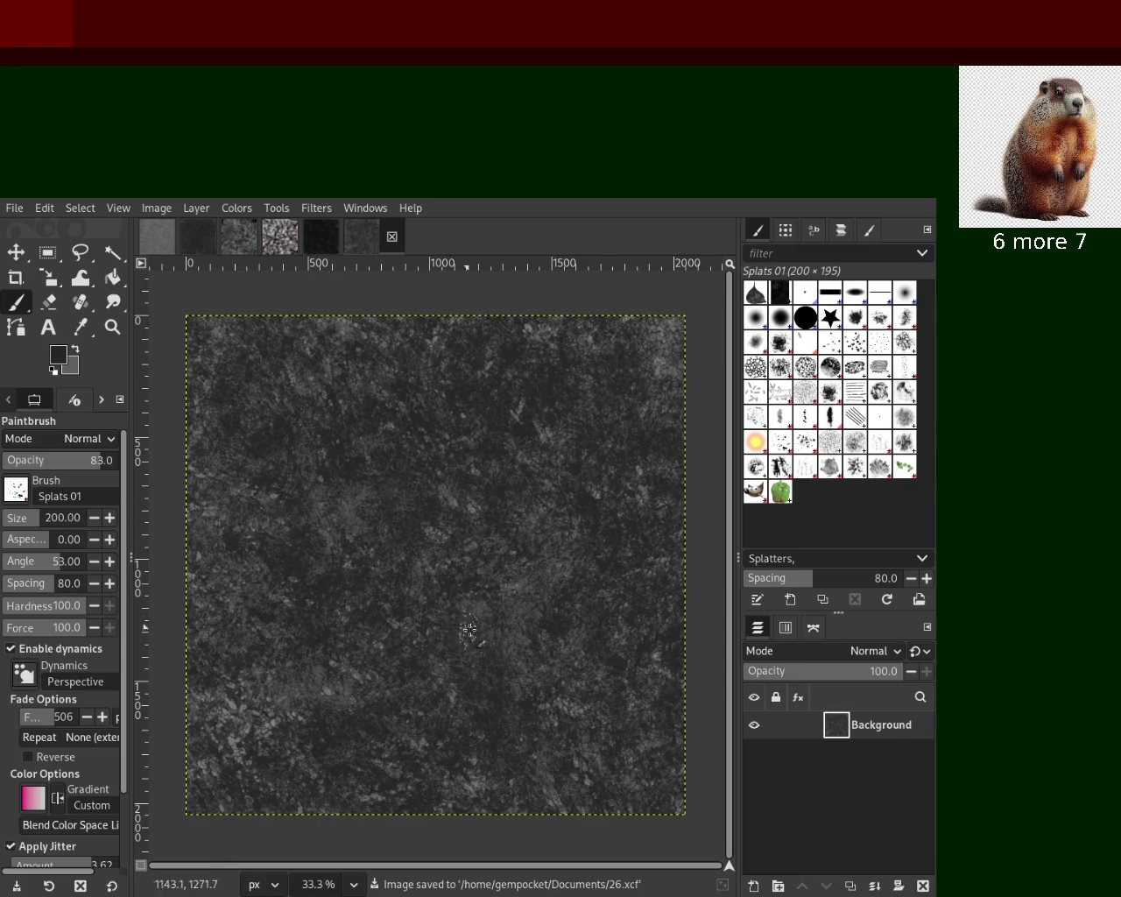
# Paint light grey splats with a 716 px Splats 01 brush, then return to the dark splatter image
pyautogui.keyDown('ctrl'); pyautogui.click(640, 473); pyautogui.keyUp('ctrl')
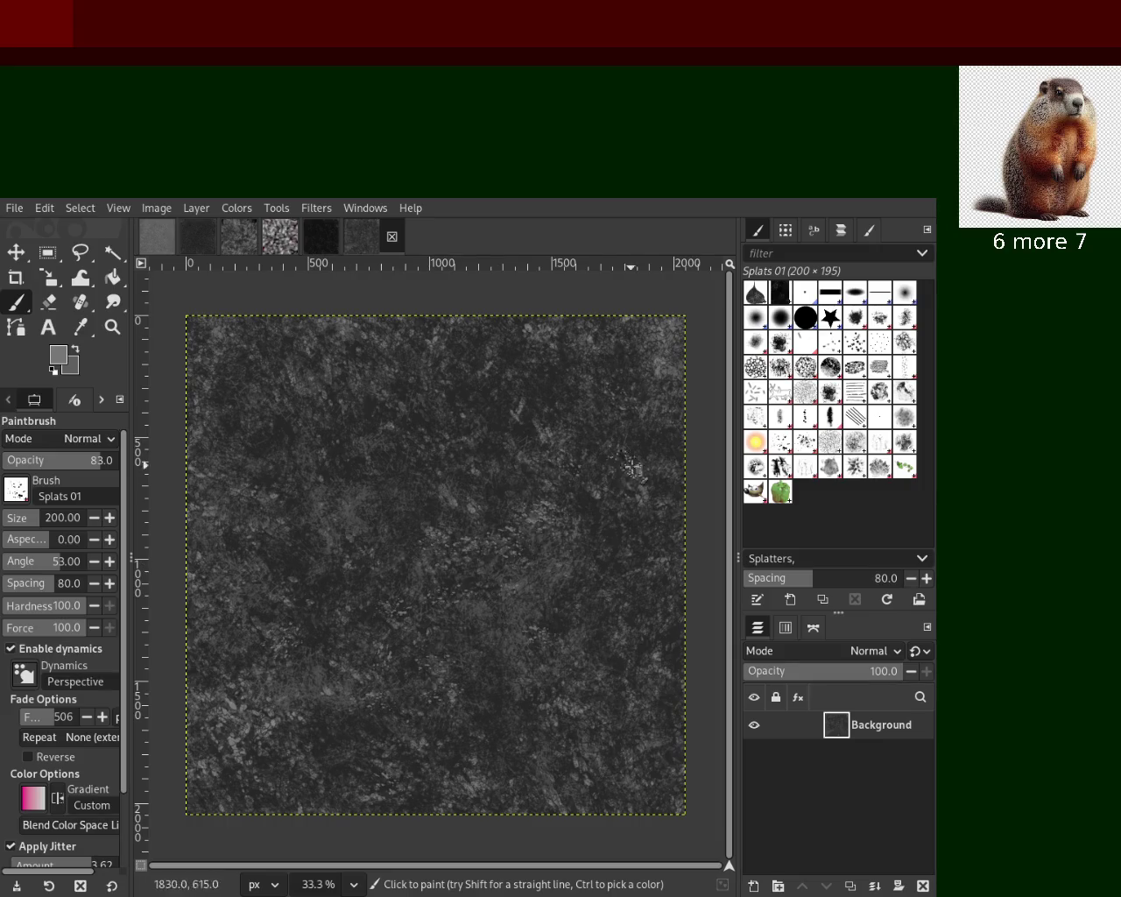
pyautogui.moveTo(258, 697)
pyautogui.mouseDown()
pyautogui.moveTo(566, 612)
pyautogui.moveTo(494, 355)
pyautogui.mouseUp()
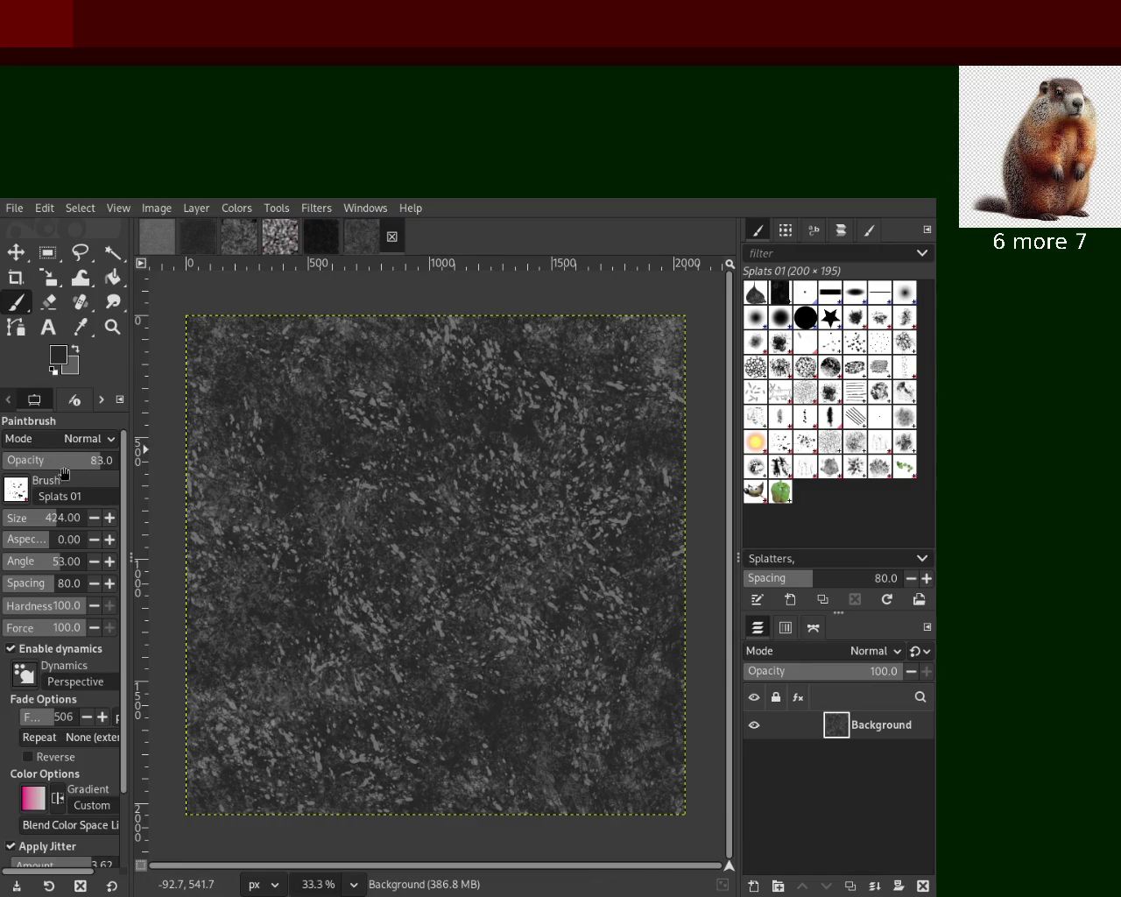
pyautogui.press(']')
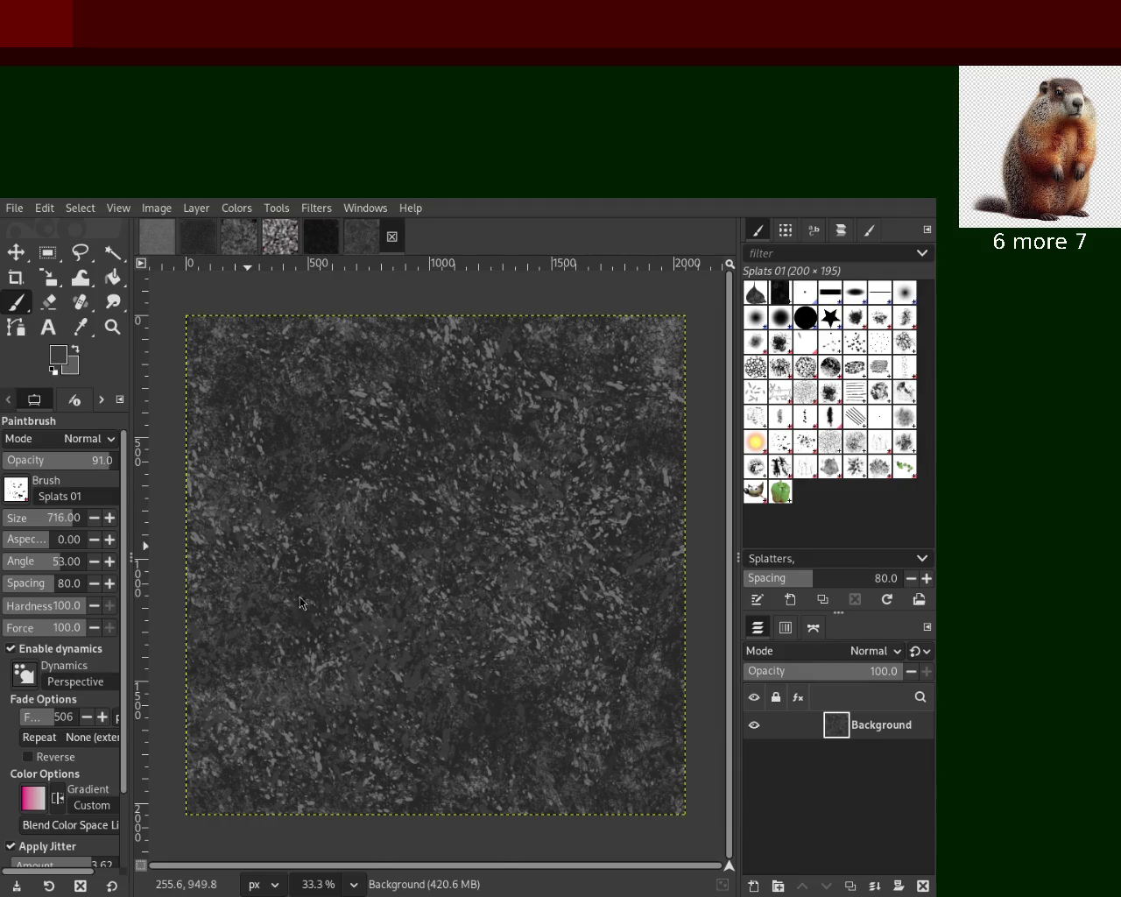
pyautogui.moveTo(648, 404)
pyautogui.mouseDown()
pyautogui.moveTo(554, 539)
pyautogui.moveTo(482, 713)
pyautogui.moveTo(446, 678)
pyautogui.moveTo(529, 692)
pyautogui.mouseUp()
pyautogui.moveTo(363, 635)
pyautogui.mouseDown()
pyautogui.moveTo(318, 455)
pyautogui.moveTo(400, 552)
pyautogui.moveTo(365, 399)
pyautogui.moveTo(569, 786)
pyautogui.moveTo(647, 639)
pyautogui.moveTo(652, 394)
pyautogui.moveTo(652, 495)
pyautogui.moveTo(249, 382)
pyautogui.mouseUp()
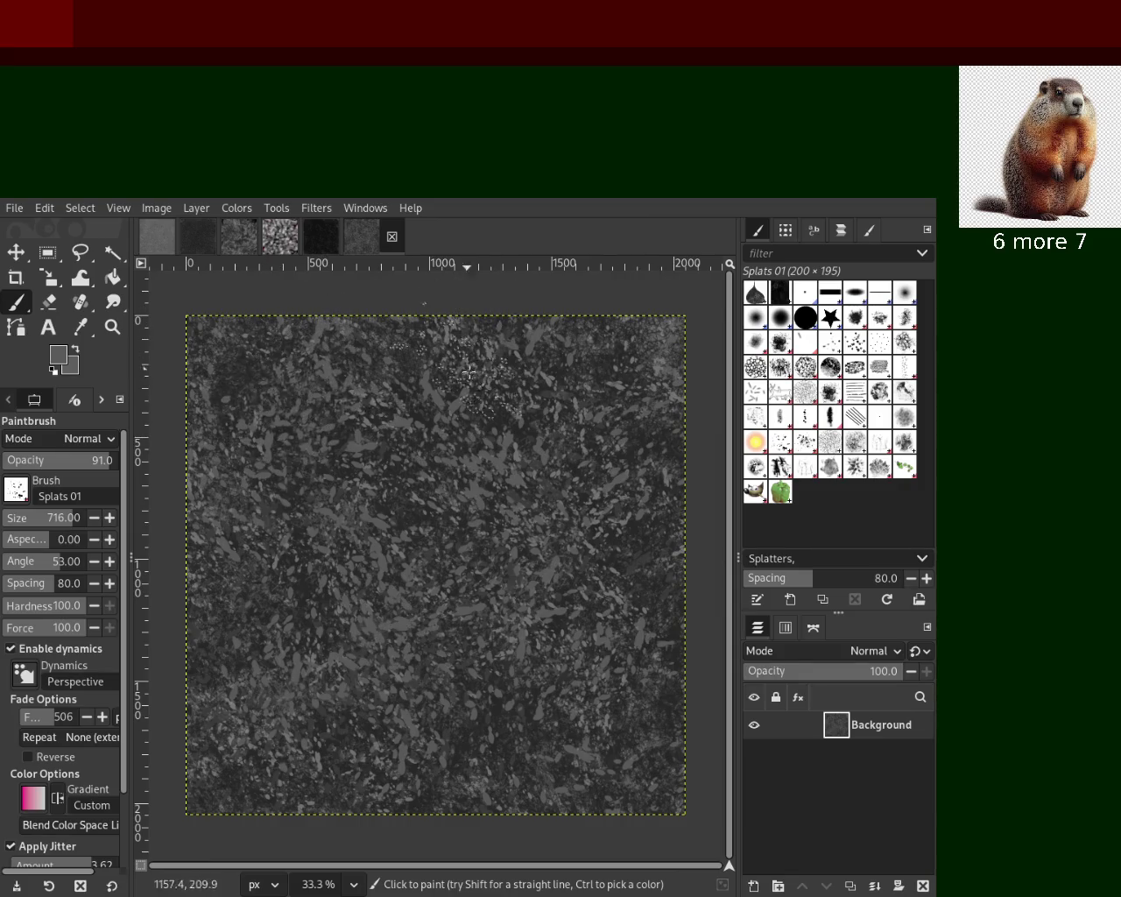
pyautogui.keyDown('ctrl'); pyautogui.click(641, 604); pyautogui.keyUp('ctrl')
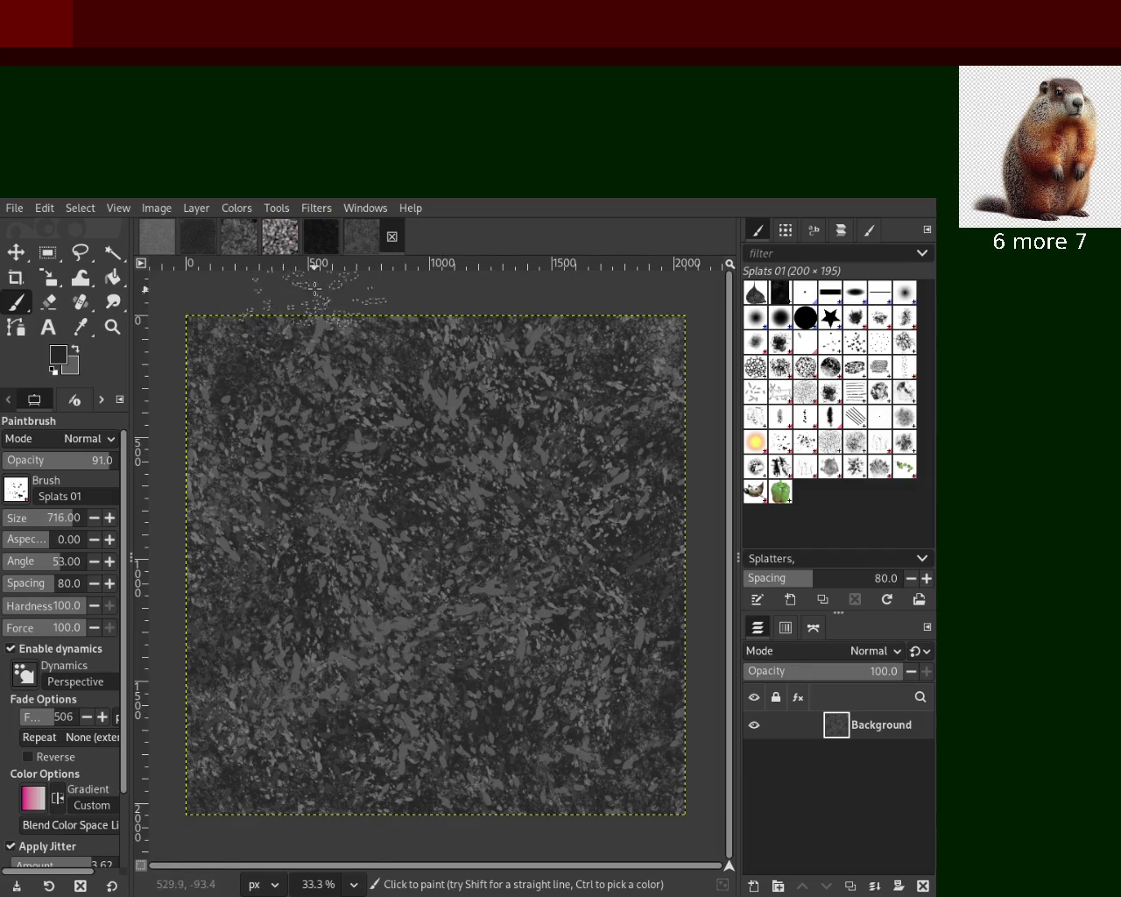
pyautogui.click(320, 237)
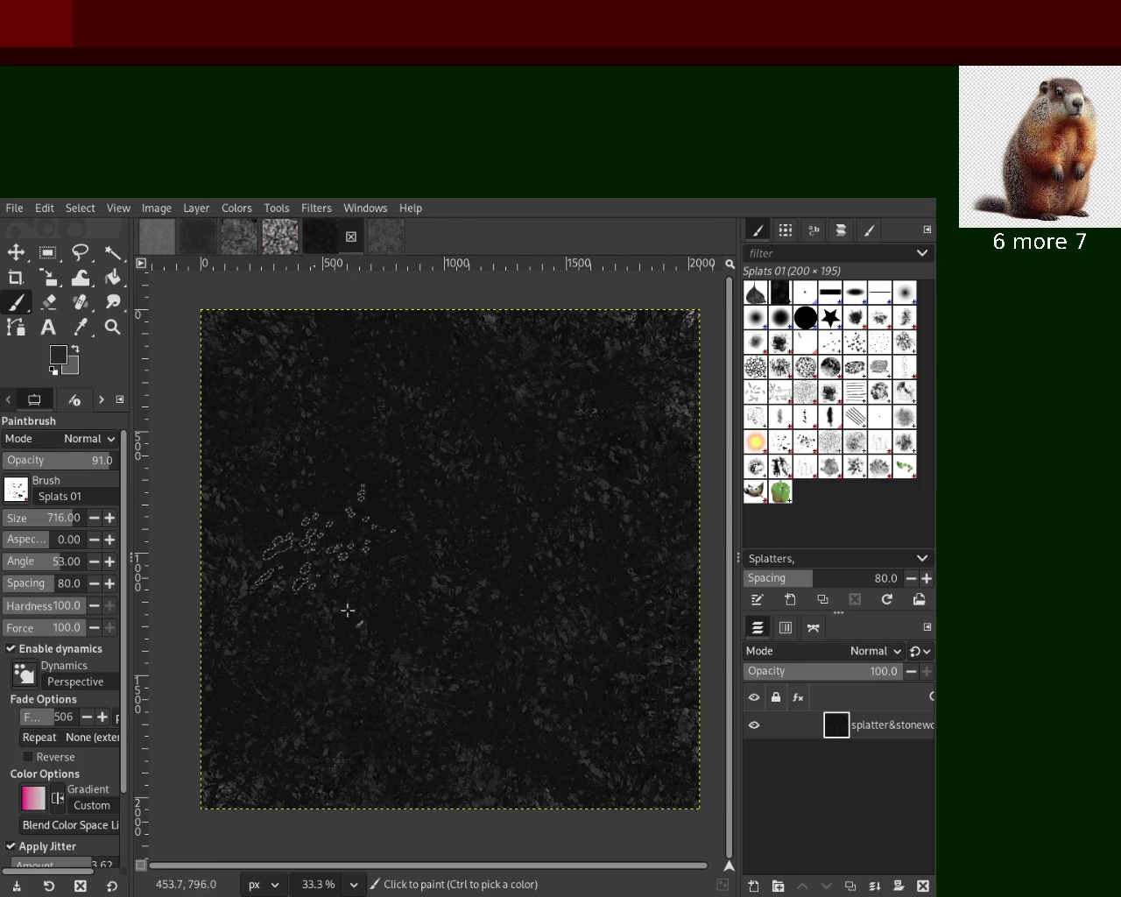
# Save the dark splatter image as 25.xcf and return to the grey splatter texture
pyautogui.press('ctrl')
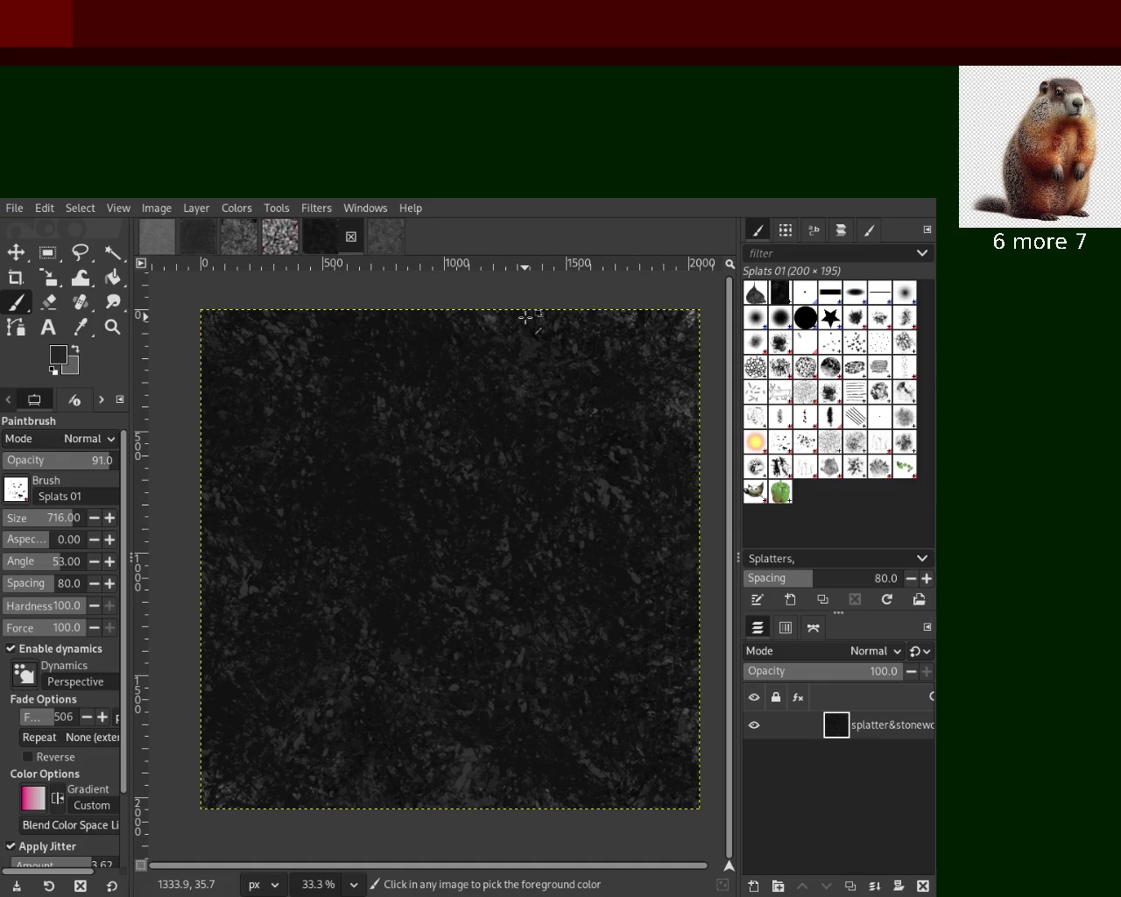
pyautogui.hotkey('ctrl', 's')
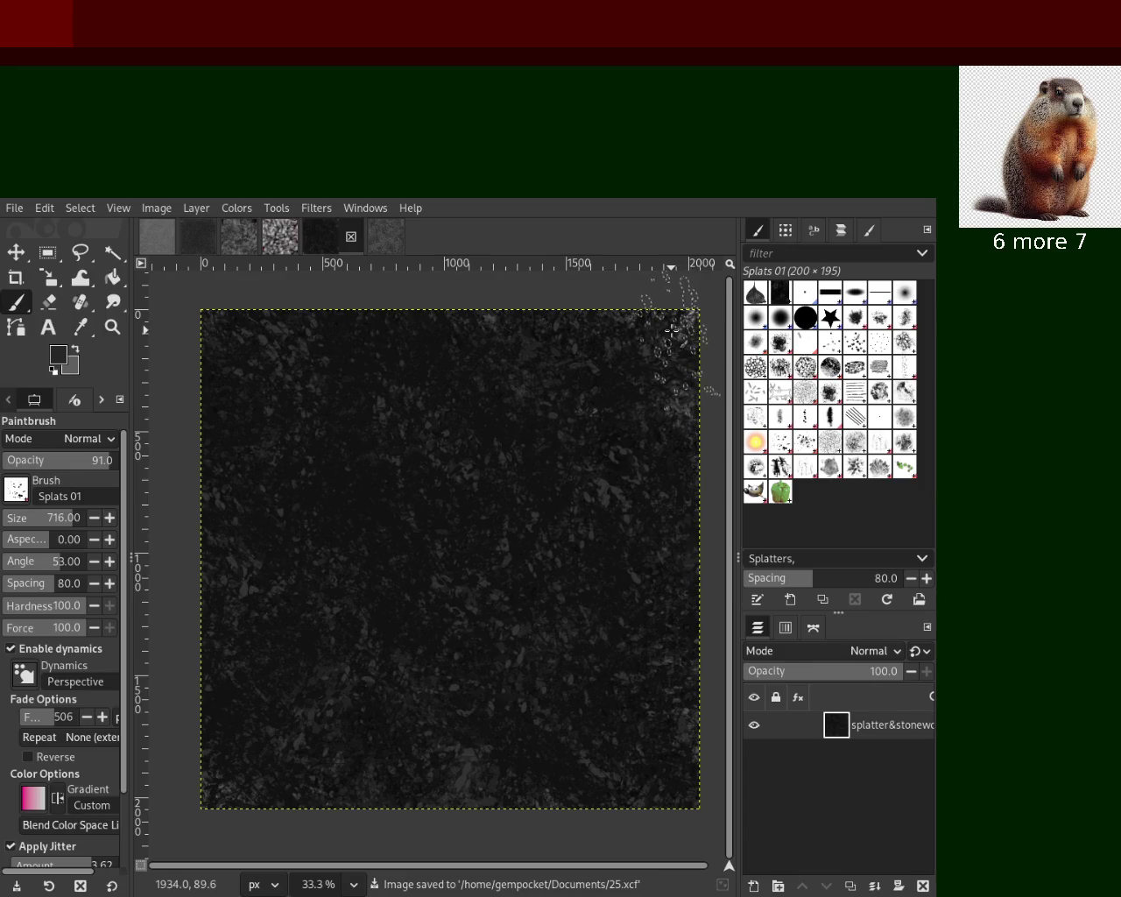
pyautogui.click(385, 236)
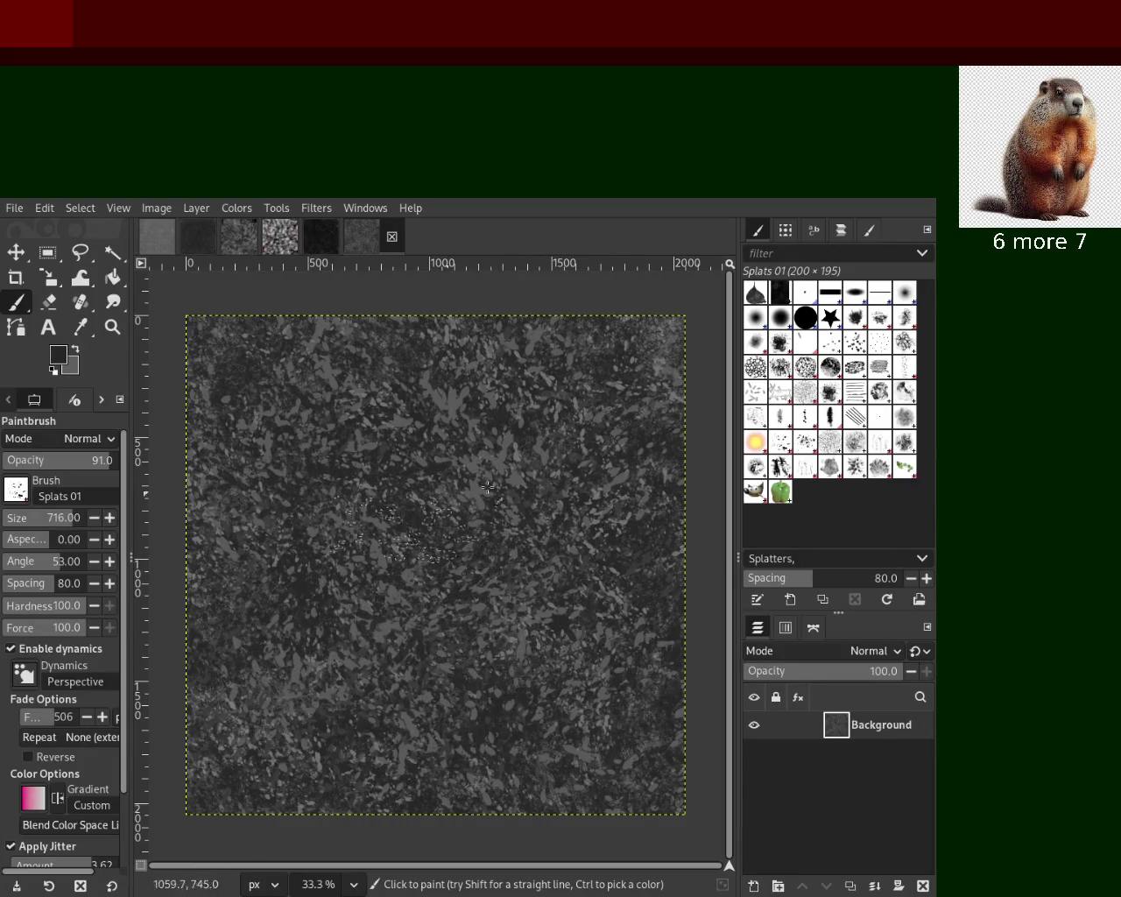
# Select the Texture Hose 02 brush and zoom in to inspect the texture
pyautogui.click(818, 473)
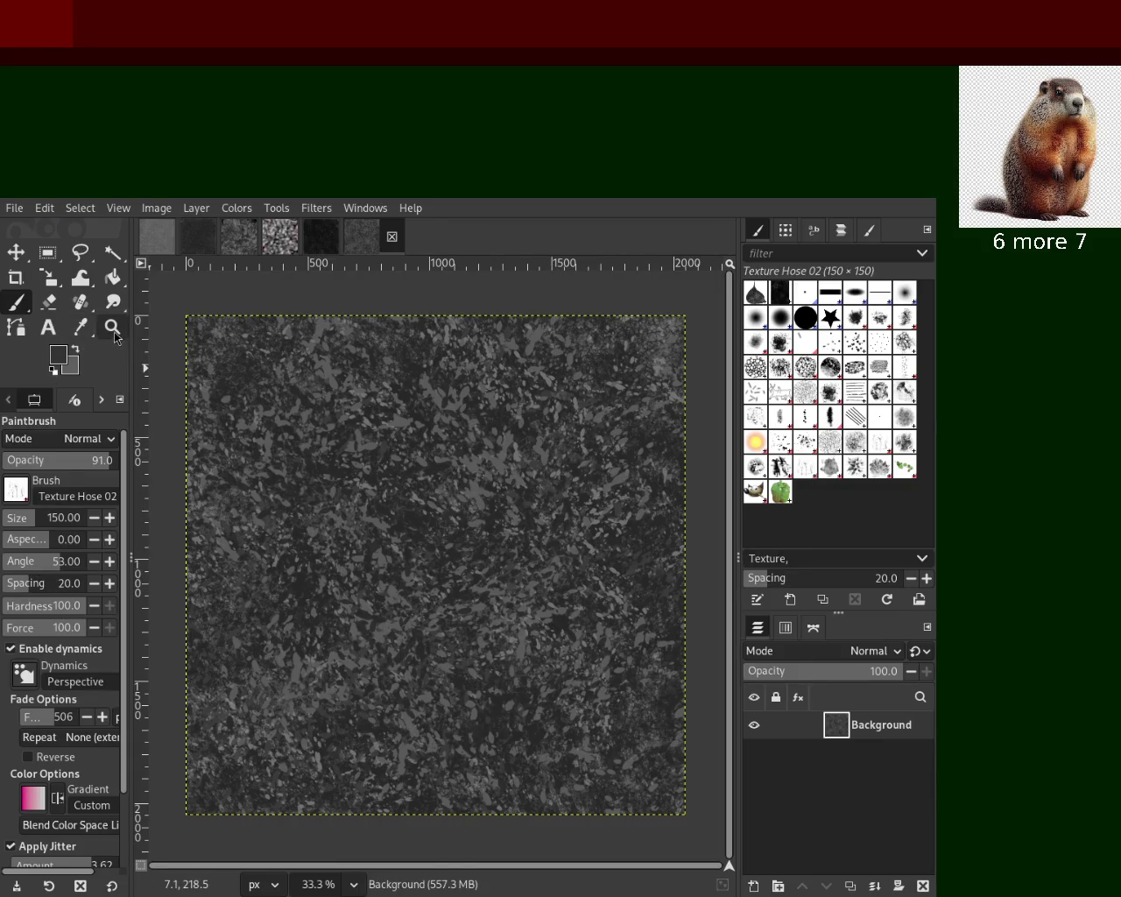
pyautogui.press('z')
pyautogui.press('1')
pyautogui.scroll(2, 648, 352)
pyautogui.scroll(-2, 526, 463)
pyautogui.scroll(1, 363, 323)
pyautogui.scroll(-5, 525, 586)
pyautogui.scroll(2, 453, 742)
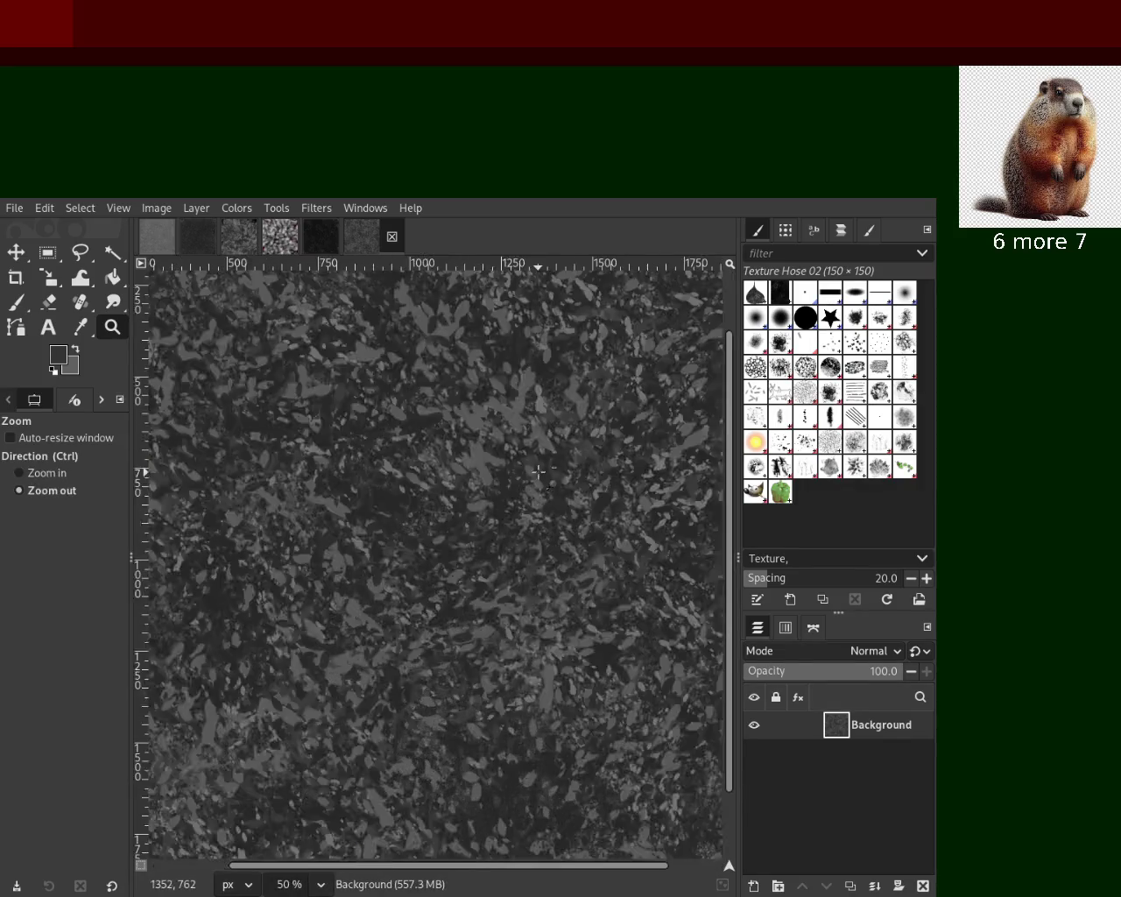
pyautogui.scroll(-2, 586, 595)
pyautogui.scroll(1, 473, 569)
pyautogui.scroll(-2, 473, 537)
pyautogui.scroll(2, 473, 537)
pyautogui.scroll(-1, 479, 543)
pyautogui.scroll(1, 473, 613)
pyautogui.click(18, 306)
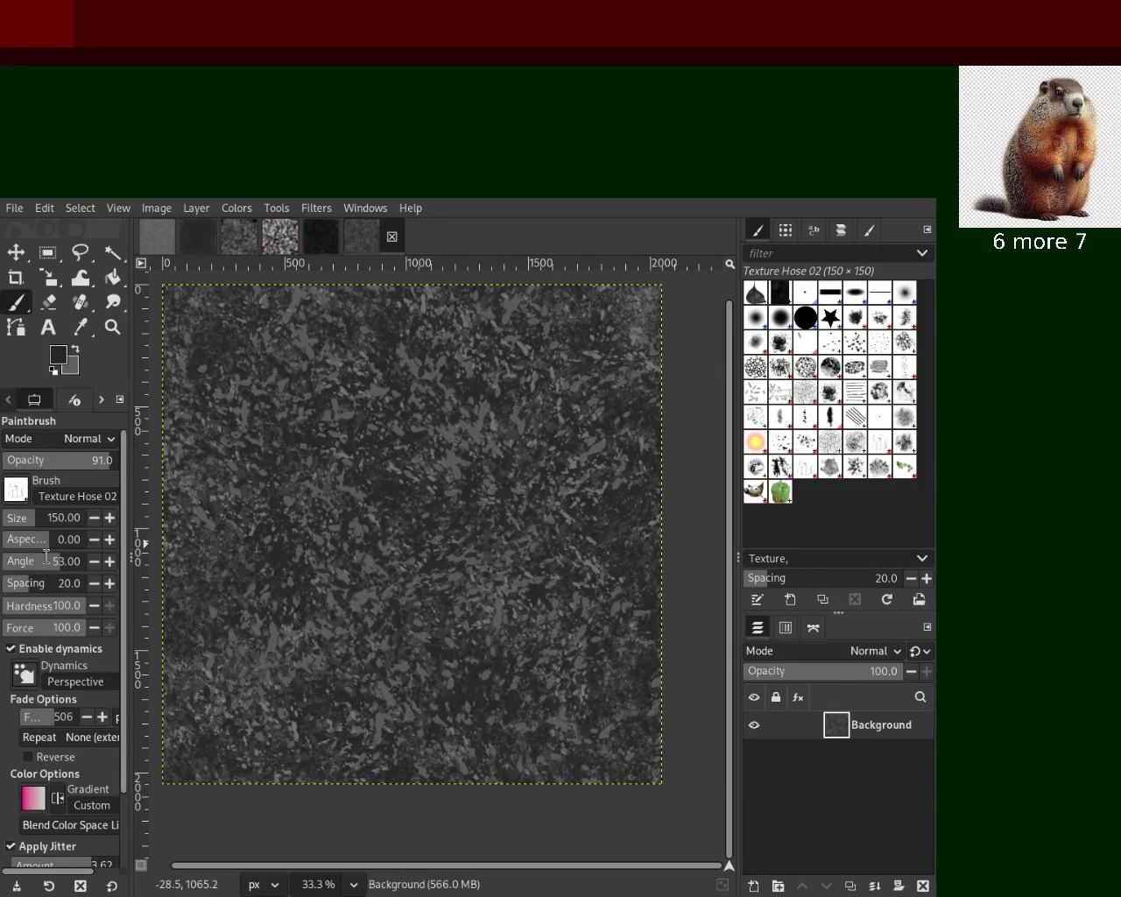
# Set the brush to size 336 and opacity 76, then stamp speckled dabs after one undone test
pyautogui.moveTo(28, 529); pyautogui.dragTo(84, 526)
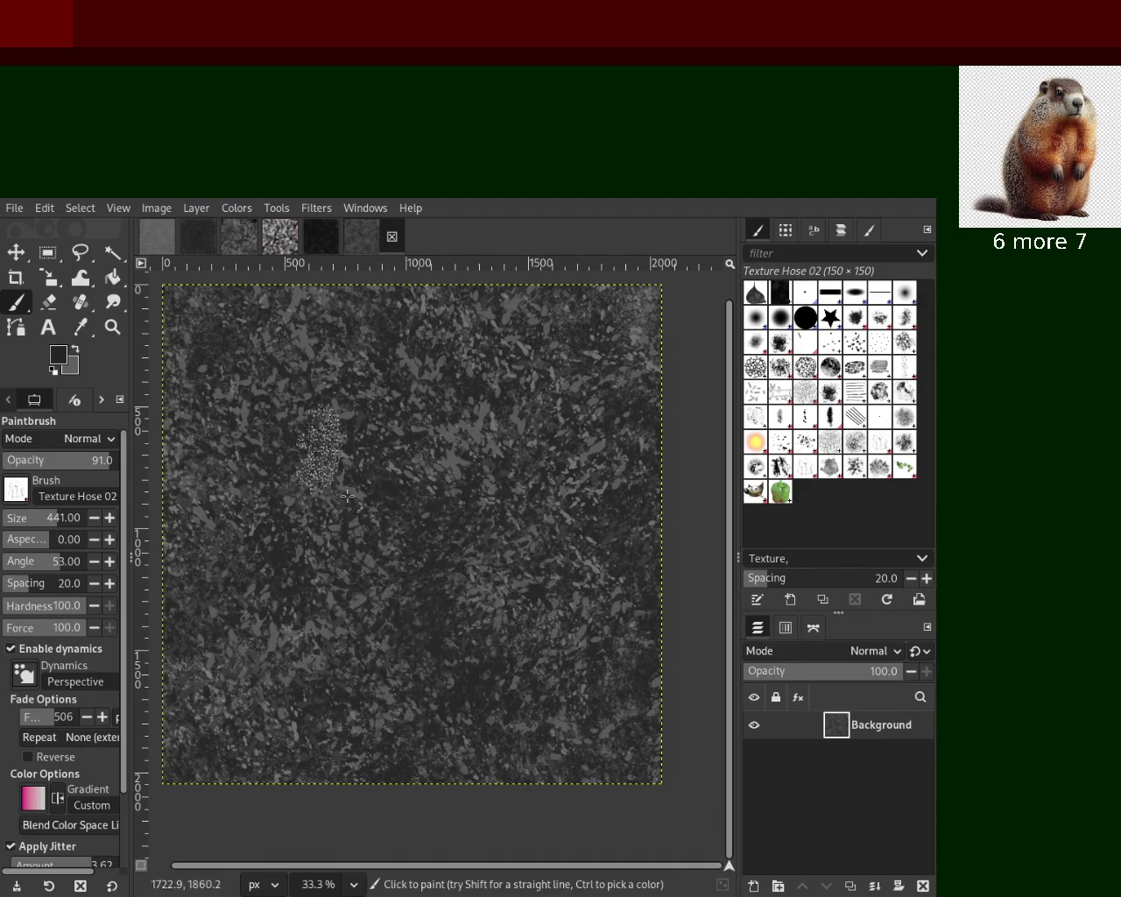
pyautogui.moveTo(50, 475); pyautogui.dragTo(89, 477)
pyautogui.moveTo(16, 525); pyautogui.dragTo(61, 537)
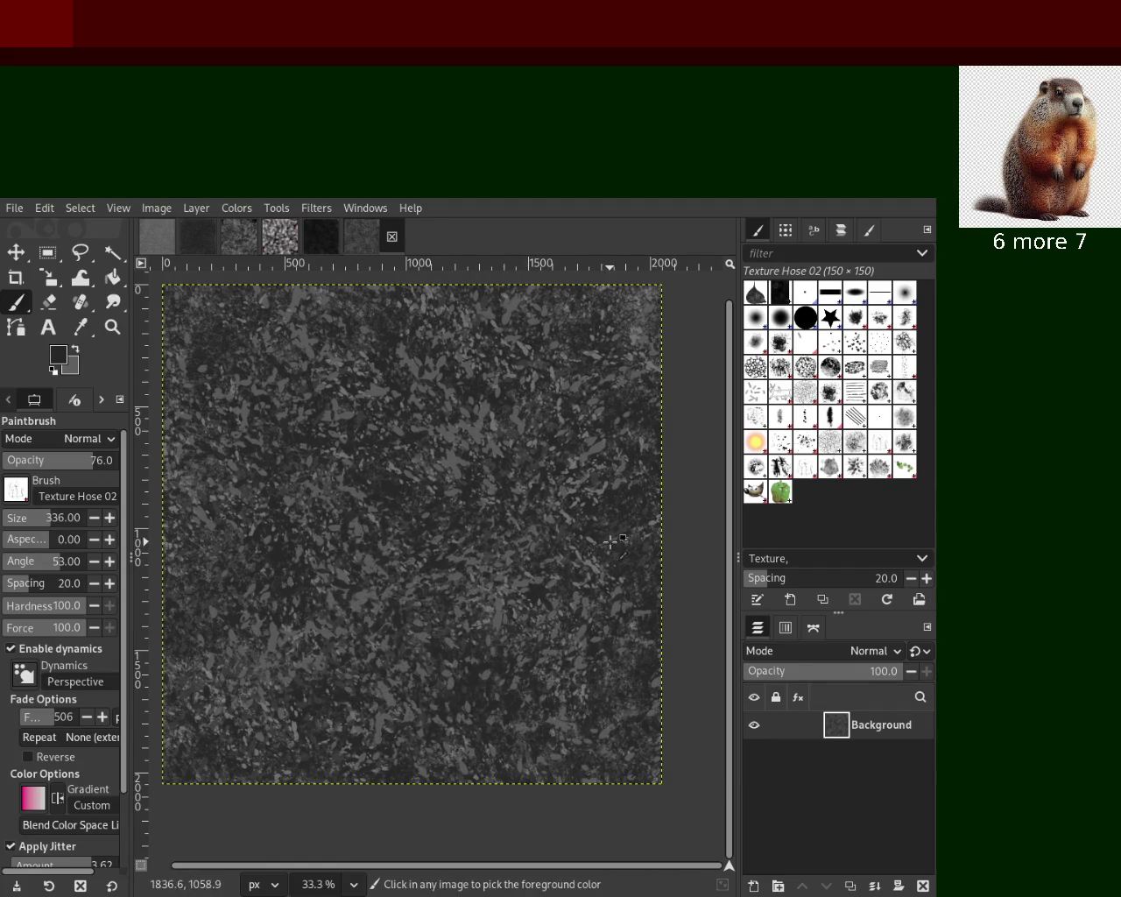
pyautogui.click(544, 586)
pyautogui.hotkey('ctrl', 'z')
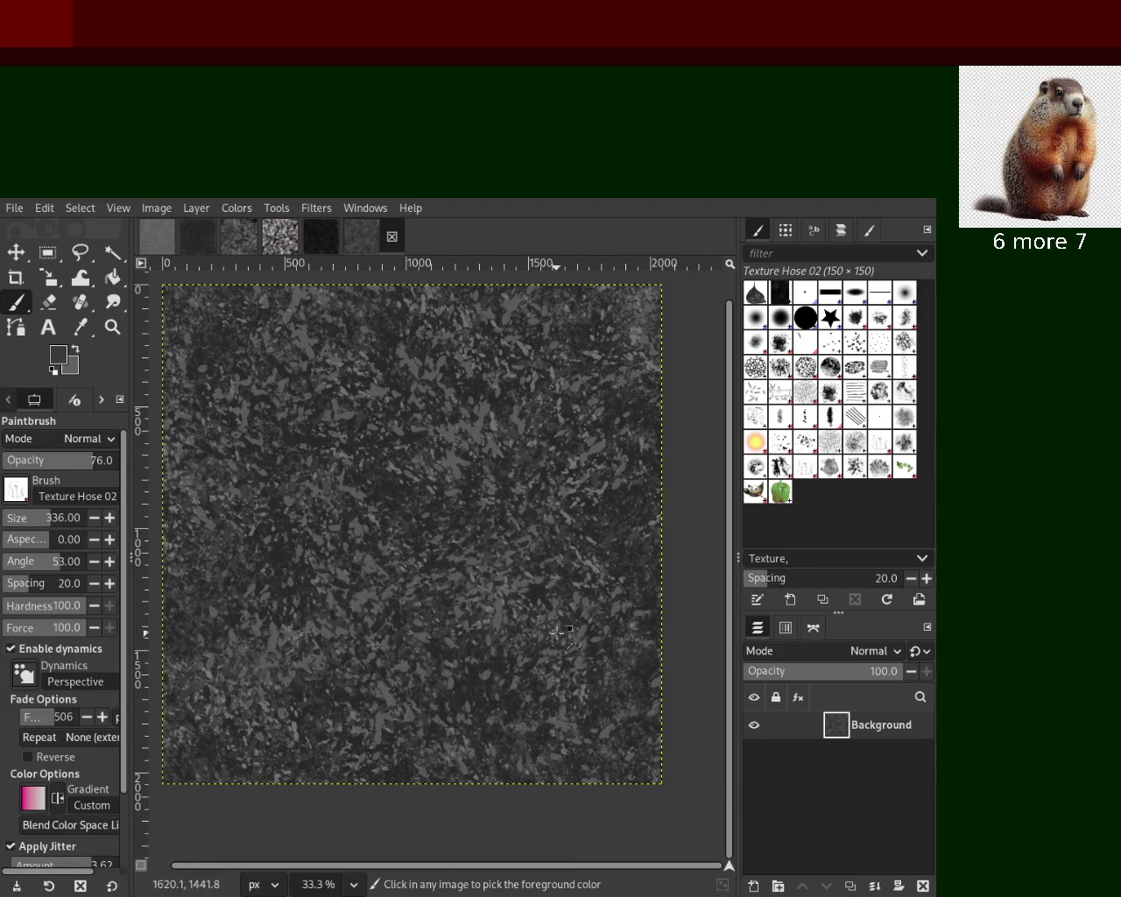
pyautogui.click(415, 697)
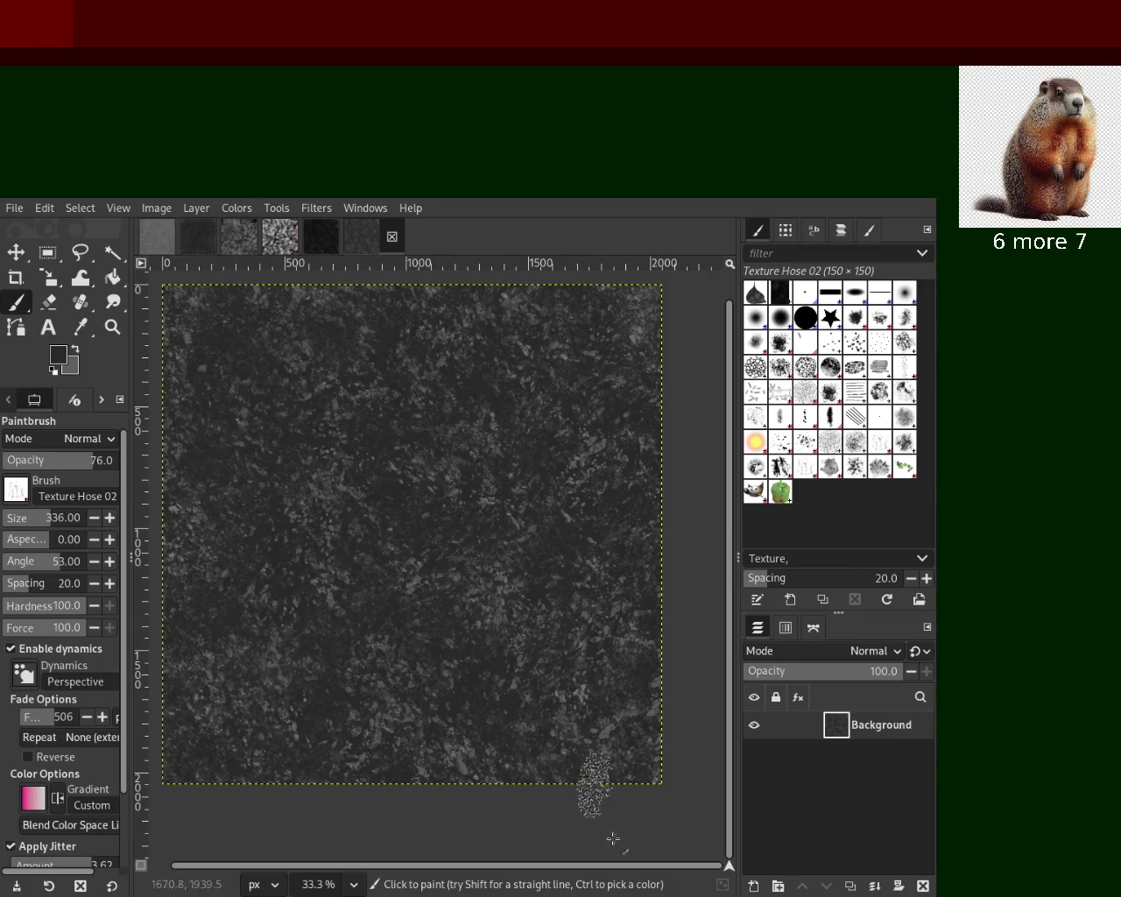
pyautogui.click(113, 327)
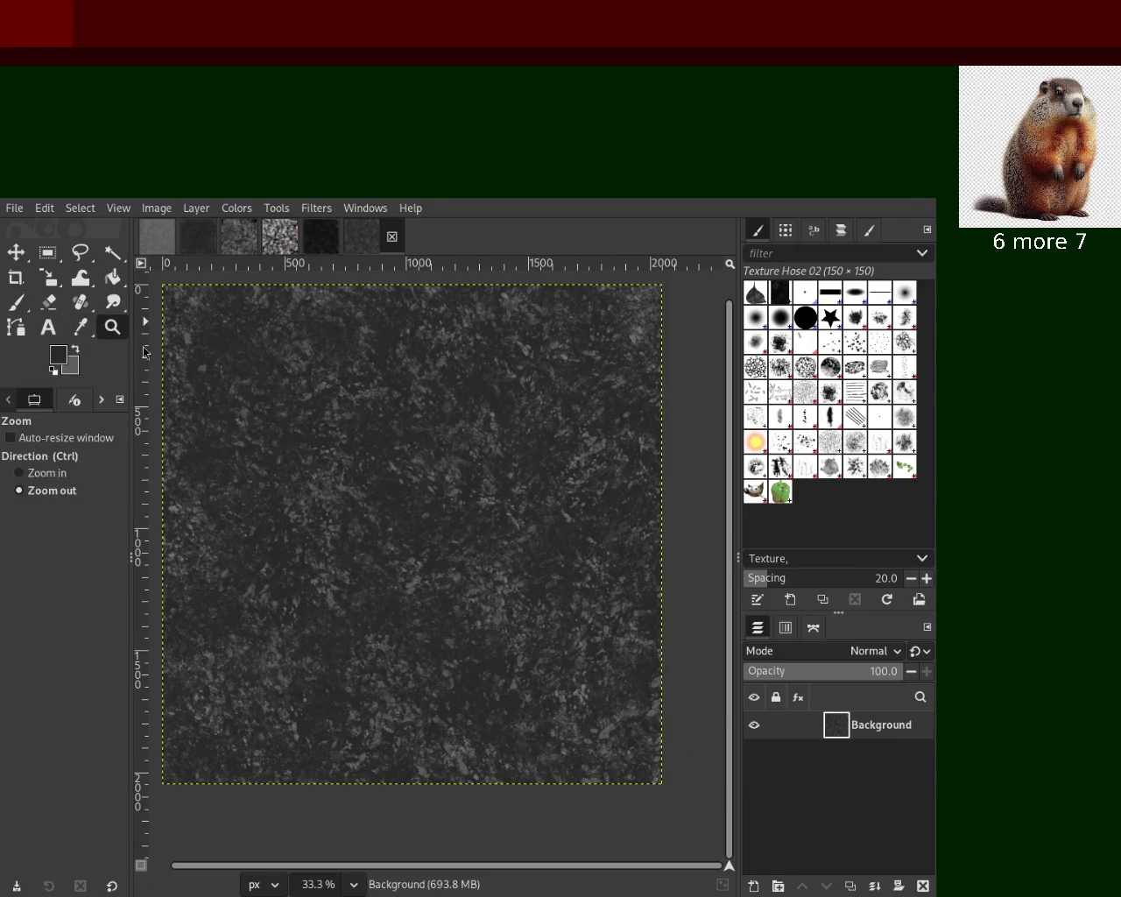
# Zoom out to view the whole speckled stone texture
pyautogui.scroll(1, 570, 517)
pyautogui.scroll(-3, 566, 518)
pyautogui.scroll(1, 540, 493)
pyautogui.scroll(2, 540, 493)
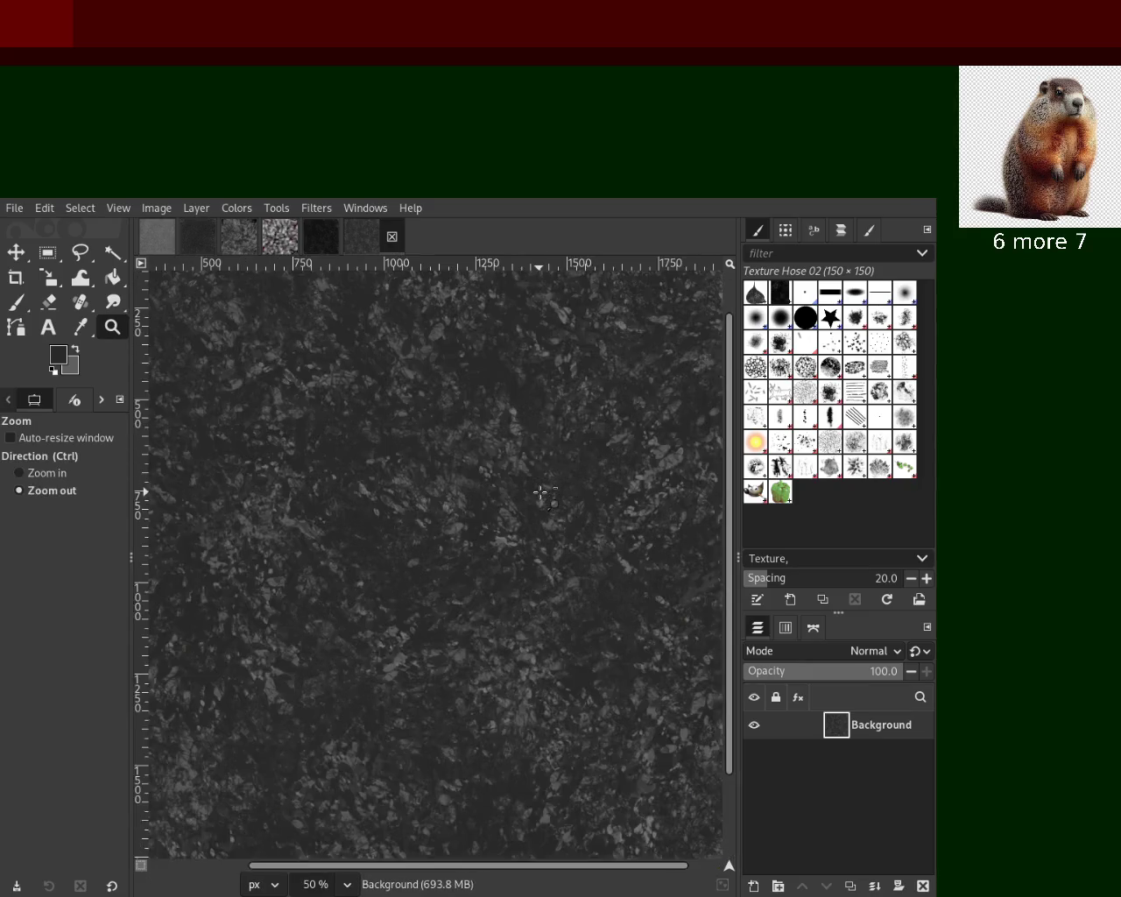
pyautogui.scroll(-2, 540, 493)
pyautogui.scroll(1, 516, 516)
pyautogui.press('ctrl')
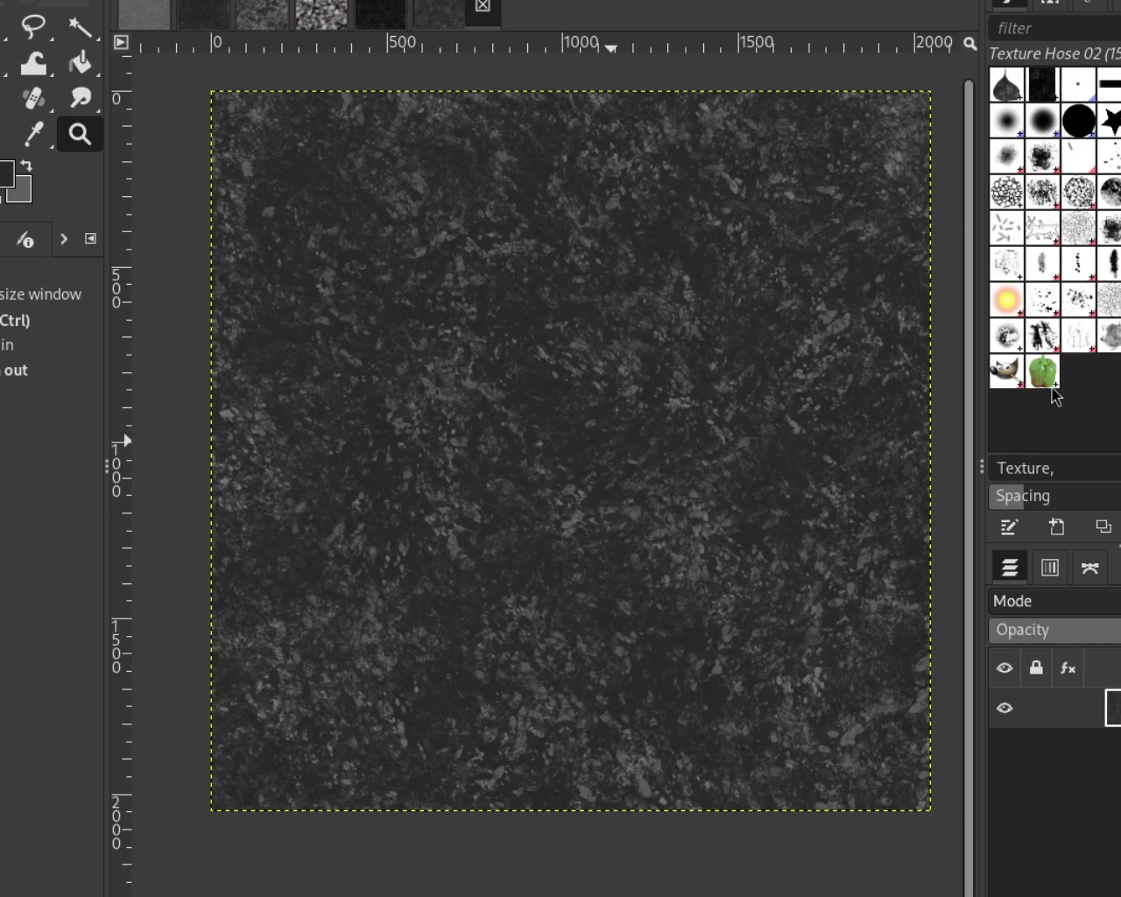
# Compare the darker, speckled and lighter image tabs, ending on the mottled stone image
pyautogui.click(375, 11)
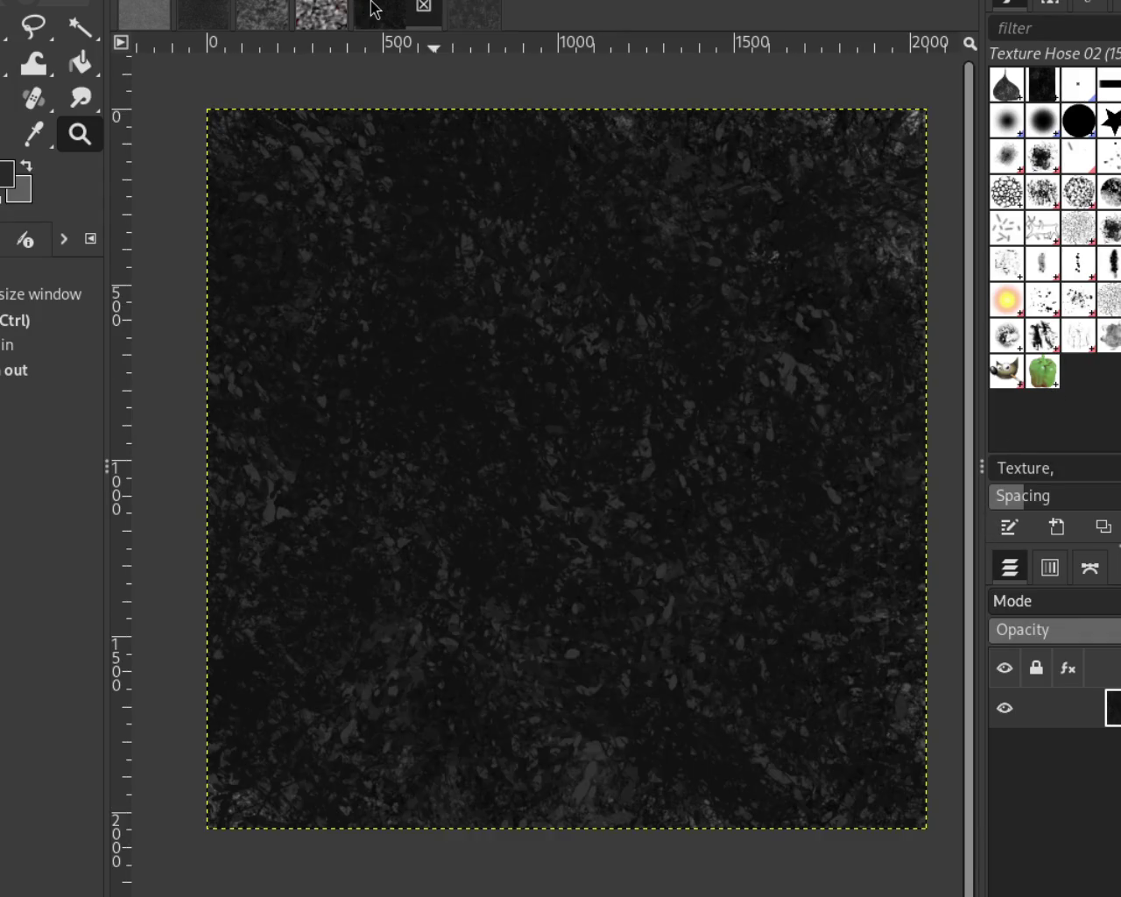
pyautogui.click(230, 14)
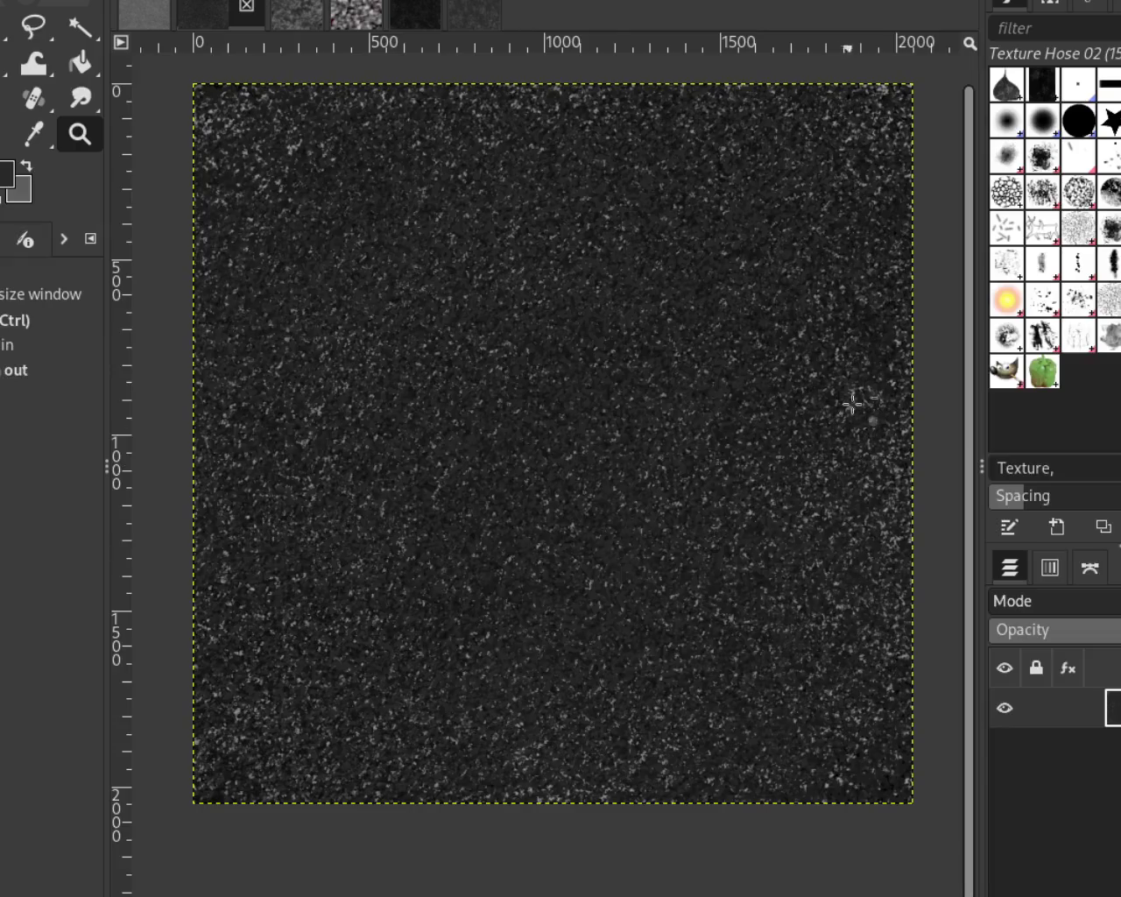
pyautogui.click(125, 7)
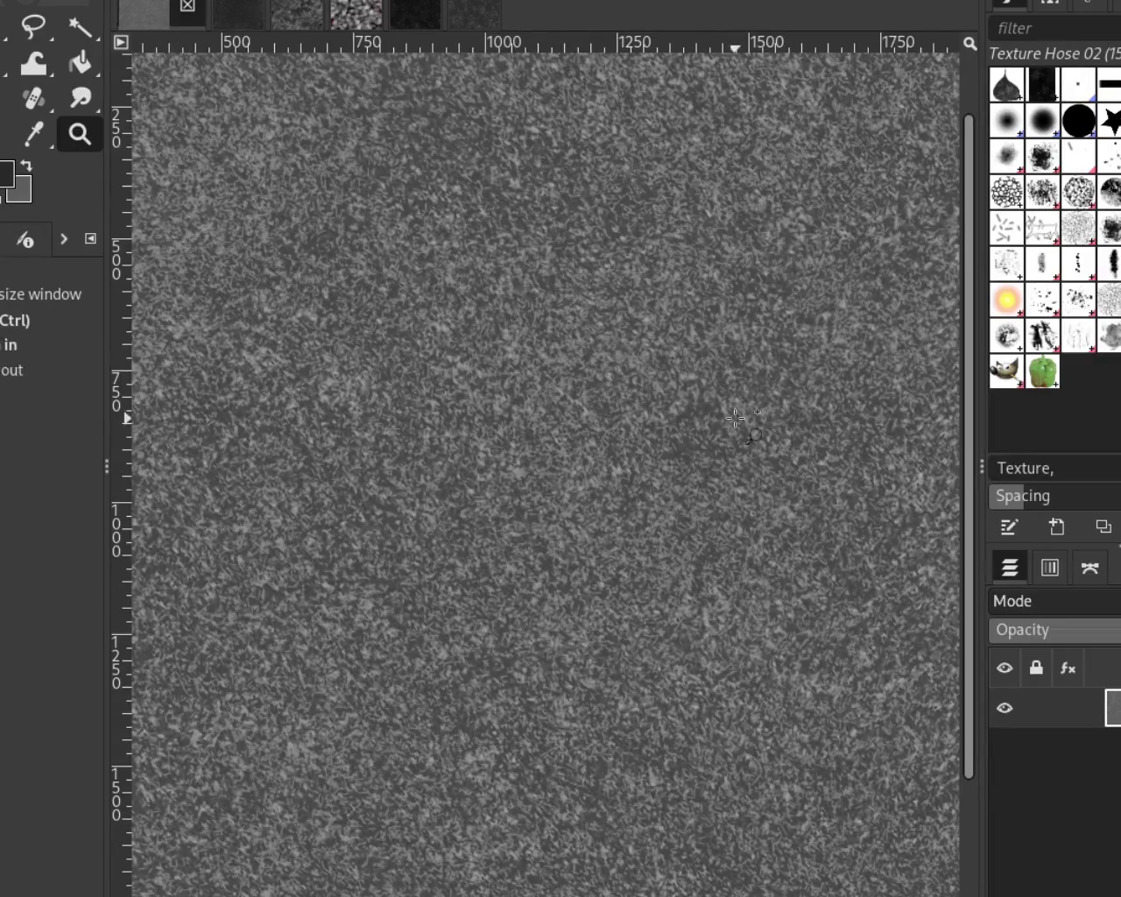
pyautogui.scroll(2, 753, 438)
pyautogui.scroll(-4, 753, 438)
pyautogui.scroll(1, 735, 418)
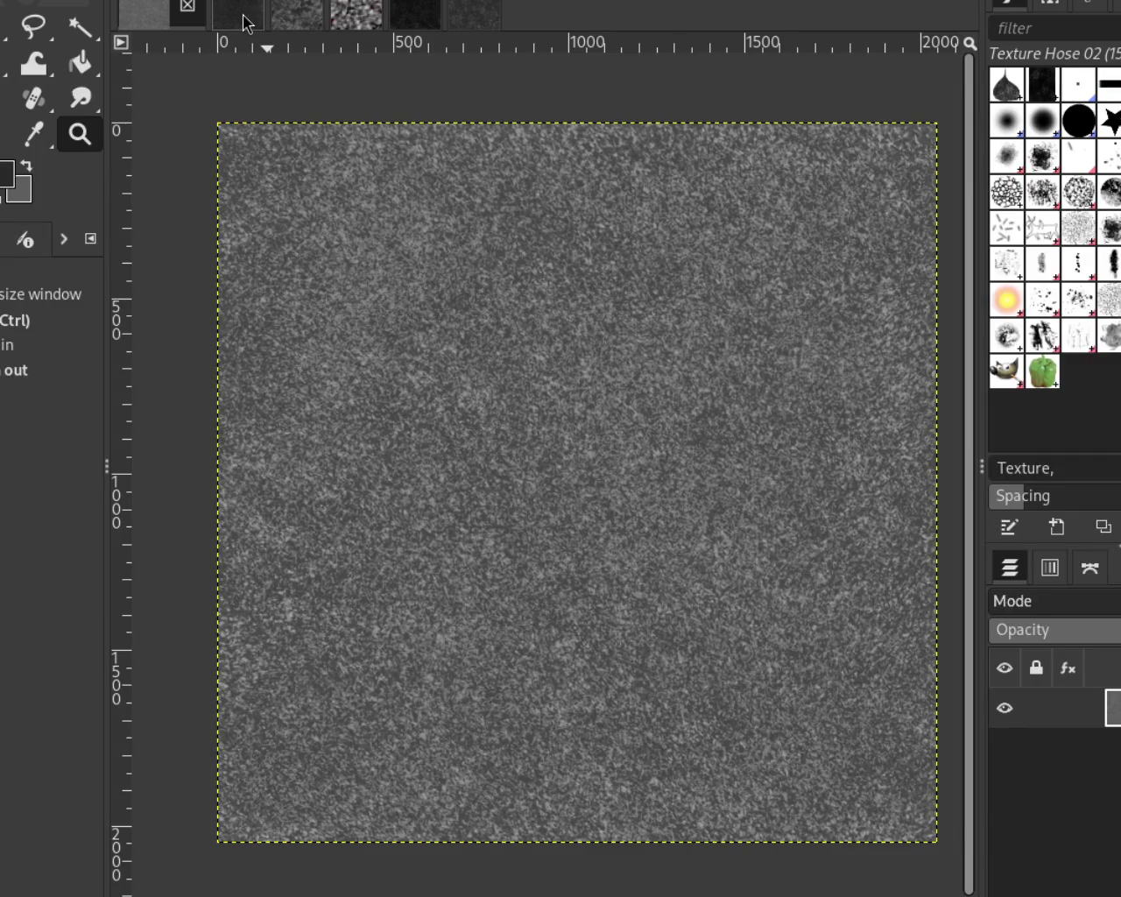
pyautogui.click(243, 14)
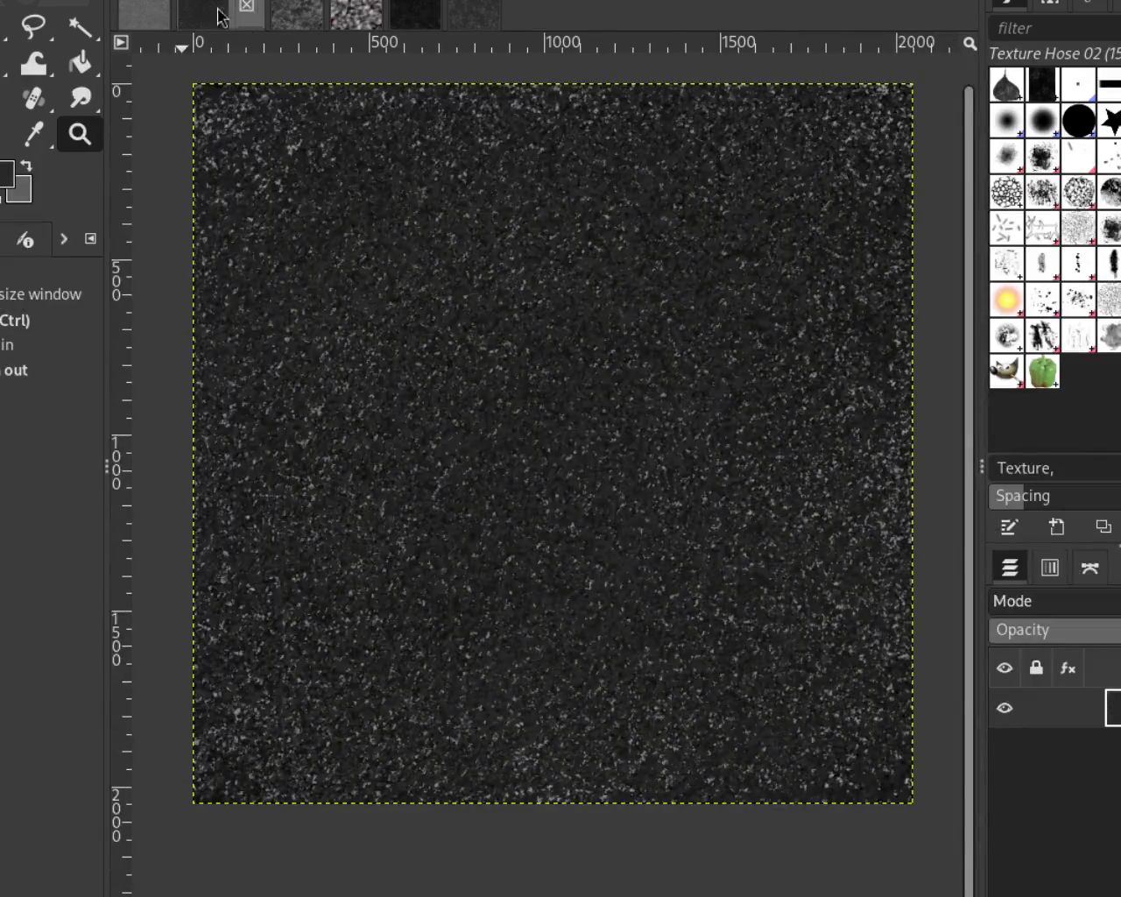
pyautogui.click(145, 14)
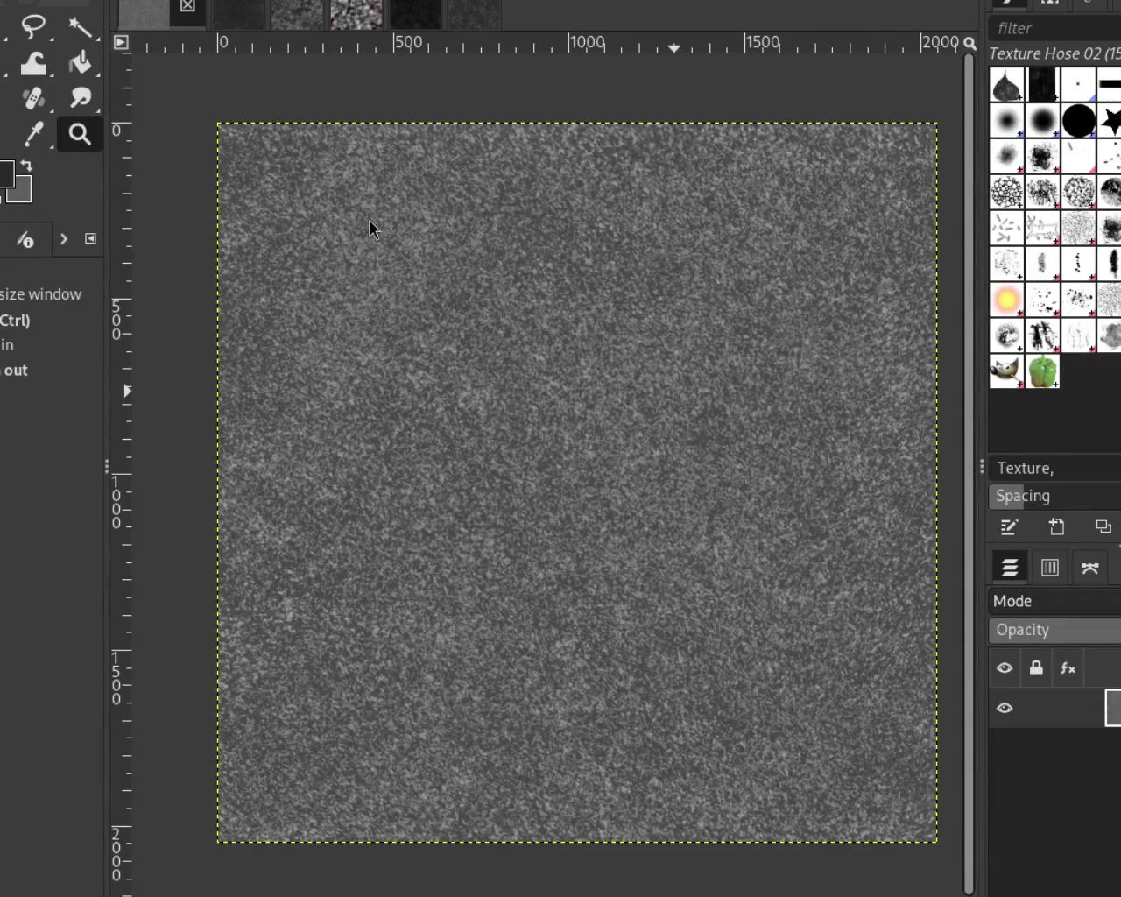
pyautogui.click(238, 14)
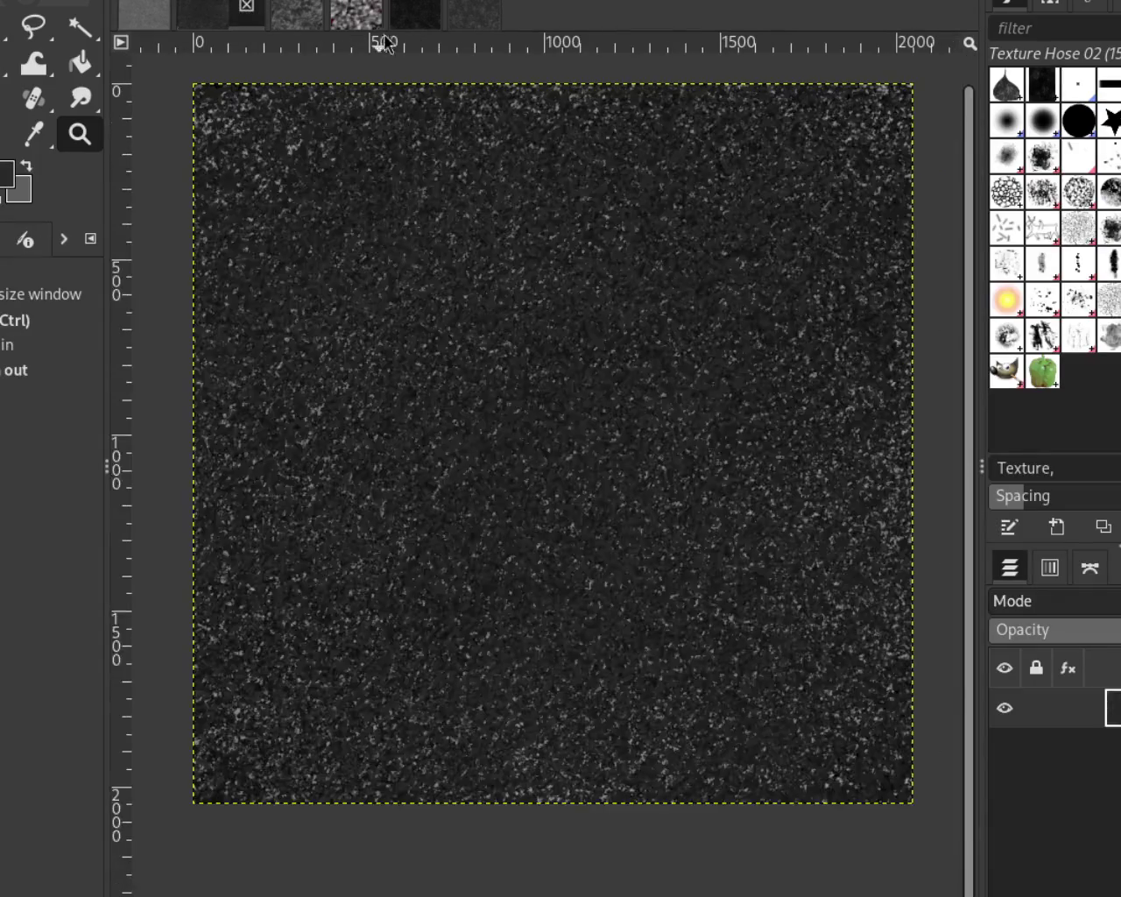
pyautogui.click(473, 17)
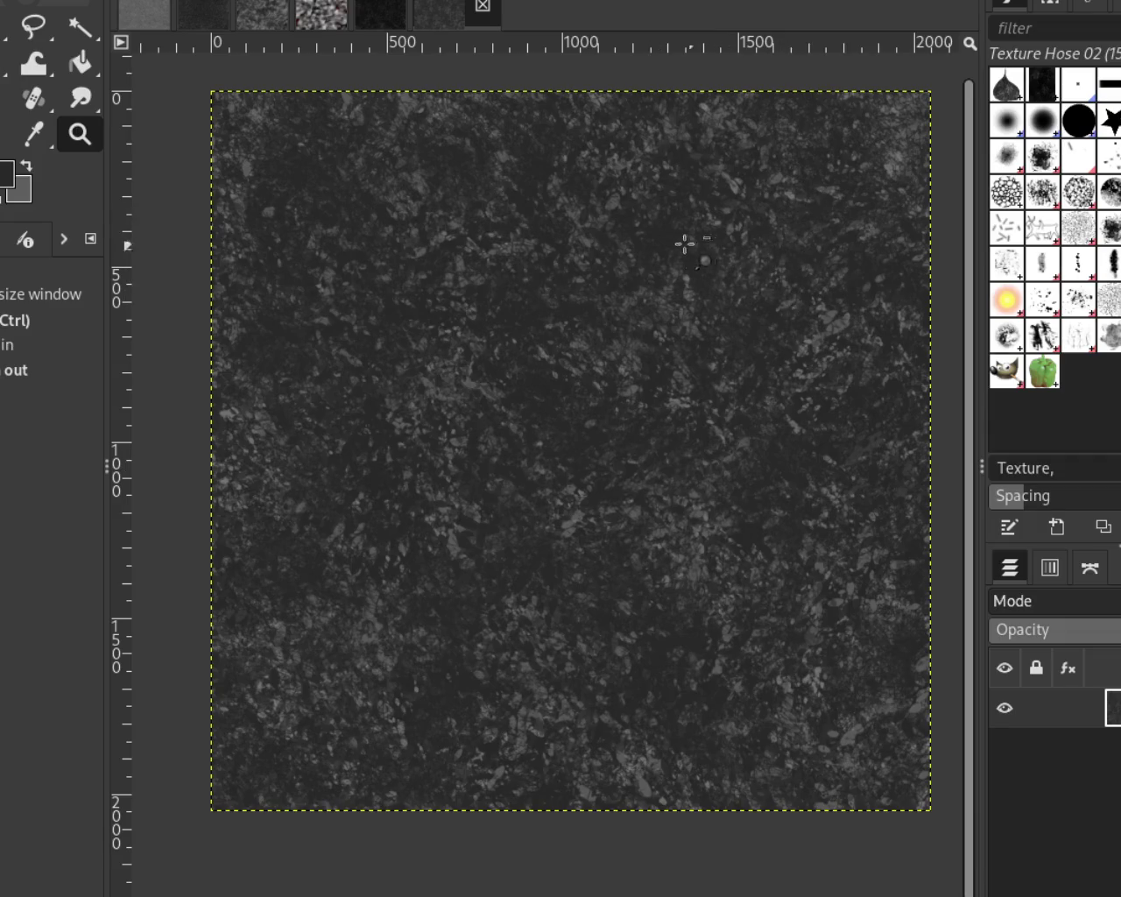
# Paint an enlarged Splats 01 stroke of light grey splats across the mottled stone, then select Texture Hose 02
pyautogui.click(1044, 303)
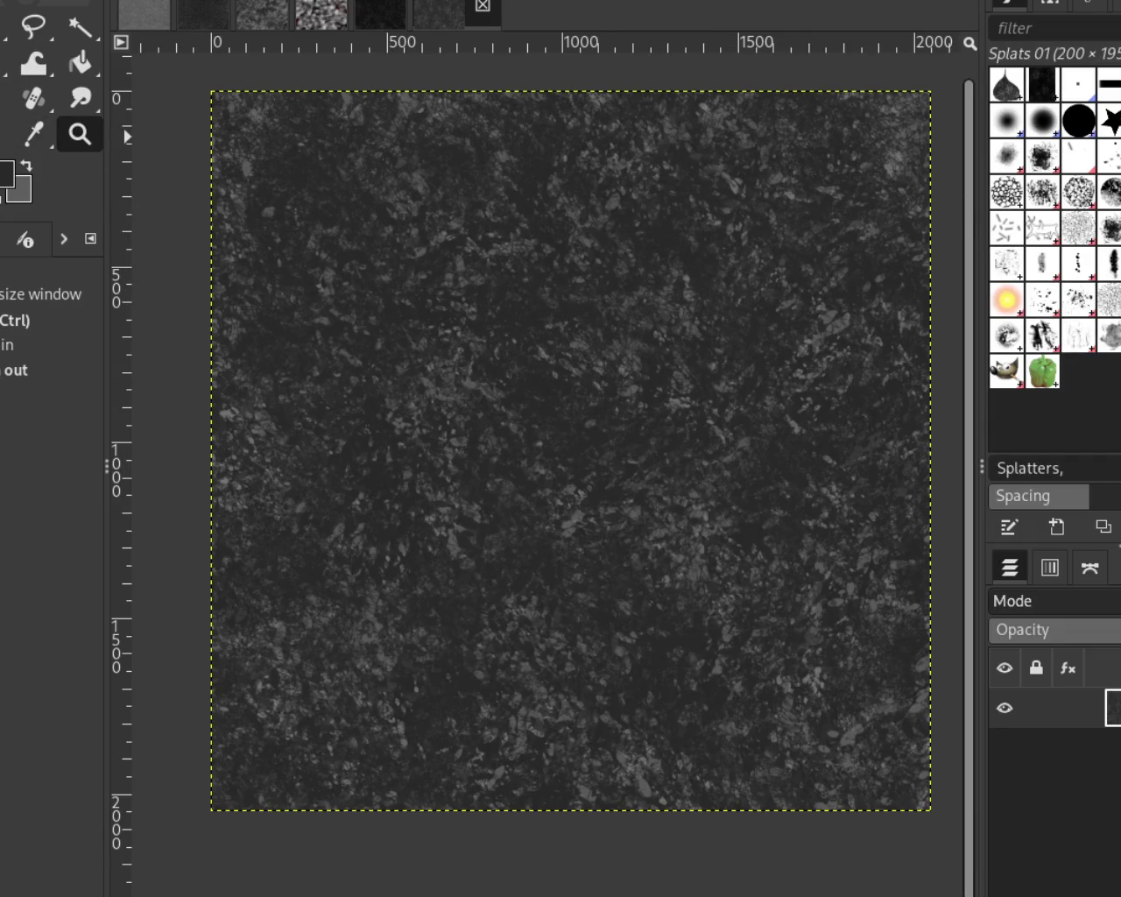
pyautogui.press('p')
pyautogui.press(']')
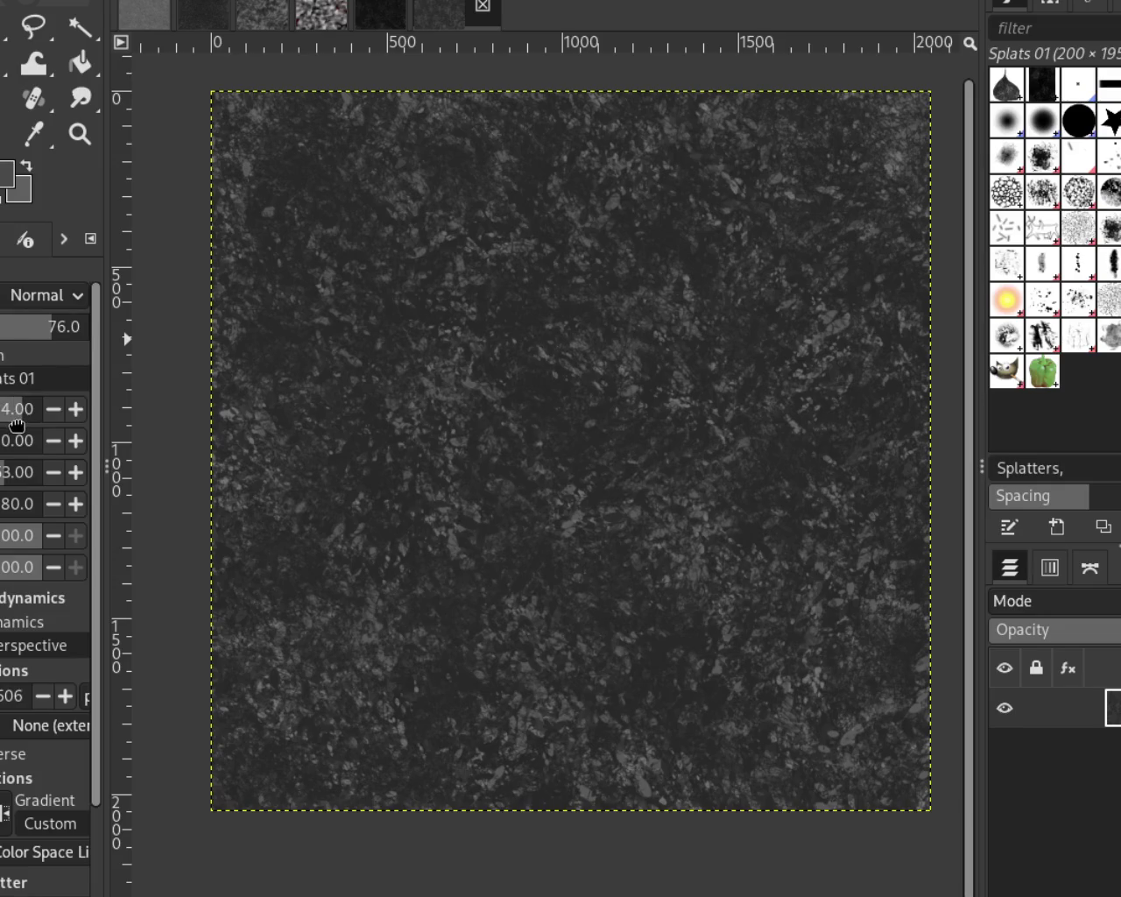
pyautogui.moveTo(519, 532)
pyautogui.mouseDown()
pyautogui.moveTo(463, 272)
pyautogui.moveTo(797, 506)
pyautogui.moveTo(607, 260)
pyautogui.moveTo(591, 546)
pyautogui.moveTo(666, 560)
pyautogui.moveTo(643, 400)
pyautogui.moveTo(275, 588)
pyautogui.moveTo(263, 370)
pyautogui.moveTo(449, 631)
pyautogui.moveTo(490, 490)
pyautogui.moveTo(412, 300)
pyautogui.moveTo(713, 295)
pyautogui.moveTo(529, 240)
pyautogui.moveTo(671, 716)
pyautogui.moveTo(723, 681)
pyautogui.moveTo(516, 723)
pyautogui.moveTo(668, 754)
pyautogui.moveTo(605, 693)
pyautogui.moveTo(368, 525)
pyautogui.moveTo(515, 268)
pyautogui.moveTo(410, 261)
pyautogui.moveTo(663, 393)
pyautogui.moveTo(683, 333)
pyautogui.moveTo(613, 376)
pyautogui.moveTo(733, 543)
pyautogui.moveTo(613, 463)
pyautogui.moveTo(655, 601)
pyautogui.moveTo(225, 763)
pyautogui.moveTo(253, 523)
pyautogui.moveTo(176, 692)
pyautogui.moveTo(311, 605)
pyautogui.moveTo(342, 709)
pyautogui.moveTo(643, 261)
pyautogui.mouseUp()
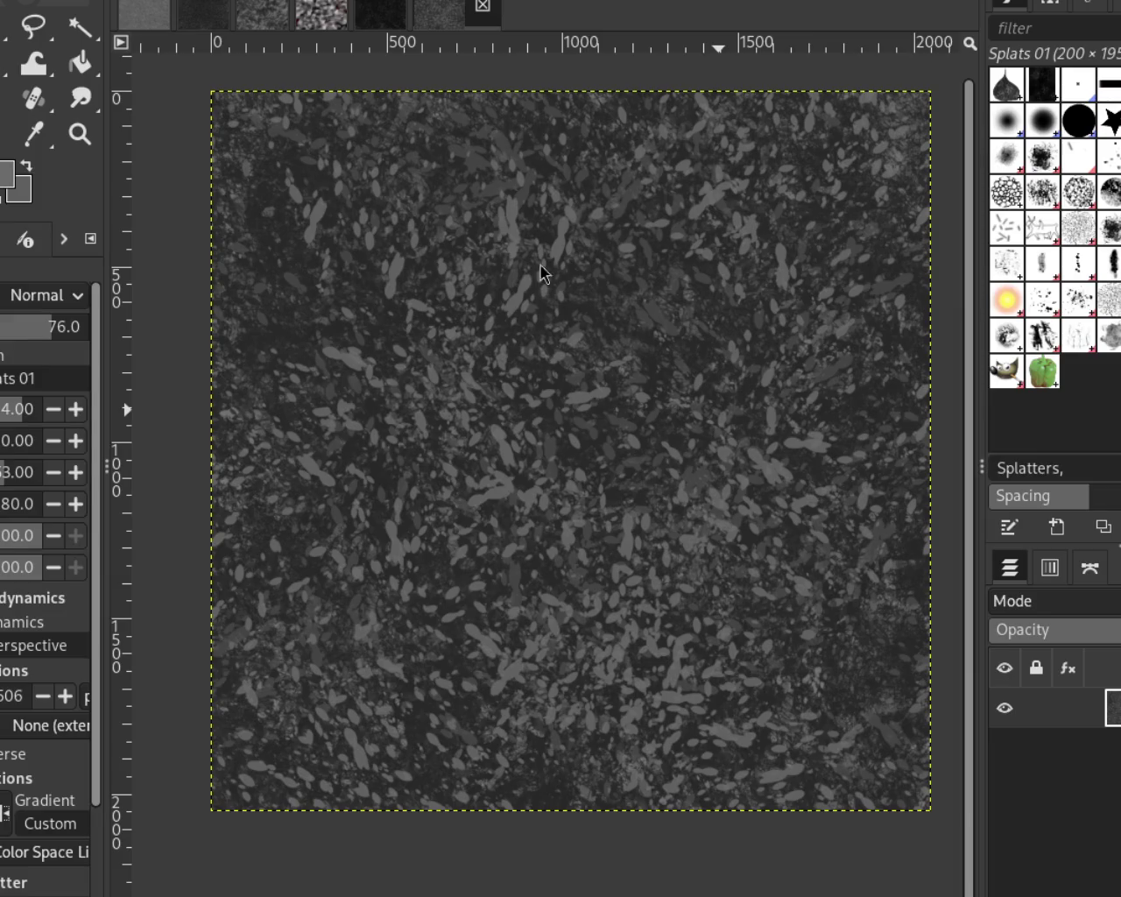
pyautogui.click(1050, 308)
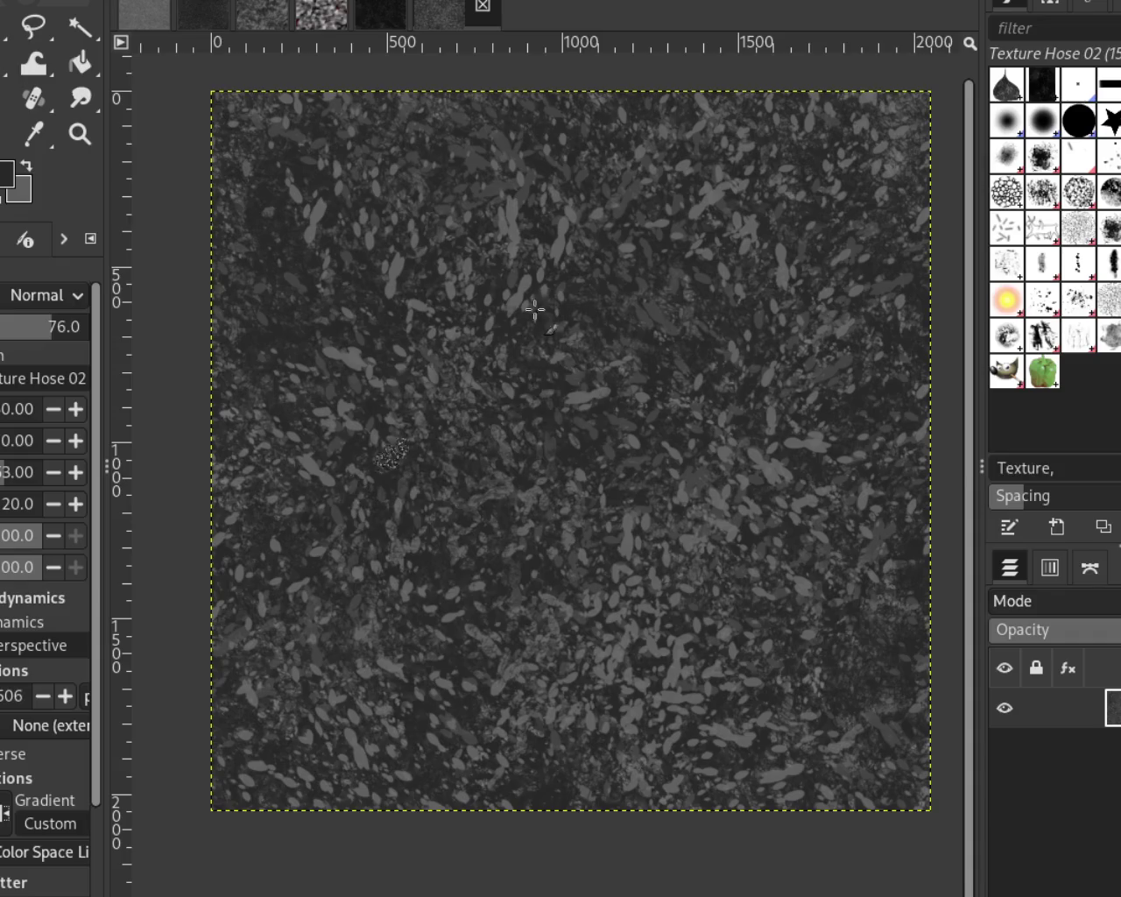
# Stamp Texture Hose 02 marks onto the canvas, comparing one with undo and redo
pyautogui.moveTo(445, 200); pyautogui.dragTo(140, 376)
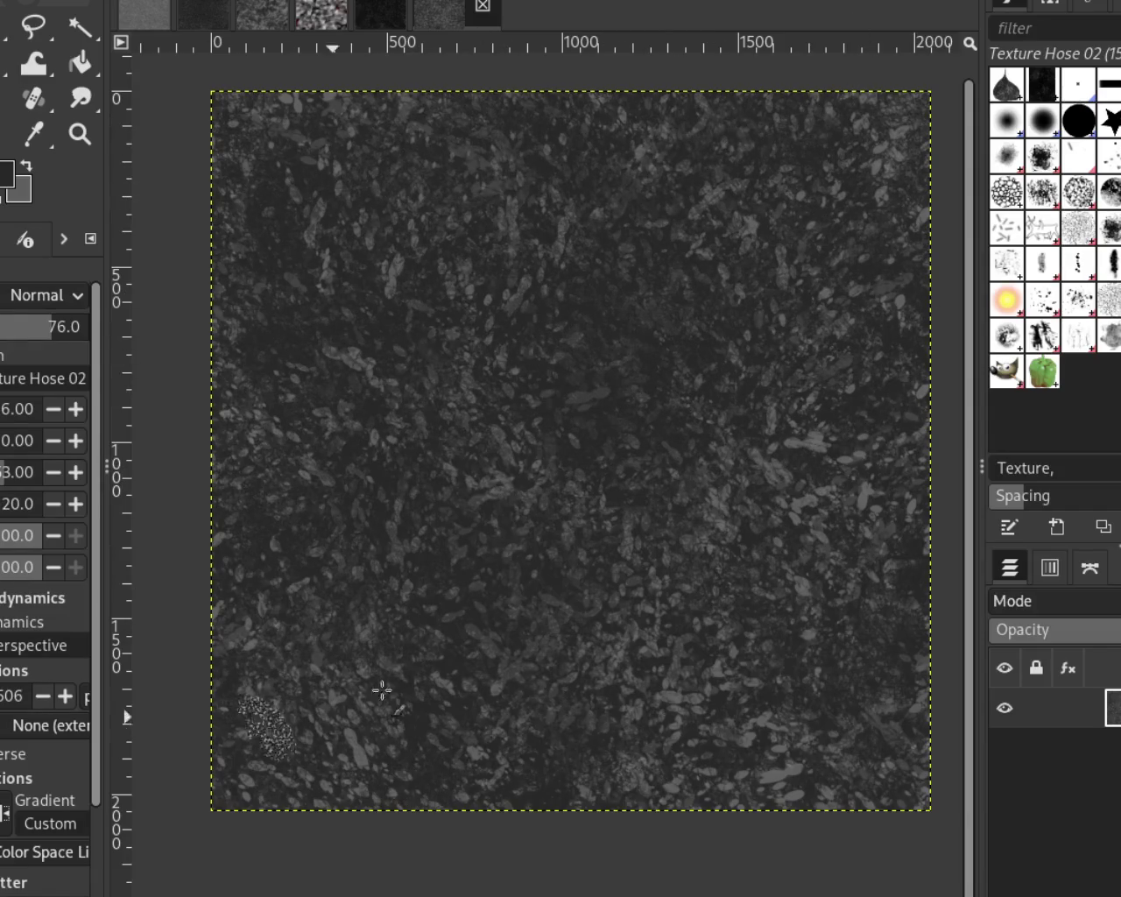
pyautogui.click(643, 618)
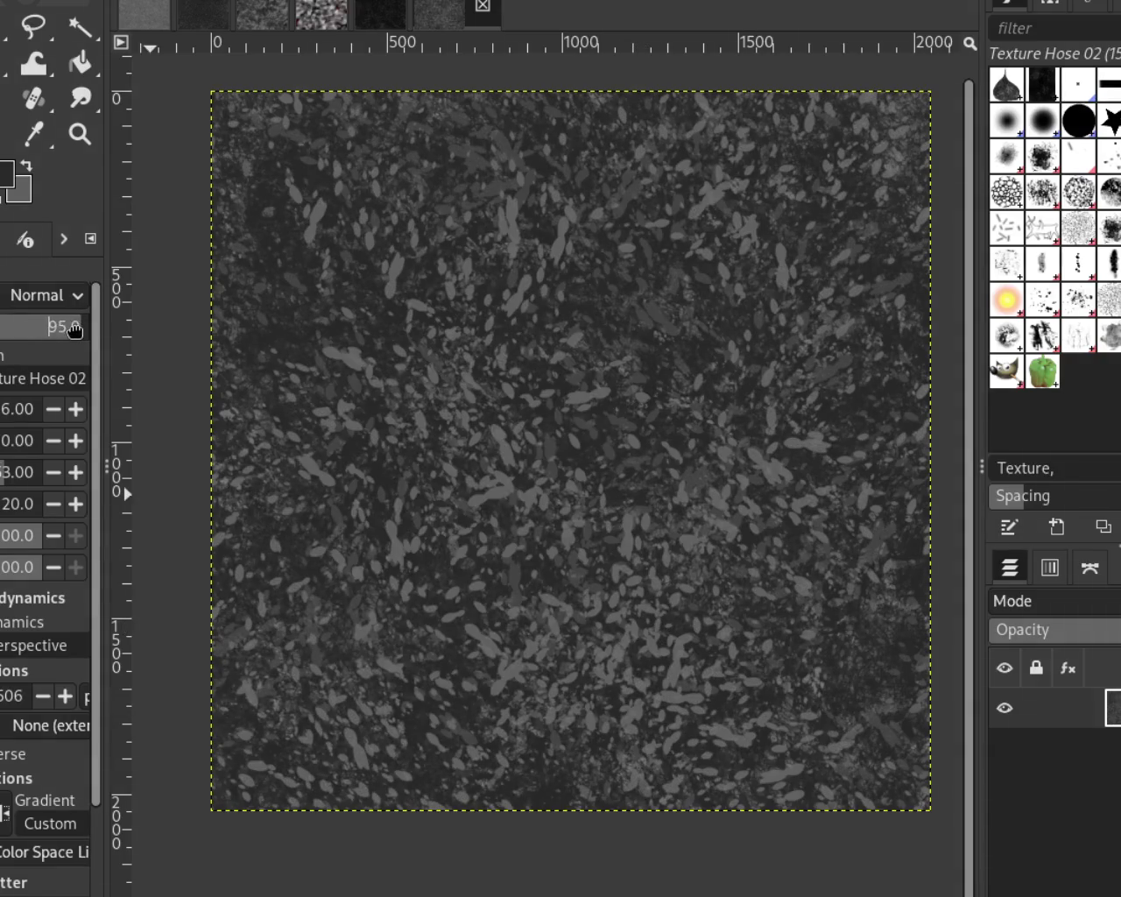
pyautogui.hotkey('ctrl', 'z')
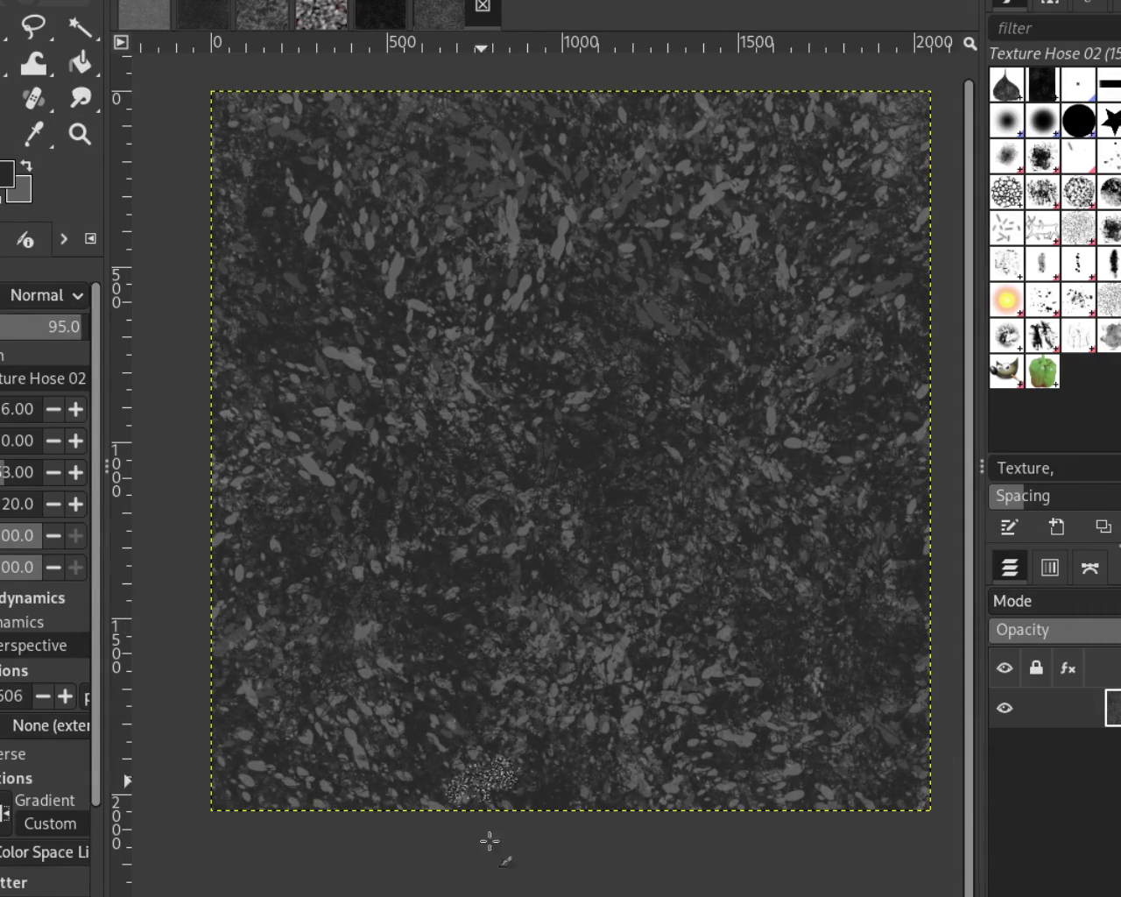
pyautogui.hotkey('ctrl', 'y')
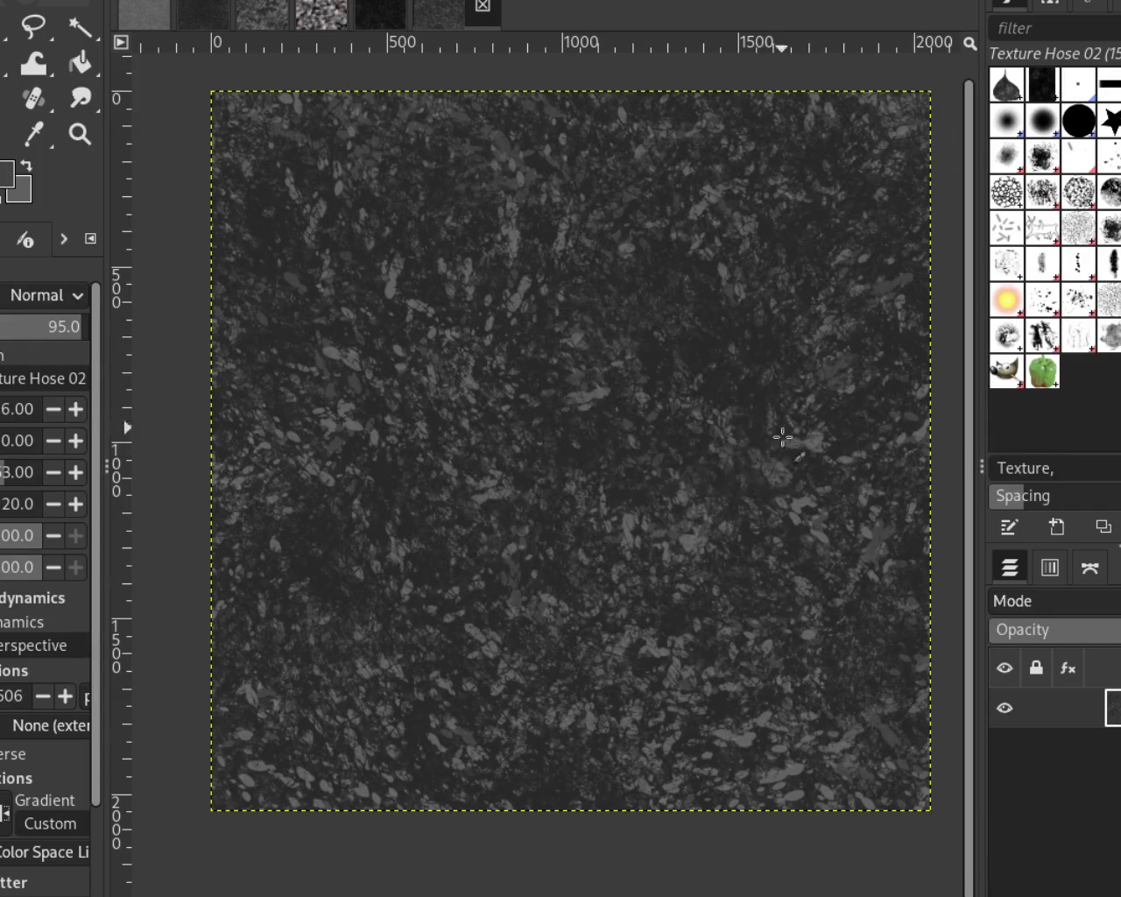
# Paint faint scratchy strokes at 95 opacity over the centre, top and left
pyautogui.moveTo(790, 430); pyautogui.dragTo(496, 426)
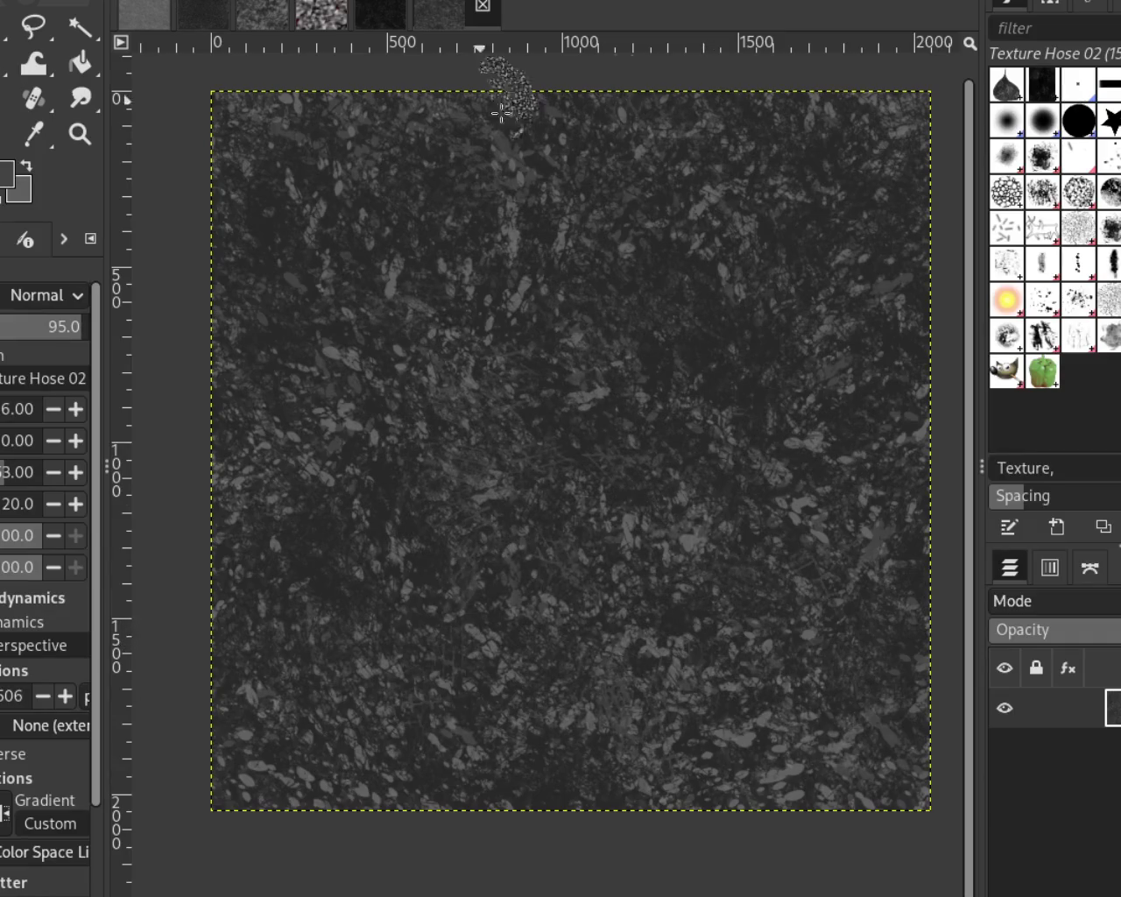
pyautogui.moveTo(576, 76); pyautogui.dragTo(800, 181)
pyautogui.moveTo(759, 698); pyautogui.dragTo(363, 469)
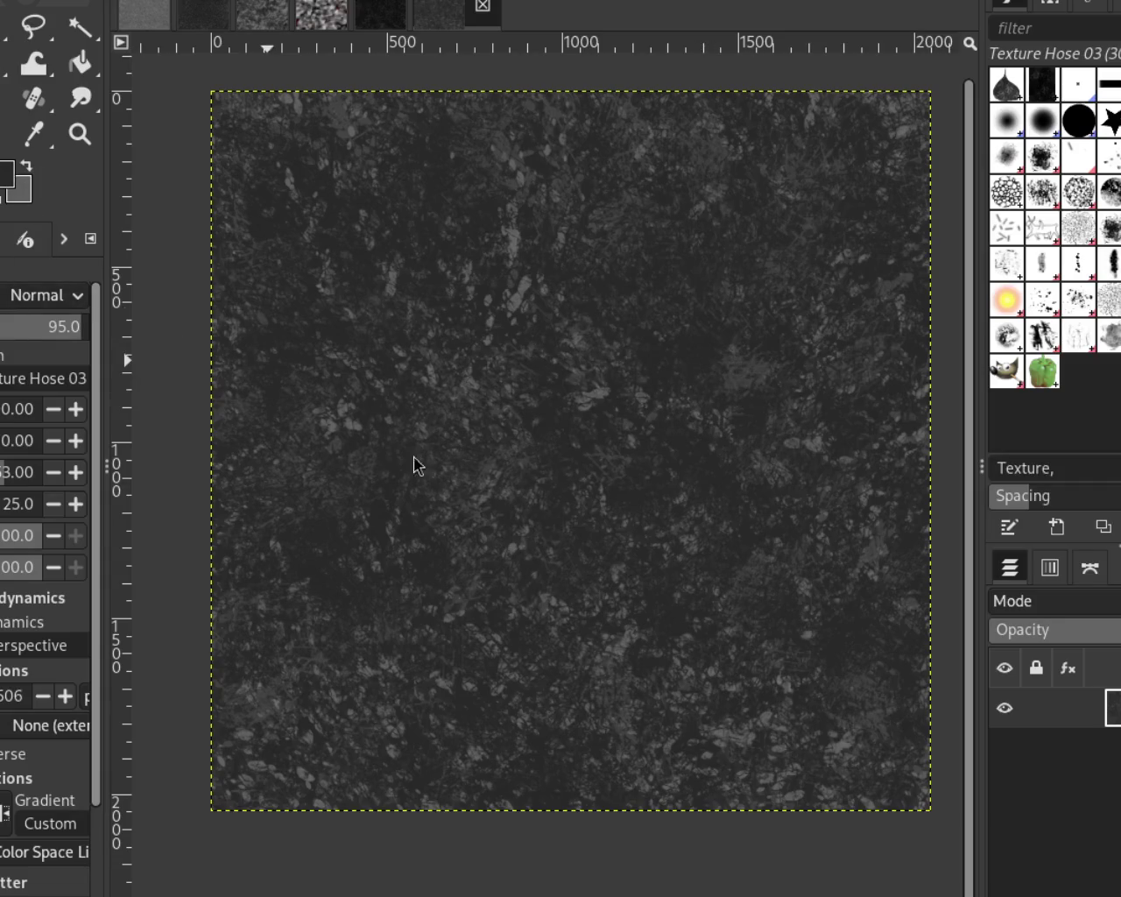
# Try Texture Hose 03 leaf strokes at opacity 33, comparing them with undo and redo
pyautogui.moveTo(852, 243); pyautogui.dragTo(837, 500)
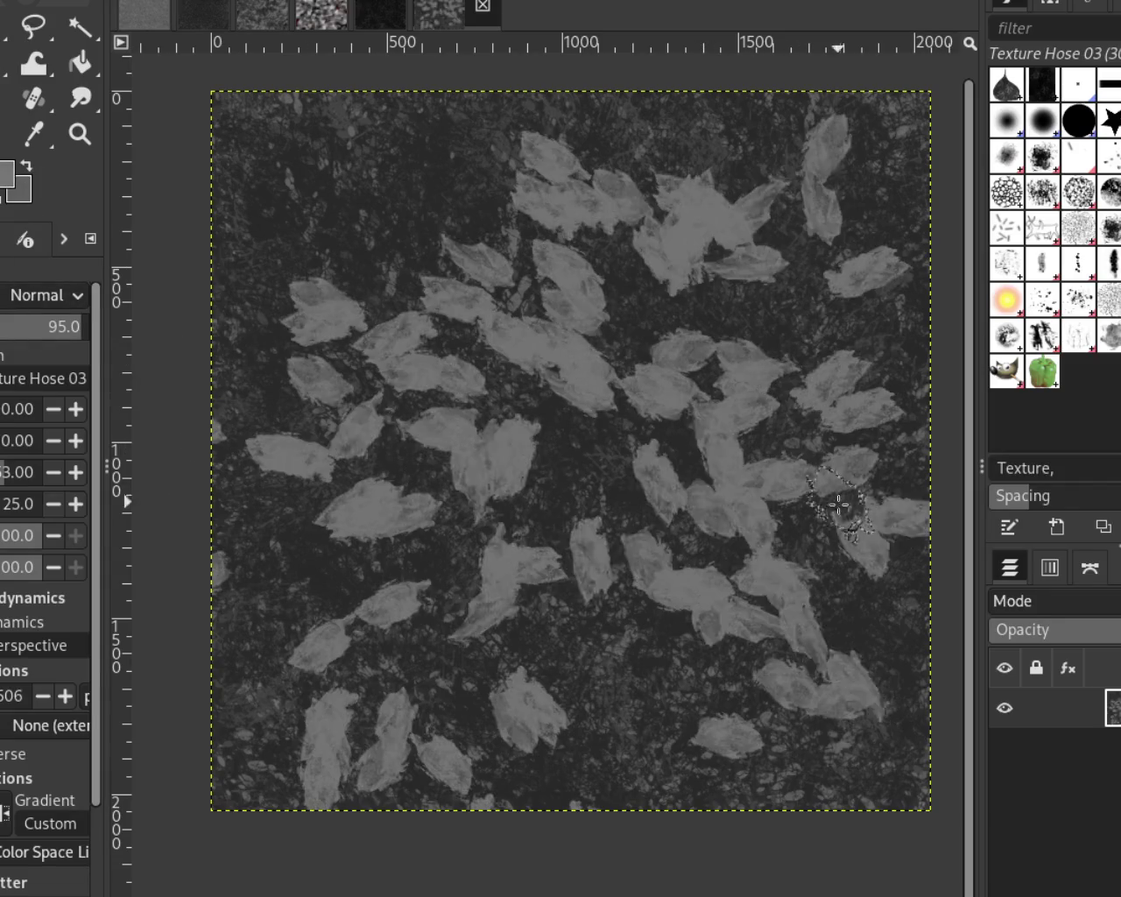
pyautogui.hotkey('ctrl', 'z')
pyautogui.moveTo(290, 347)
pyautogui.mouseDown()
pyautogui.moveTo(638, 288)
pyautogui.moveTo(833, 726)
pyautogui.mouseUp()
pyautogui.hotkey('ctrl', 'z')
pyautogui.hotkey('ctrl', 'z')
pyautogui.hotkey('ctrl', 'y')
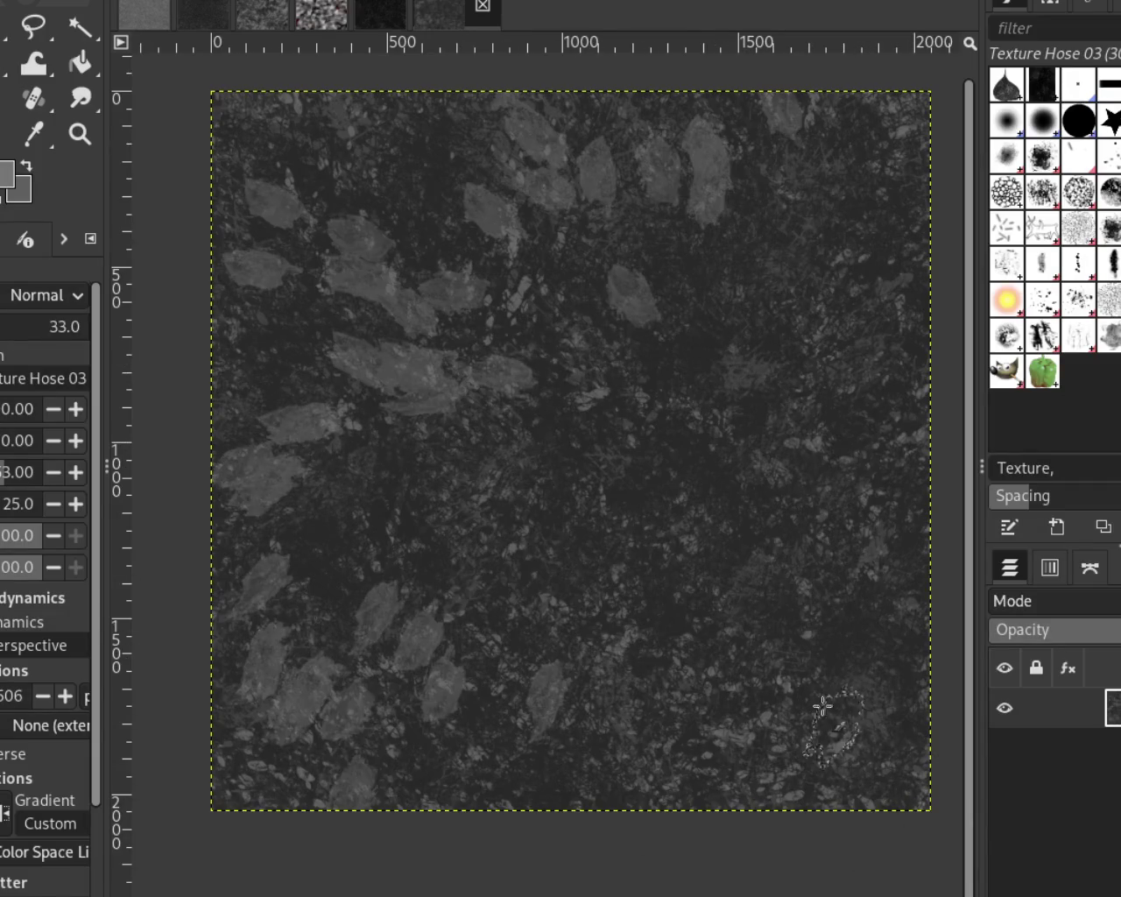
pyautogui.hotkey('ctrl', 'y')
pyautogui.hotkey('ctrl', 'z')
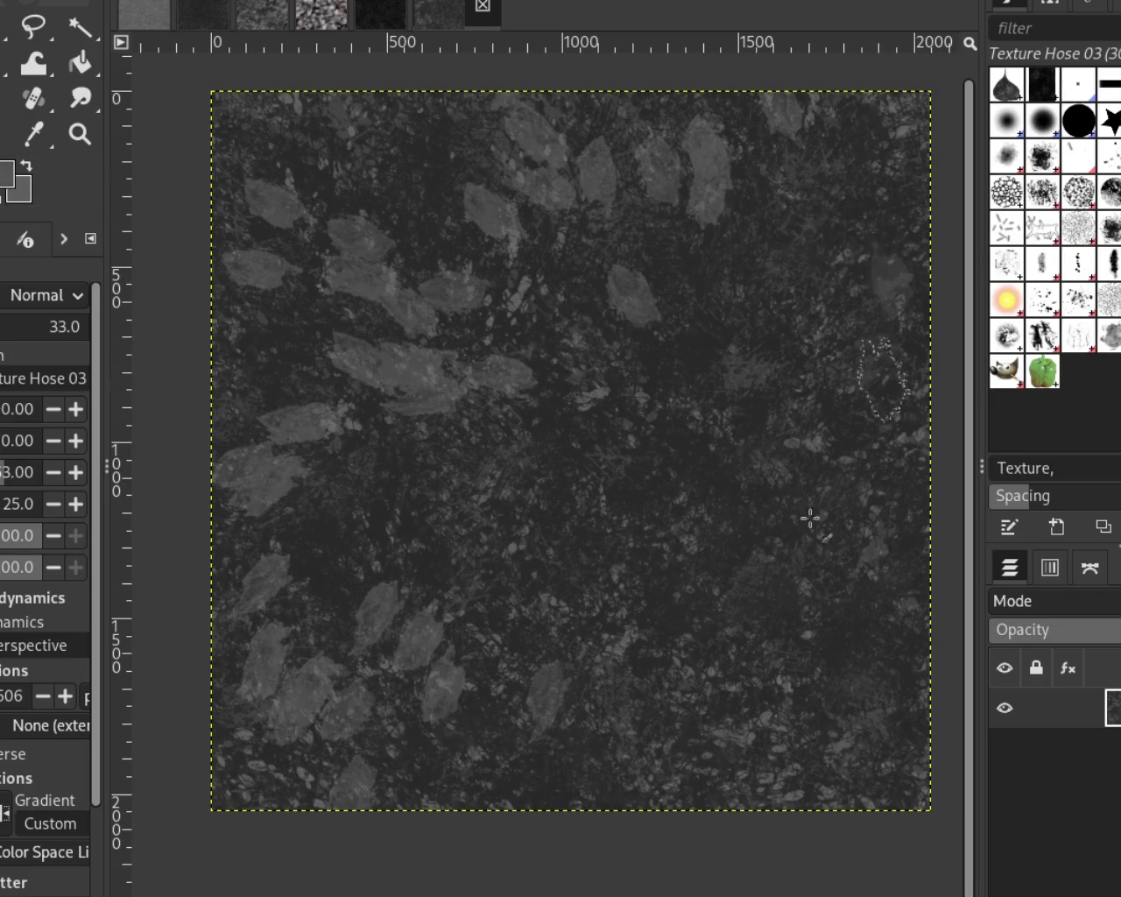
# Keep a leaf stroke over the right side and scatter more leaves over the middle and lower canvas
pyautogui.moveTo(861, 441); pyautogui.dragTo(614, 736)
pyautogui.hotkey('ctrl', 'z')
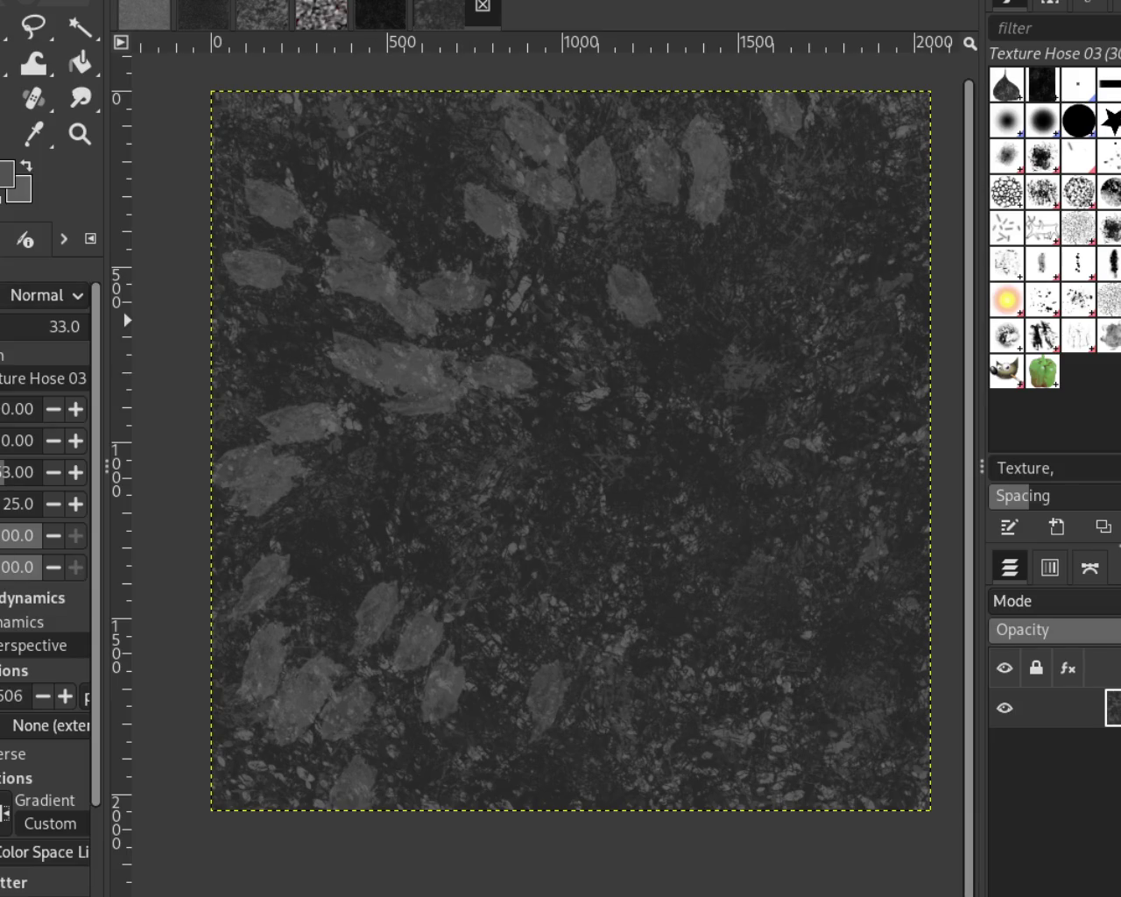
pyautogui.hotkey('ctrl', 'y')
pyautogui.hotkey('ctrl', 'z')
pyautogui.hotkey('ctrl', 'y')
pyautogui.hotkey('ctrl', 'z')
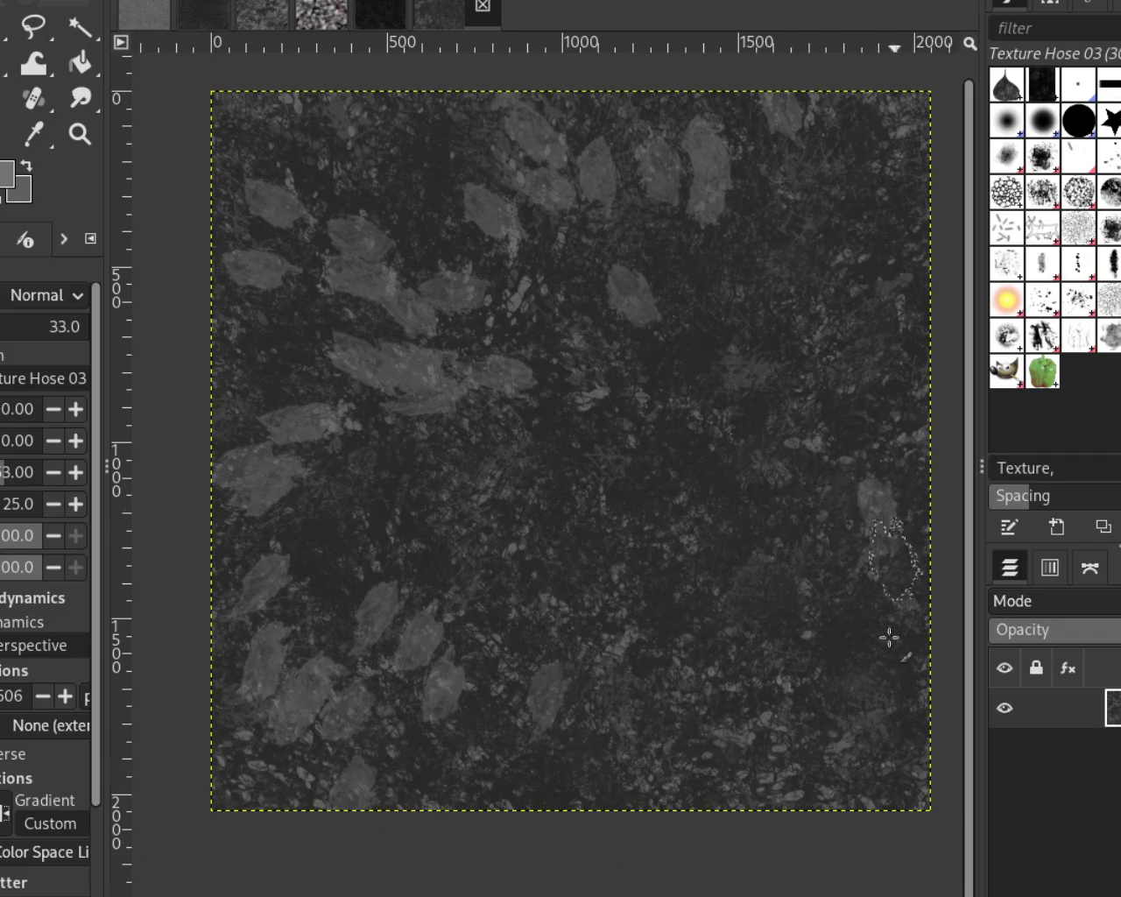
pyautogui.hotkey('ctrl', 'y')
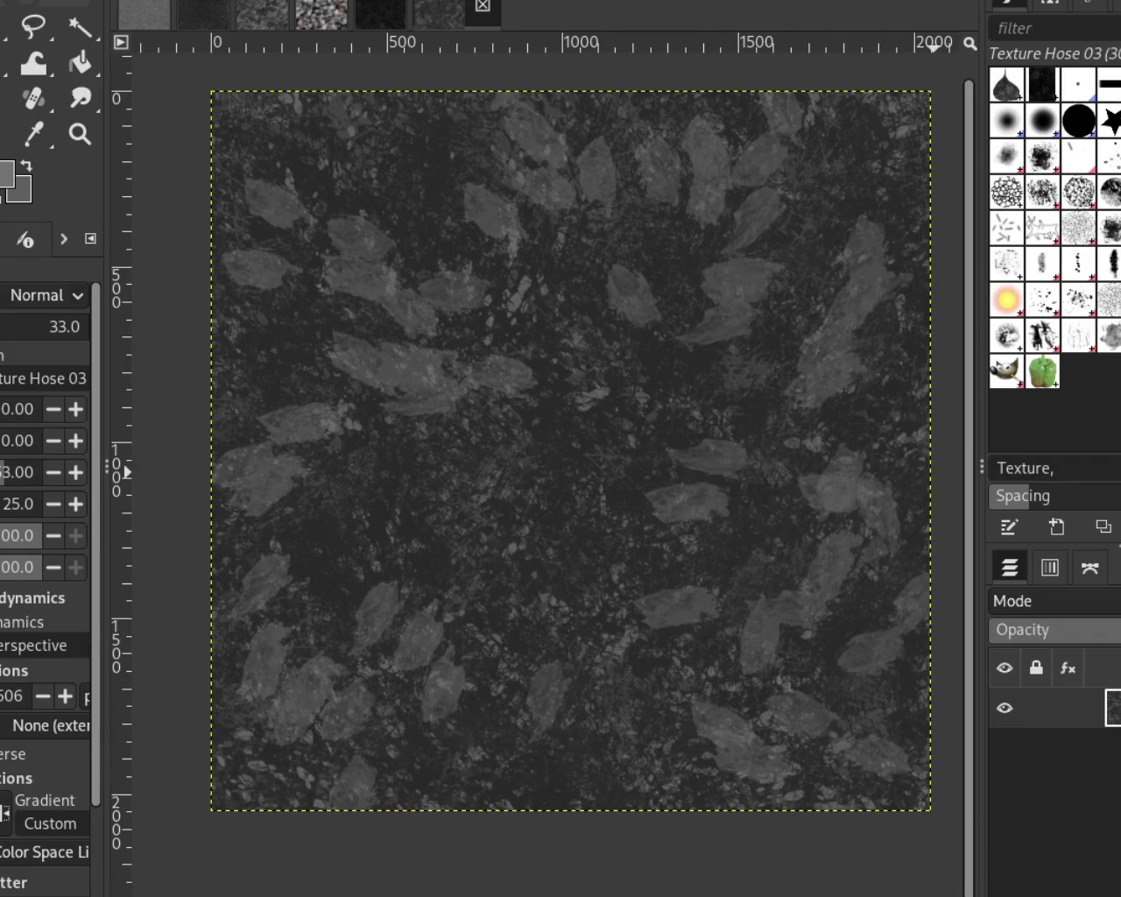
pyautogui.moveTo(741, 362); pyautogui.dragTo(680, 604)
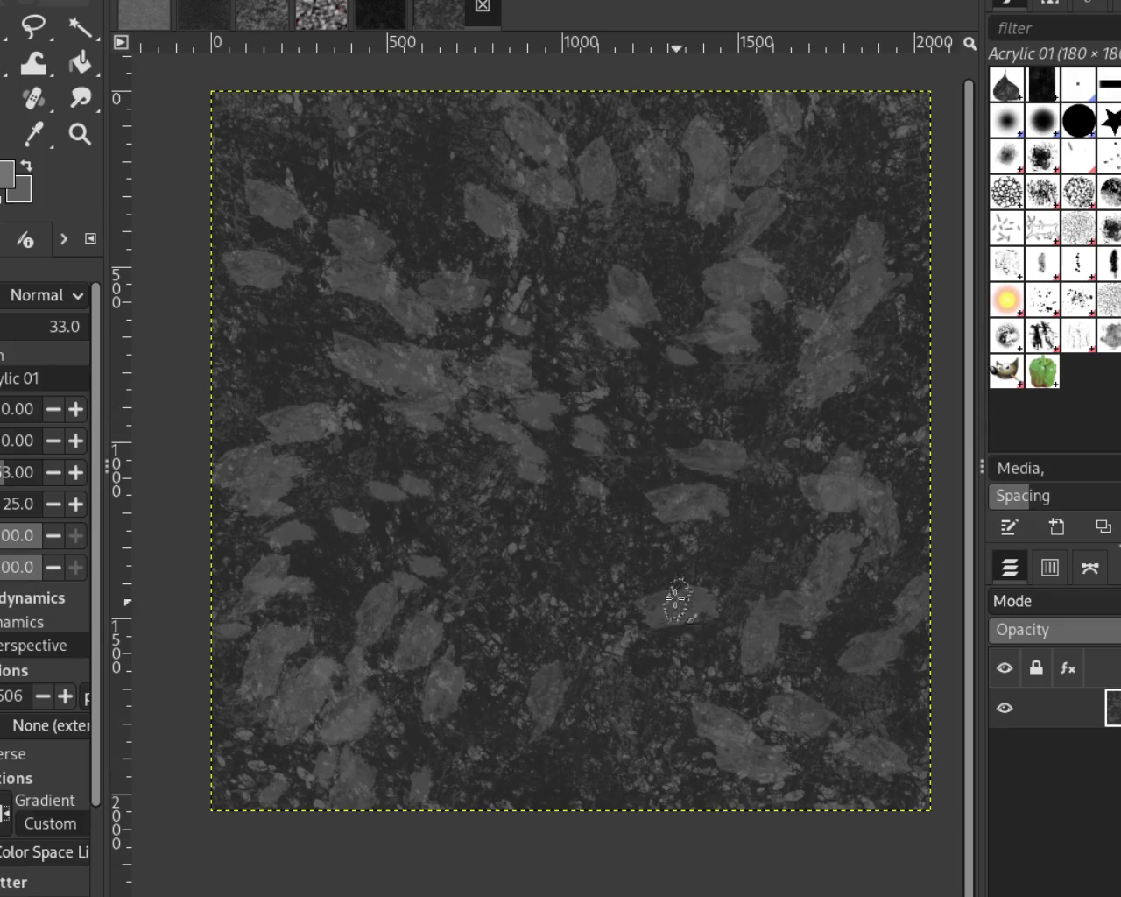
# Try Acrylic 01 leaf strokes across the canvas, undoing each one with Ctrl+Z
pyautogui.hotkey('ctrl', 'z')
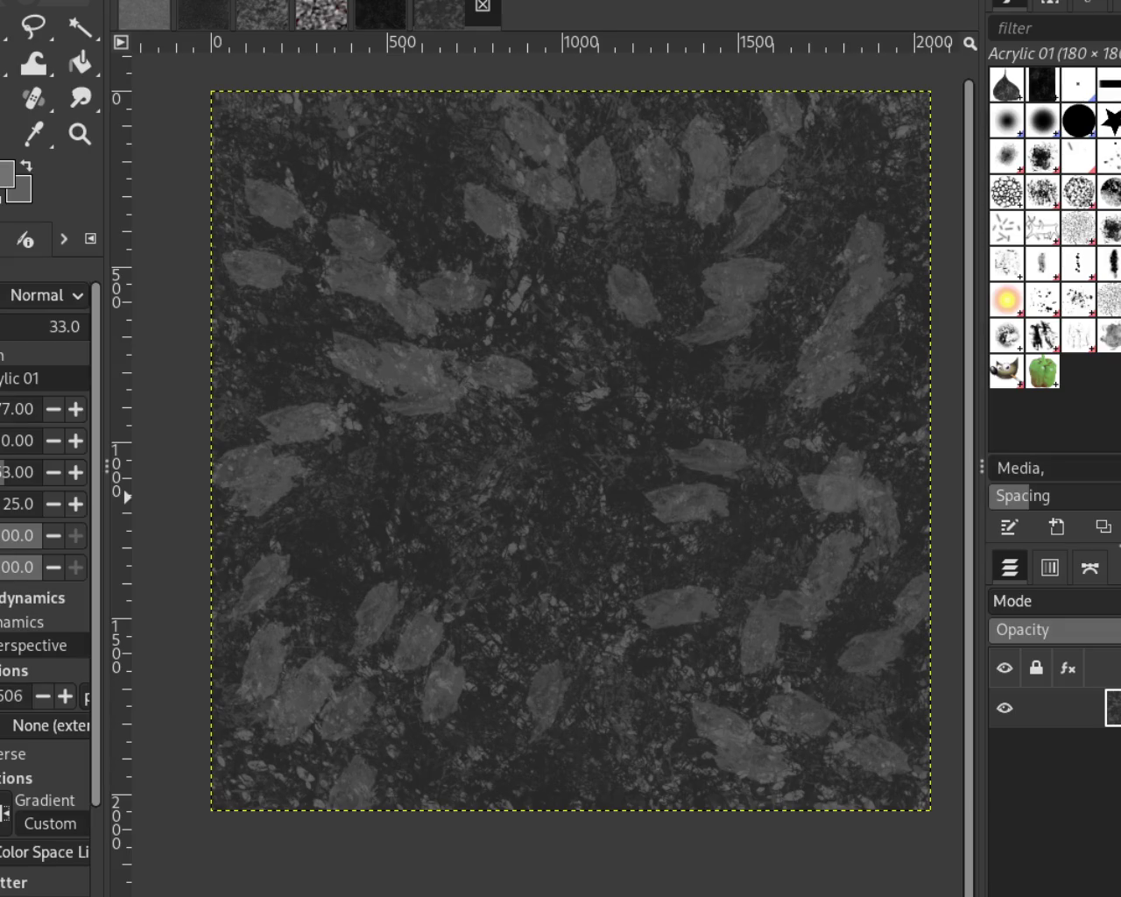
pyautogui.moveTo(219, 516)
pyautogui.mouseDown()
pyautogui.moveTo(576, 551)
pyautogui.moveTo(696, 707)
pyautogui.moveTo(732, 418)
pyautogui.moveTo(930, 669)
pyautogui.mouseUp()
pyautogui.hotkey('ctrl', 'z')
pyautogui.moveTo(808, 204); pyautogui.dragTo(807, 858)
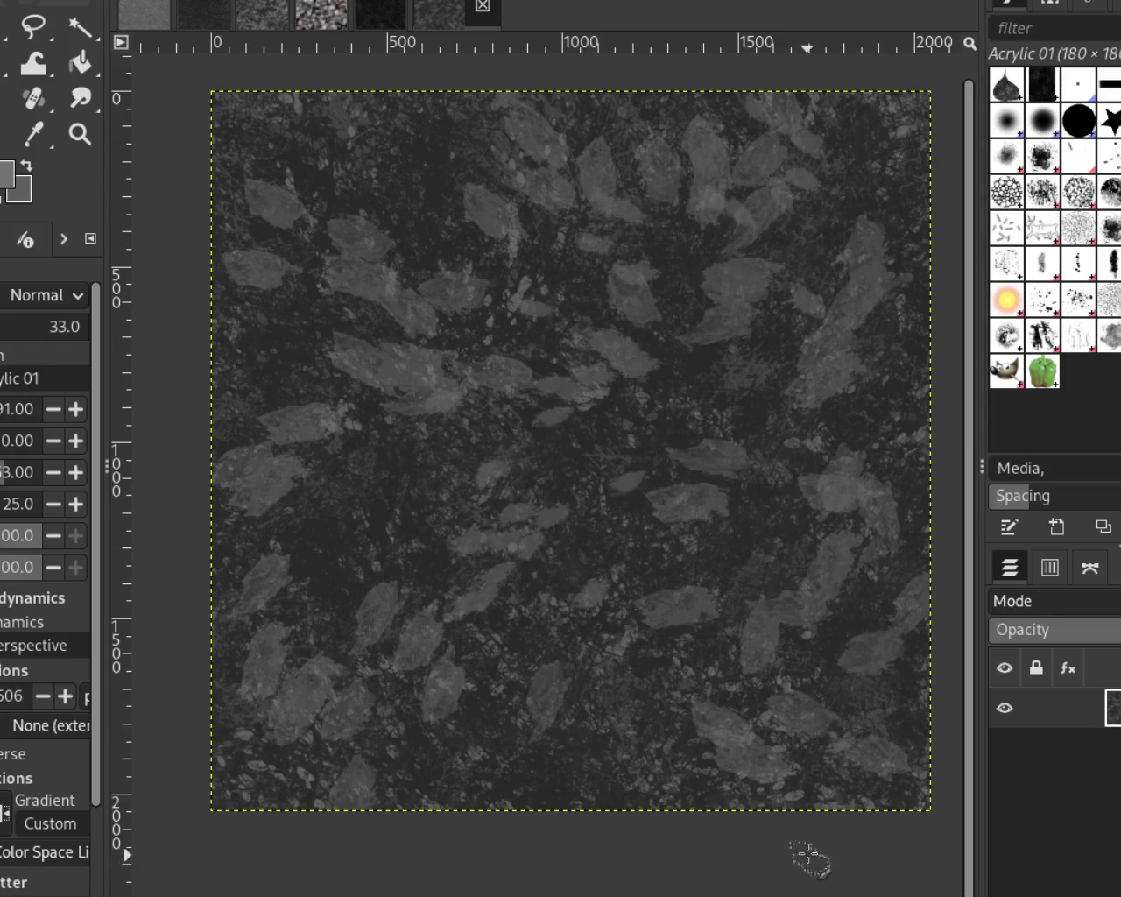
pyautogui.hotkey('ctrl', 'z')
pyautogui.moveTo(637, 202); pyautogui.dragTo(783, 849)
pyautogui.hotkey('ctrl', 'z')
pyautogui.moveTo(382, 274); pyautogui.dragTo(602, 878)
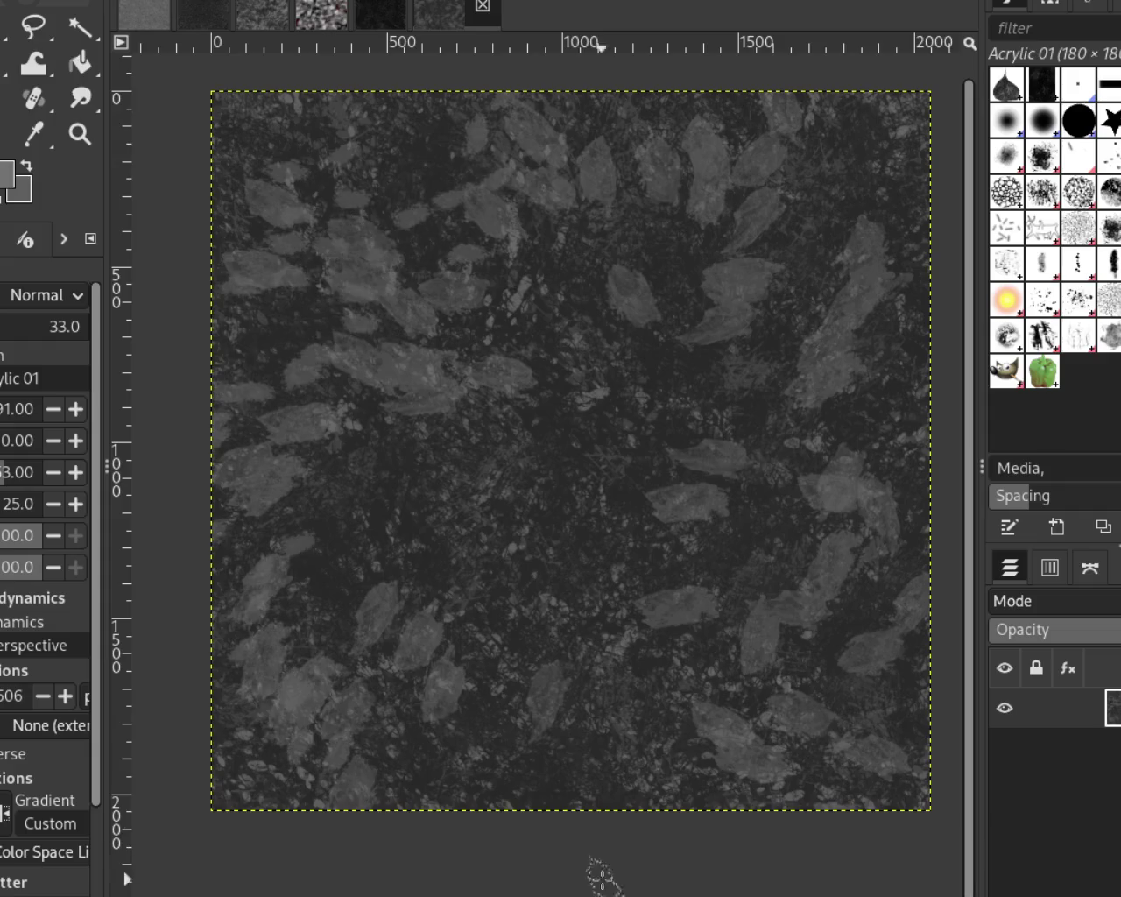
pyautogui.hotkey('ctrl', 'z')
pyautogui.moveTo(658, 452); pyautogui.dragTo(1036, 803)
pyautogui.hotkey('ctrl', 'z')
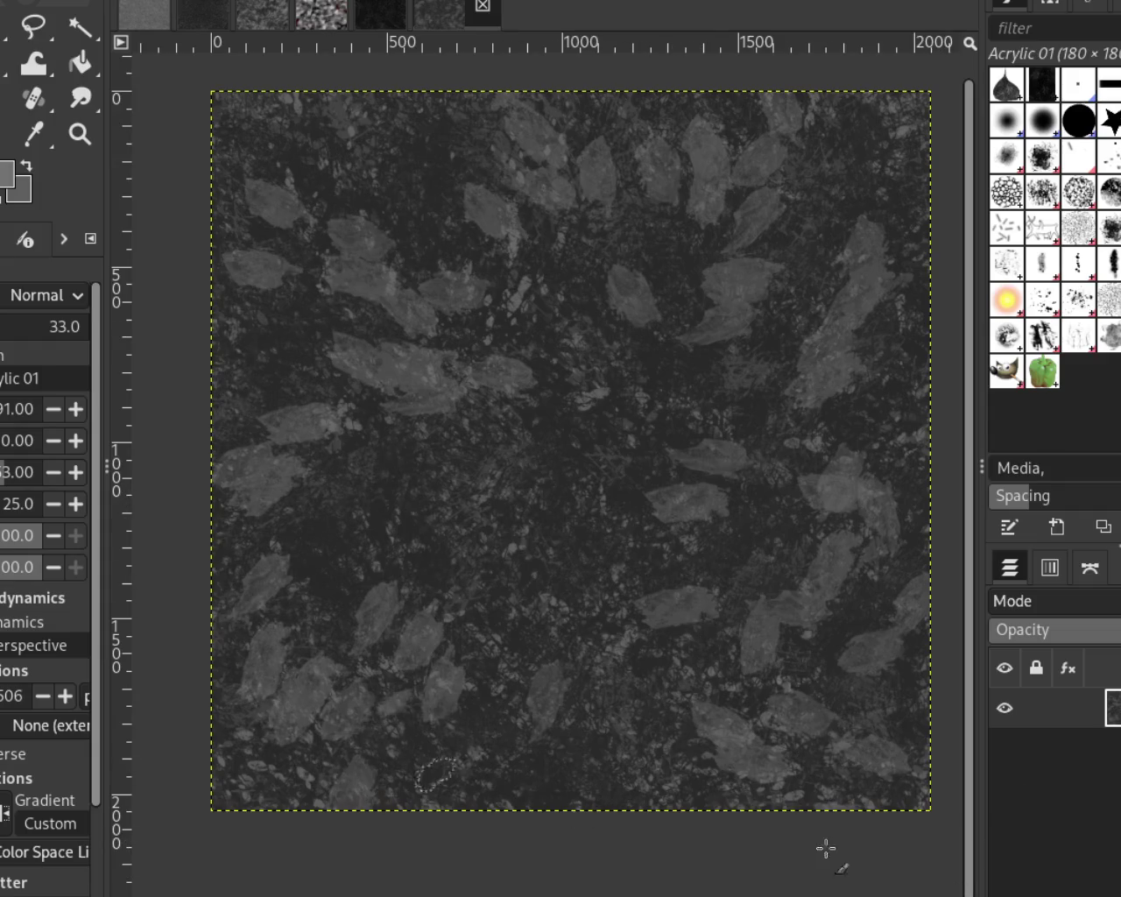
pyautogui.moveTo(700, 858); pyautogui.dragTo(629, 580)
pyautogui.hotkey('ctrl', 'z')
pyautogui.moveTo(389, 397); pyautogui.dragTo(930, 465)
pyautogui.hotkey('ctrl', 'z')
pyautogui.moveTo(313, 458); pyautogui.dragTo(850, 796)
pyautogui.hotkey('ctrl', 'z')
pyautogui.hotkey('ctrl', 'z')
pyautogui.hotkey('ctrl', 'z')
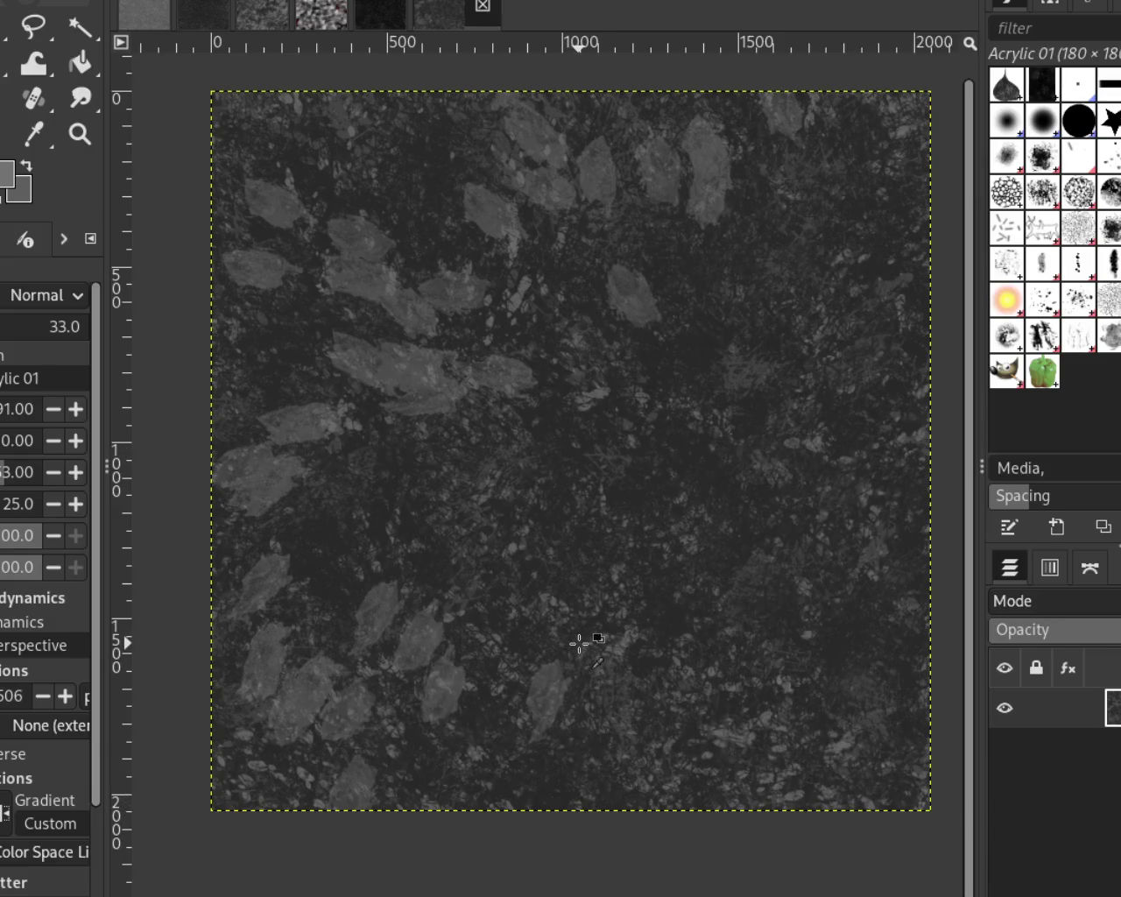
pyautogui.hotkey('ctrl', 'z')
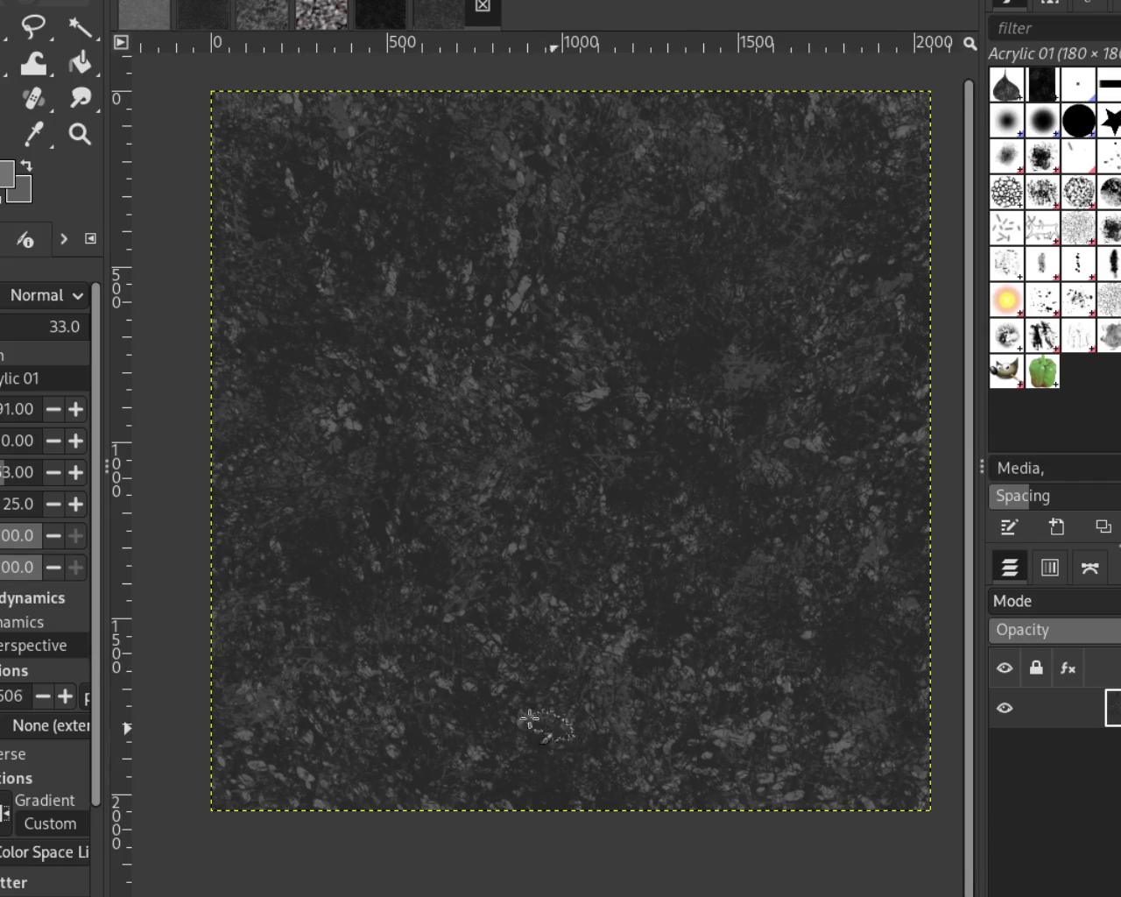
# Zoom in to inspect the stone texture detail, then zoom back out to fit the image
pyautogui.click(80, 138)
pyautogui.click(493, 358)
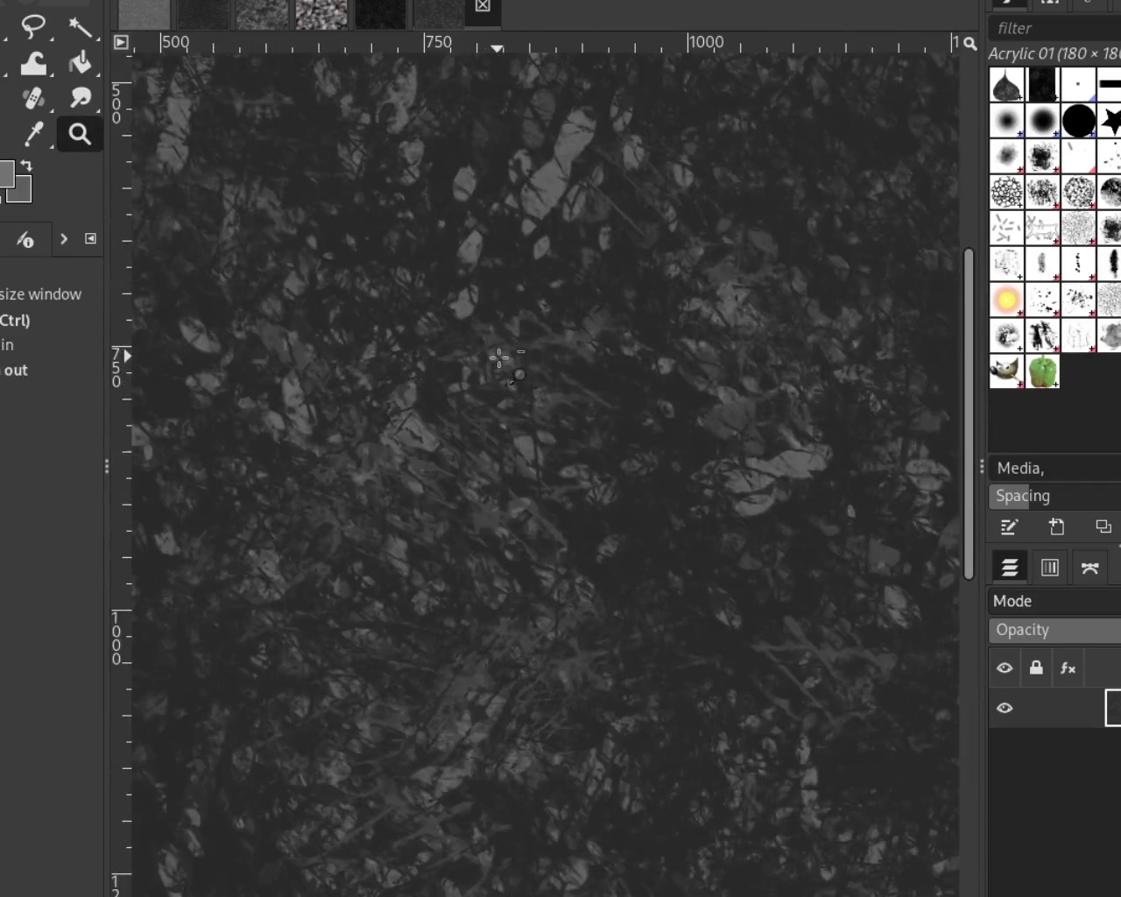
pyautogui.keyDown('ctrl'); pyautogui.click(515, 361); pyautogui.keyUp('ctrl')
pyautogui.click(515, 362)
pyautogui.keyDown('ctrl'); pyautogui.click(515, 361); pyautogui.keyUp('ctrl')
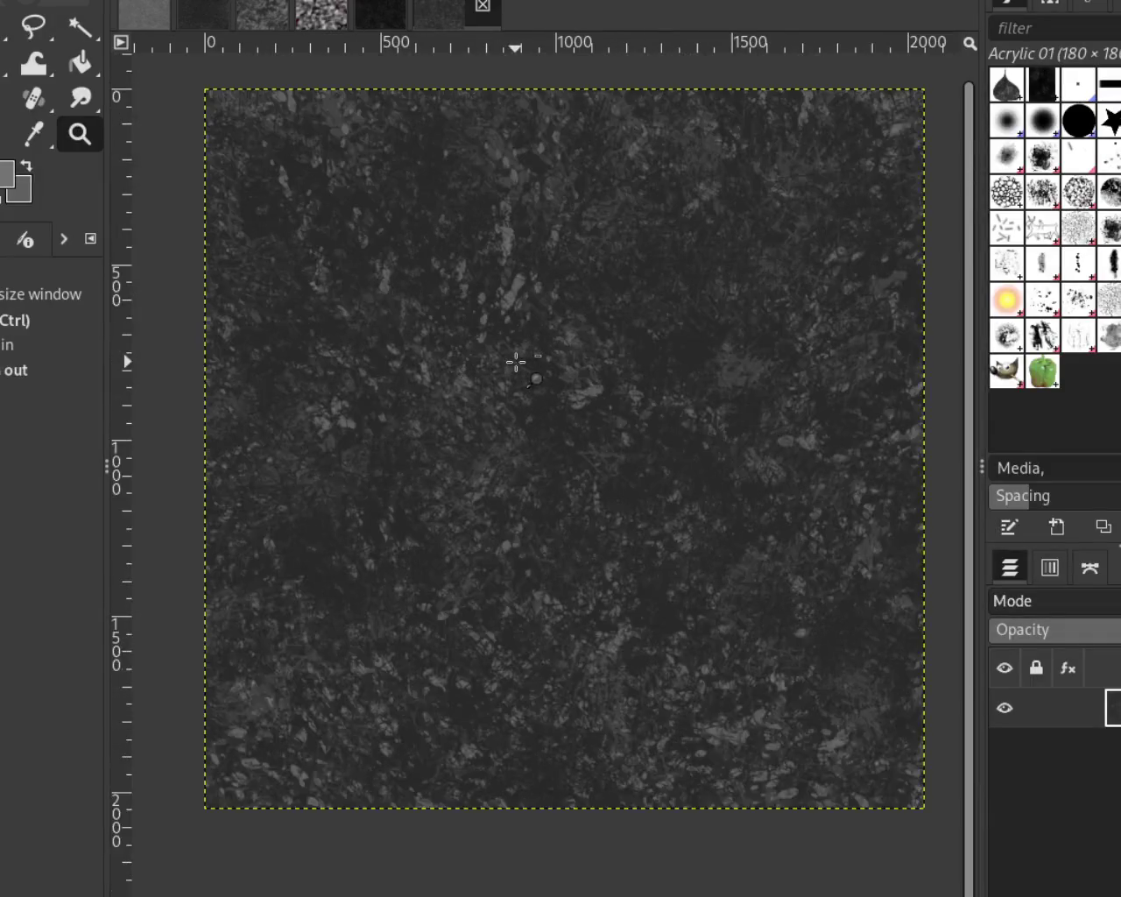
pyautogui.press('ctrl')
pyautogui.keyDown('ctrl'); pyautogui.click(697, 408); pyautogui.keyUp('ctrl')
pyautogui.click(703, 383)
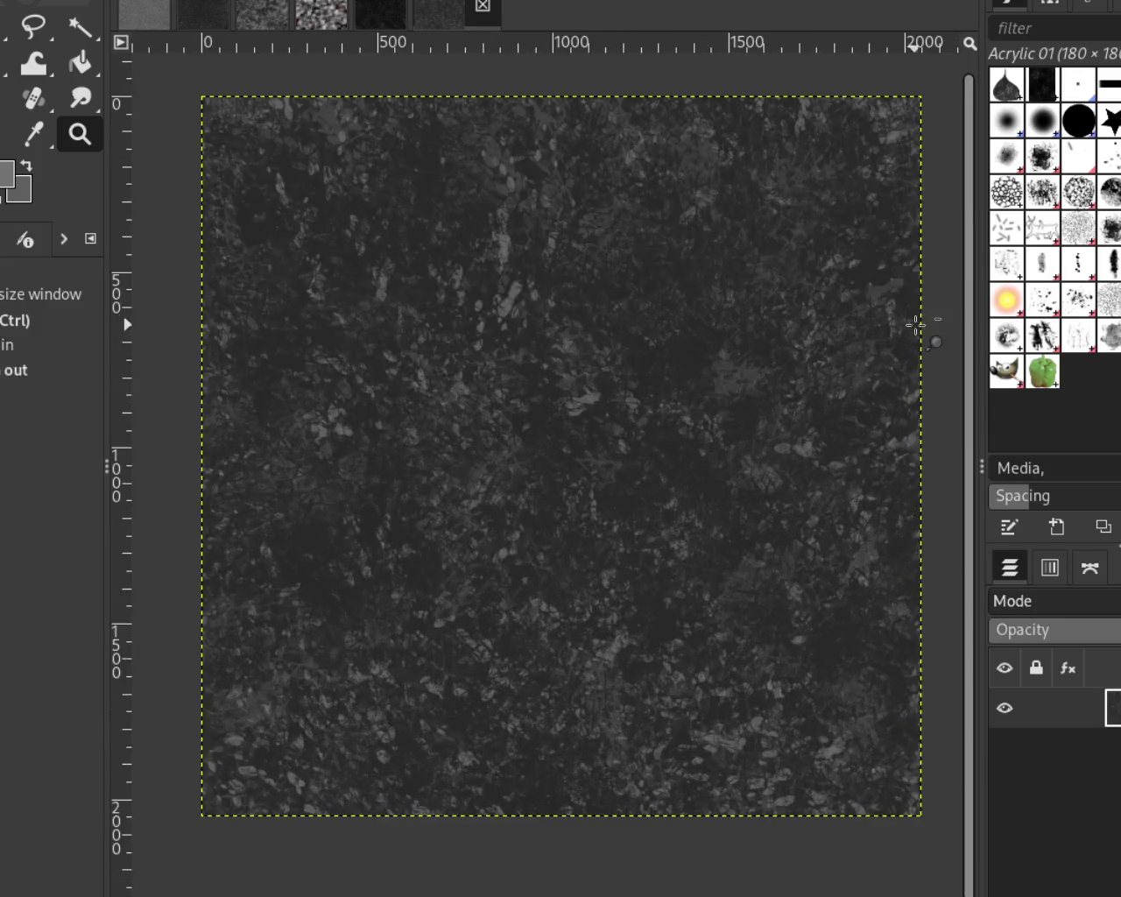
# Paint bright Splats 01 splatters over the whole canvas, then pick the Texture Hose 02 brush
pyautogui.click(1078, 302)
pyautogui.press('p')
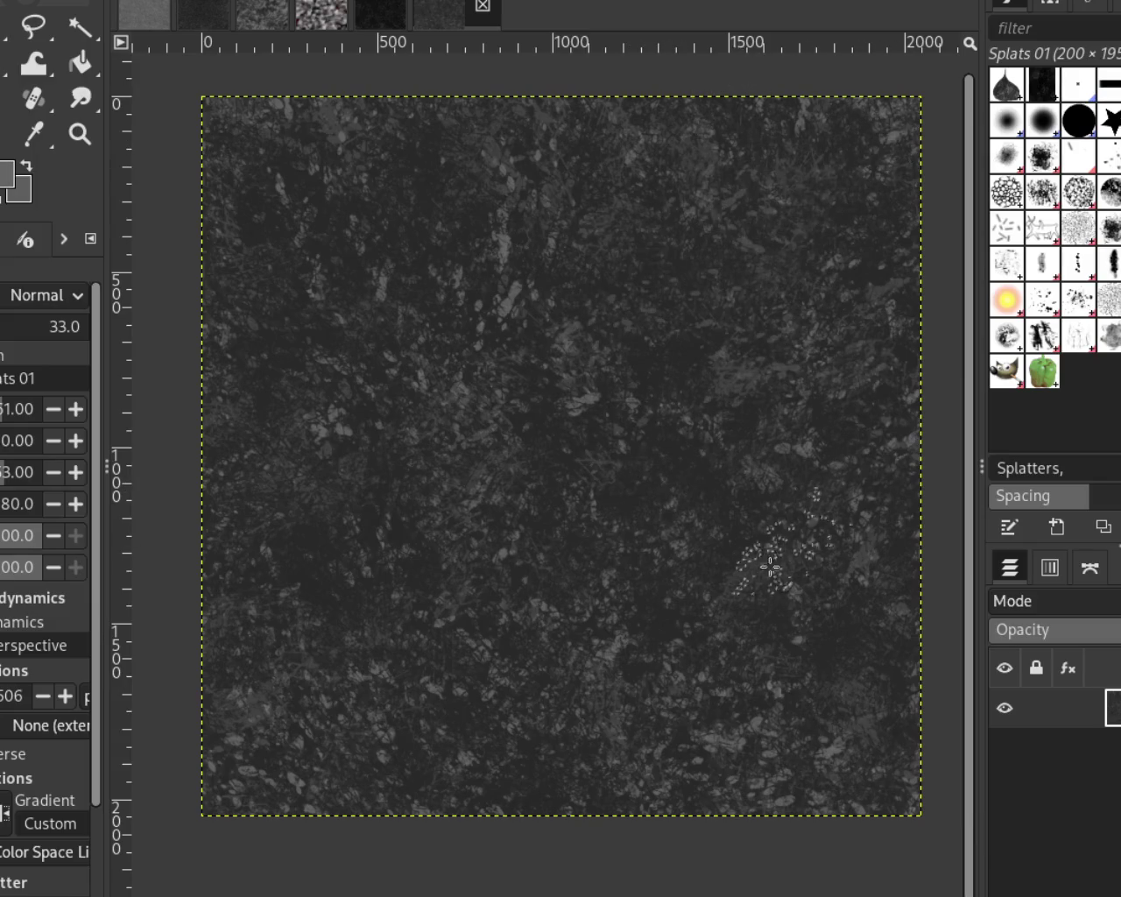
pyautogui.moveTo(685, 440)
pyautogui.mouseDown()
pyautogui.moveTo(513, 250)
pyautogui.moveTo(738, 358)
pyautogui.moveTo(366, 203)
pyautogui.moveTo(608, 572)
pyautogui.moveTo(631, 568)
pyautogui.moveTo(724, 620)
pyautogui.moveTo(523, 585)
pyautogui.mouseUp()
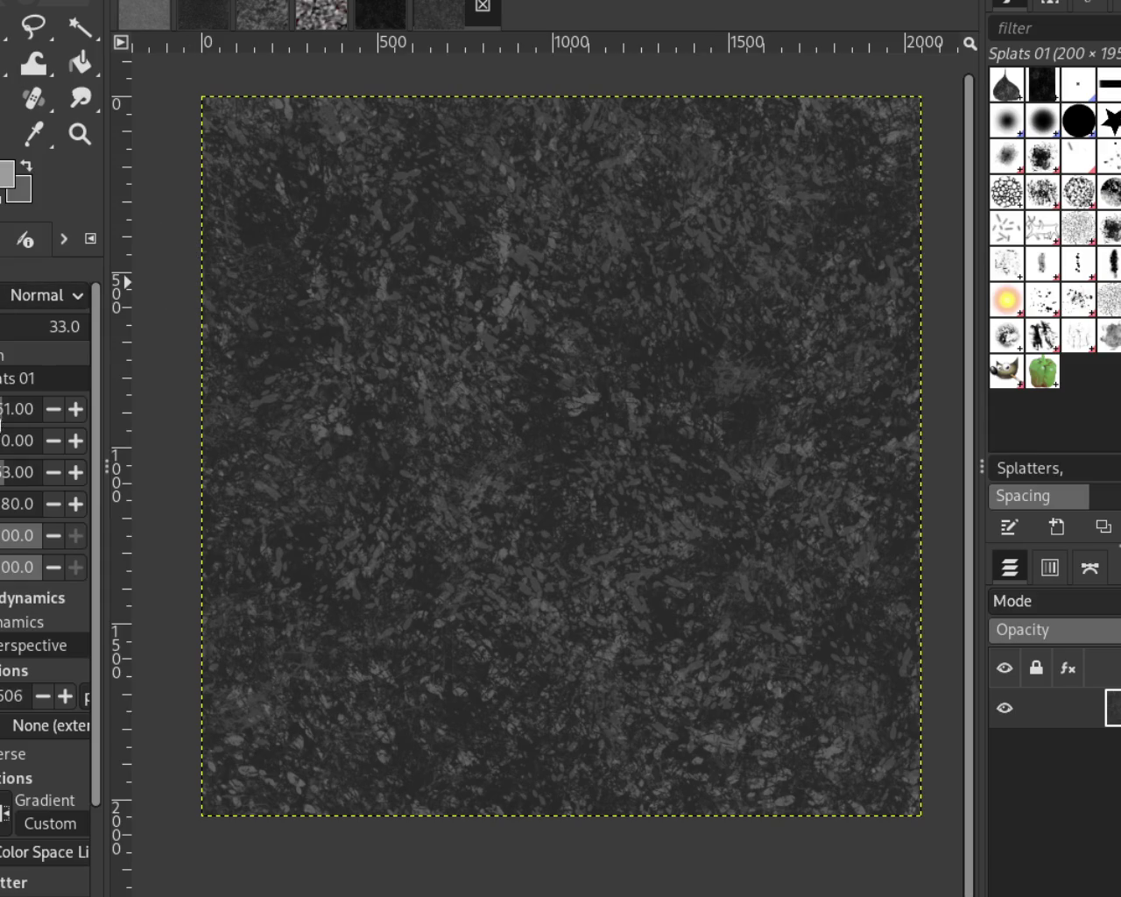
pyautogui.moveTo(501, 431)
pyautogui.mouseDown()
pyautogui.moveTo(583, 838)
pyautogui.moveTo(553, 610)
pyautogui.moveTo(363, 592)
pyautogui.moveTo(686, 746)
pyautogui.moveTo(456, 613)
pyautogui.moveTo(570, 795)
pyautogui.moveTo(600, 713)
pyautogui.moveTo(580, 162)
pyautogui.moveTo(860, 194)
pyautogui.mouseUp()
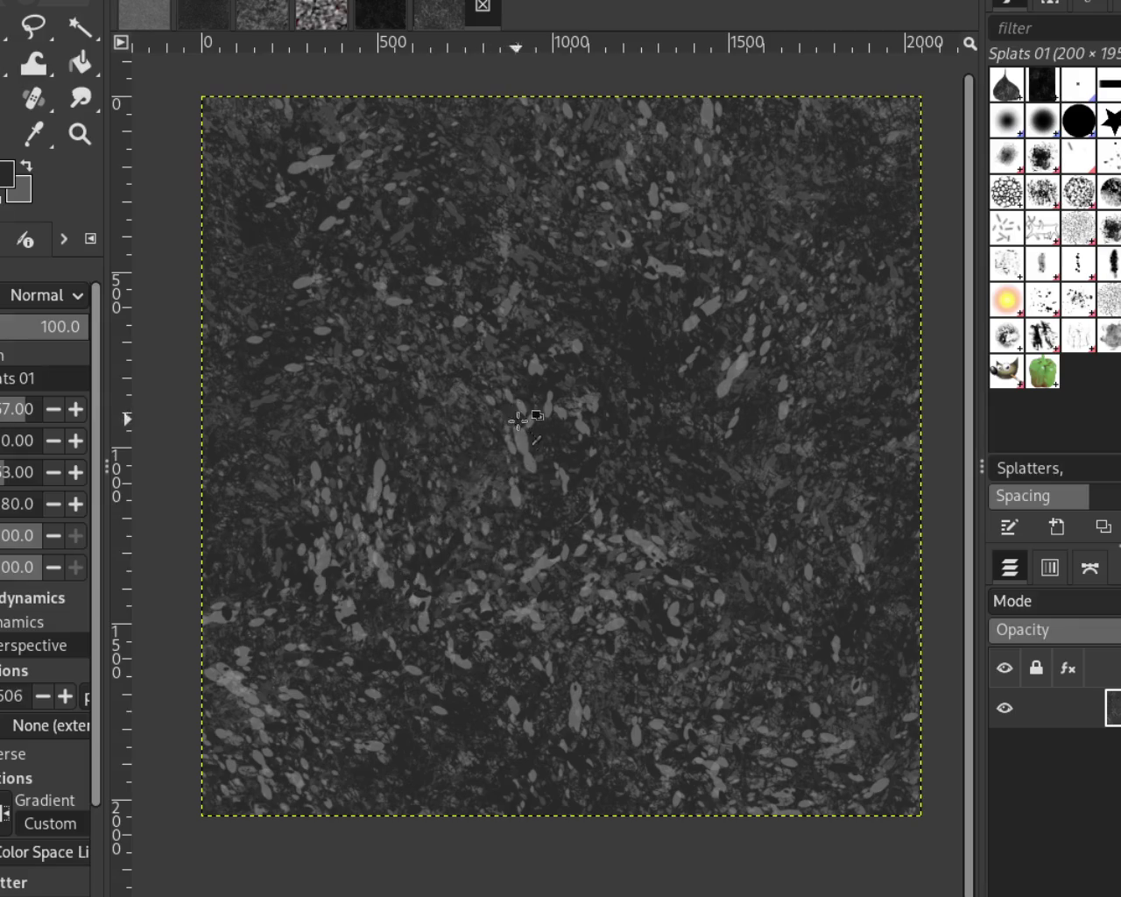
pyautogui.moveTo(517, 446)
pyautogui.mouseDown()
pyautogui.moveTo(697, 263)
pyautogui.moveTo(690, 227)
pyautogui.mouseUp()
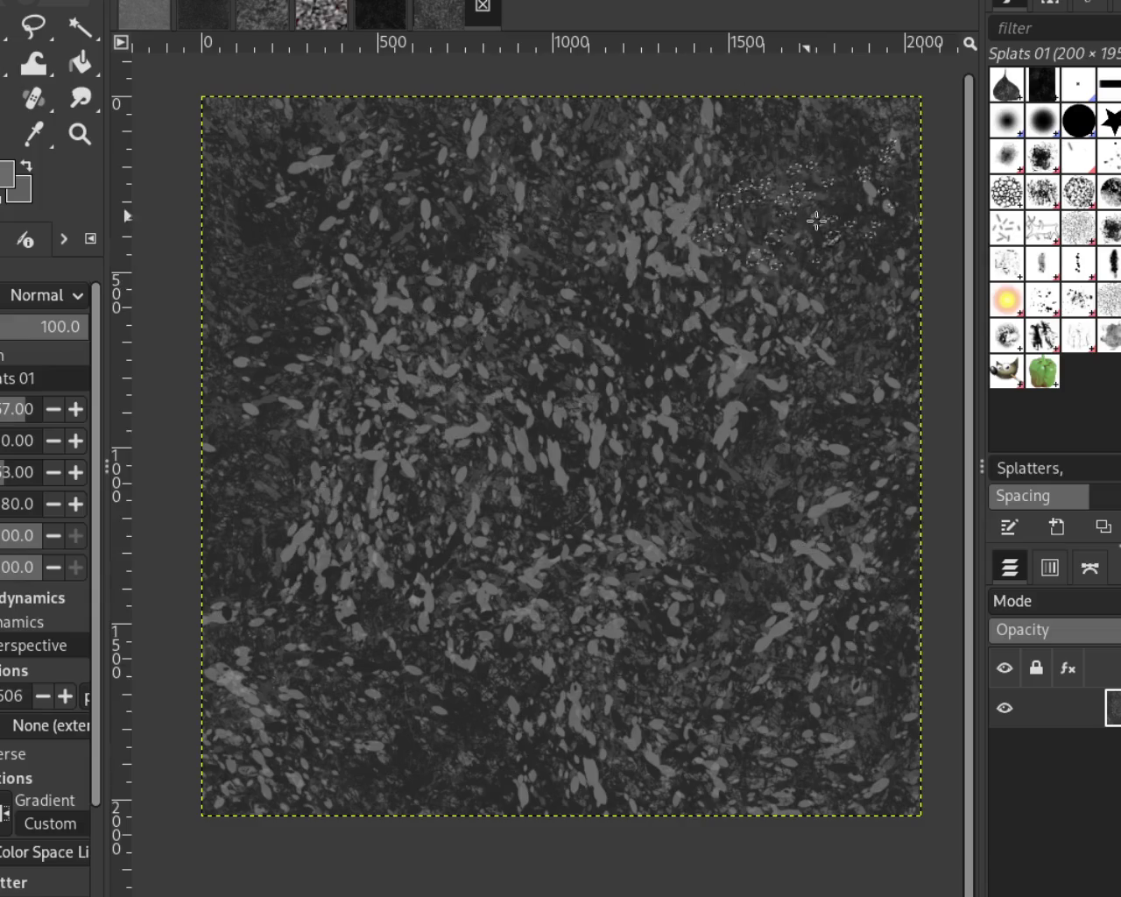
pyautogui.moveTo(690, 227)
pyautogui.mouseDown()
pyautogui.moveTo(186, 685)
pyautogui.moveTo(538, 772)
pyautogui.moveTo(954, 645)
pyautogui.mouseUp()
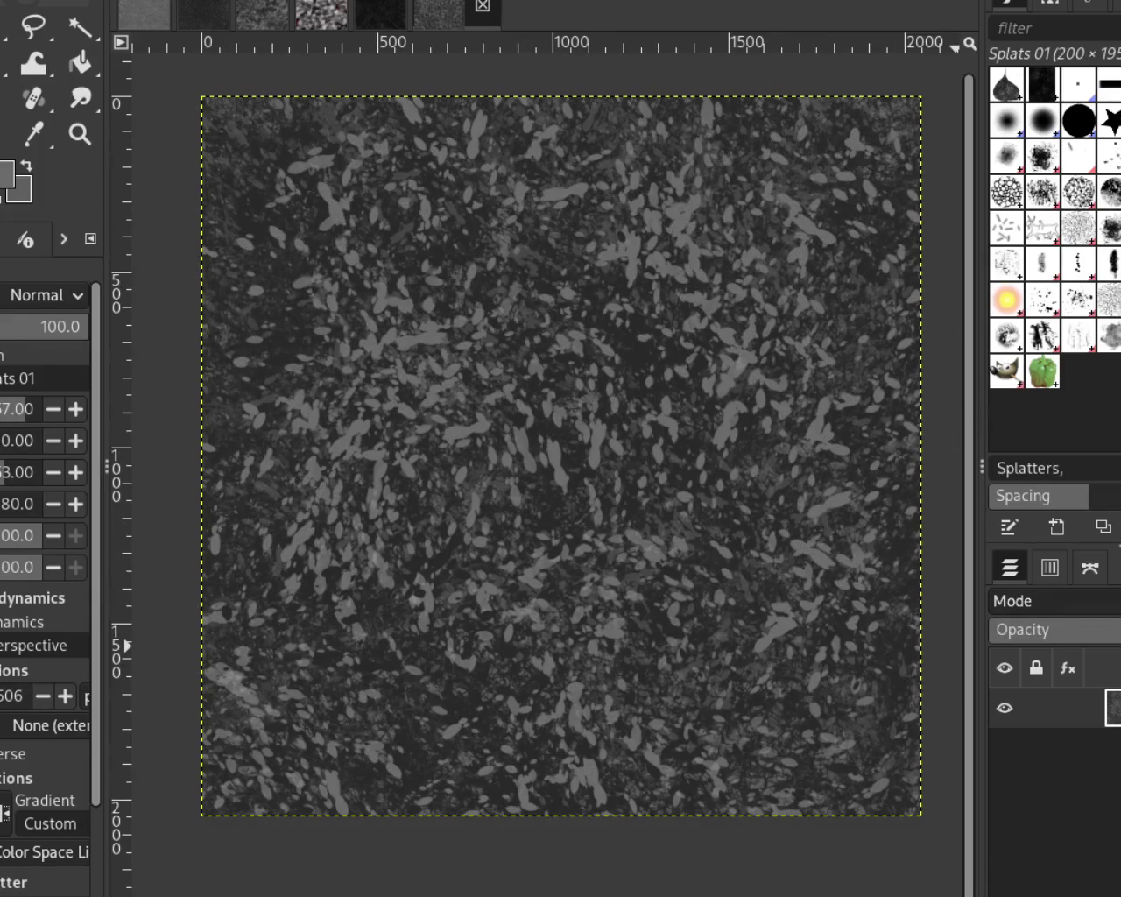
pyautogui.click(1083, 338)
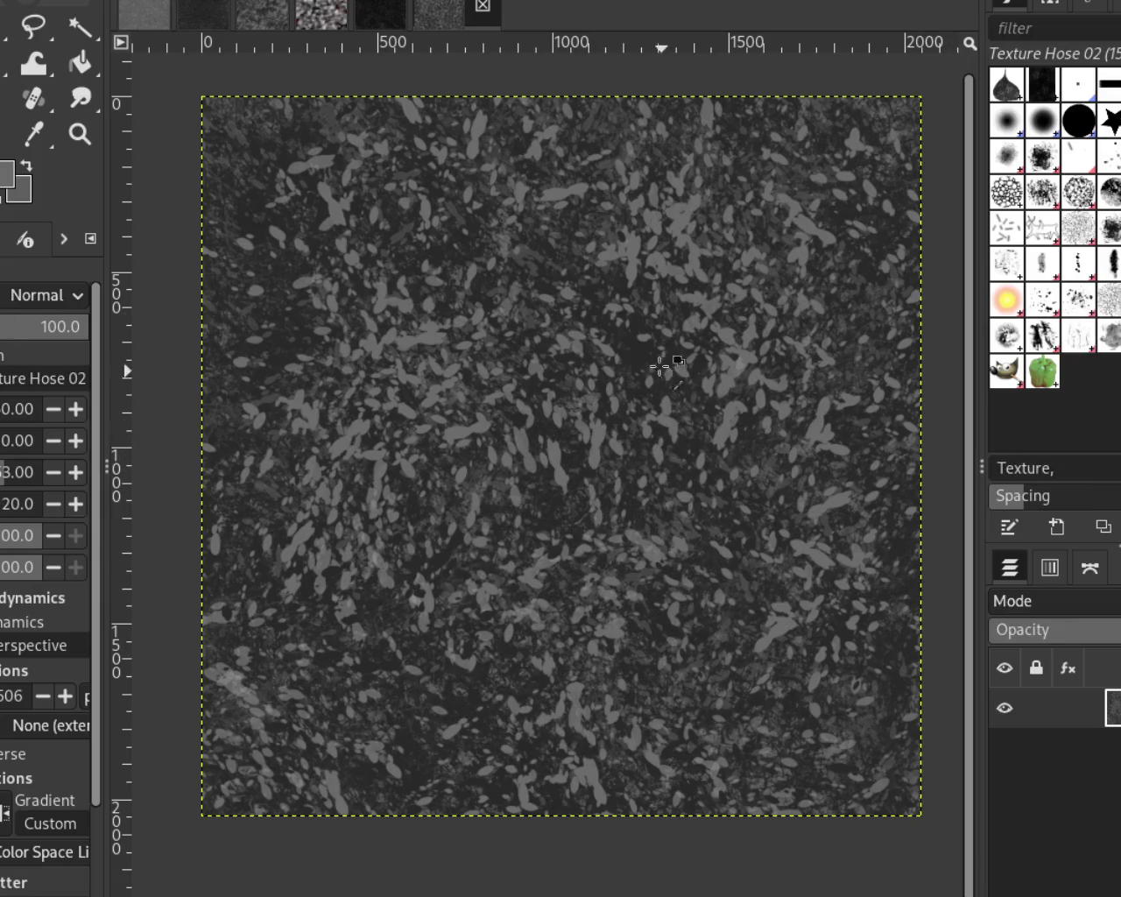
# Paint Texture Hose 02 strokes at 89 opacity over the centre, upper middle and lower canvas
pyautogui.moveTo(496, 722); pyautogui.dragTo(550, 594)
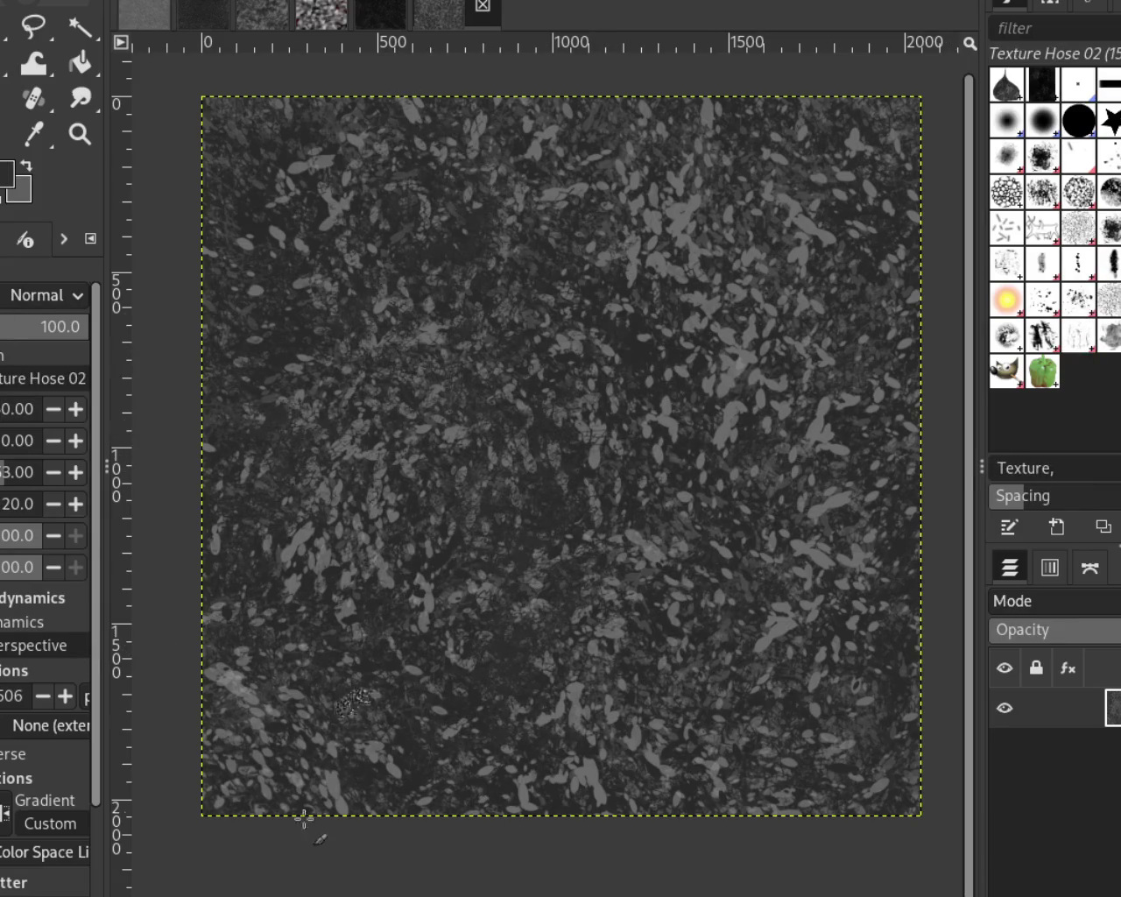
pyautogui.moveTo(517, 490)
pyautogui.mouseDown()
pyautogui.moveTo(371, 340)
pyautogui.moveTo(296, 205)
pyautogui.mouseUp()
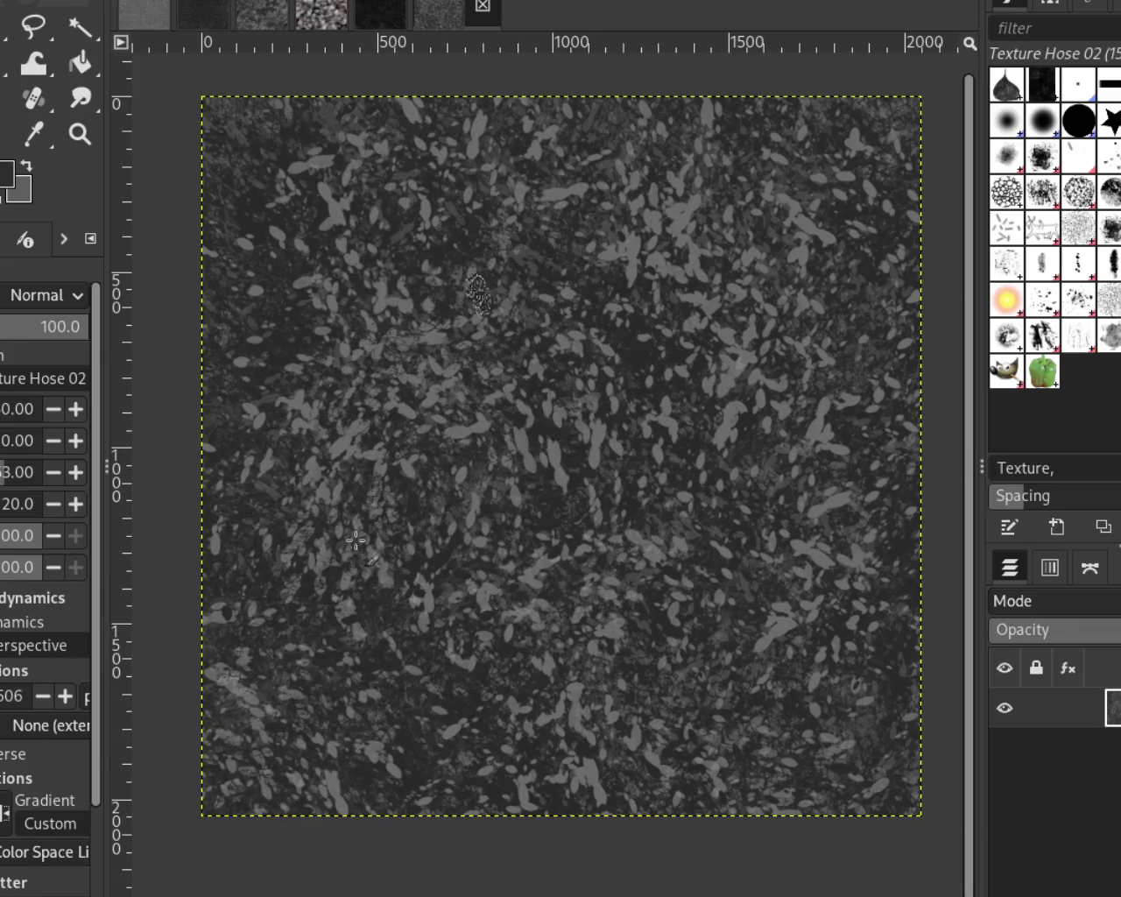
pyautogui.moveTo(493, 416)
pyautogui.mouseDown()
pyautogui.moveTo(260, 216)
pyautogui.moveTo(324, 347)
pyautogui.mouseUp()
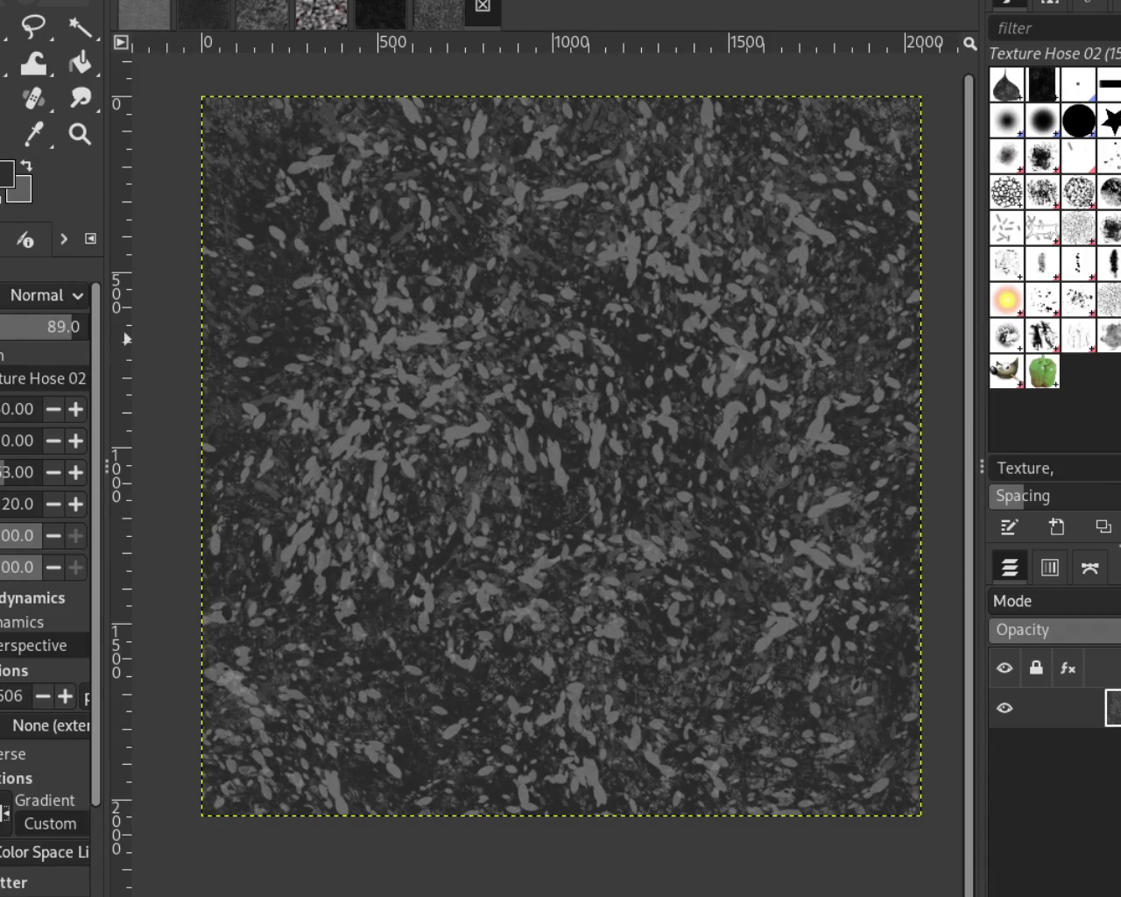
pyautogui.moveTo(393, 684)
pyautogui.mouseDown()
pyautogui.moveTo(823, 491)
pyautogui.moveTo(561, 681)
pyautogui.moveTo(301, 613)
pyautogui.moveTo(387, 352)
pyautogui.mouseUp()
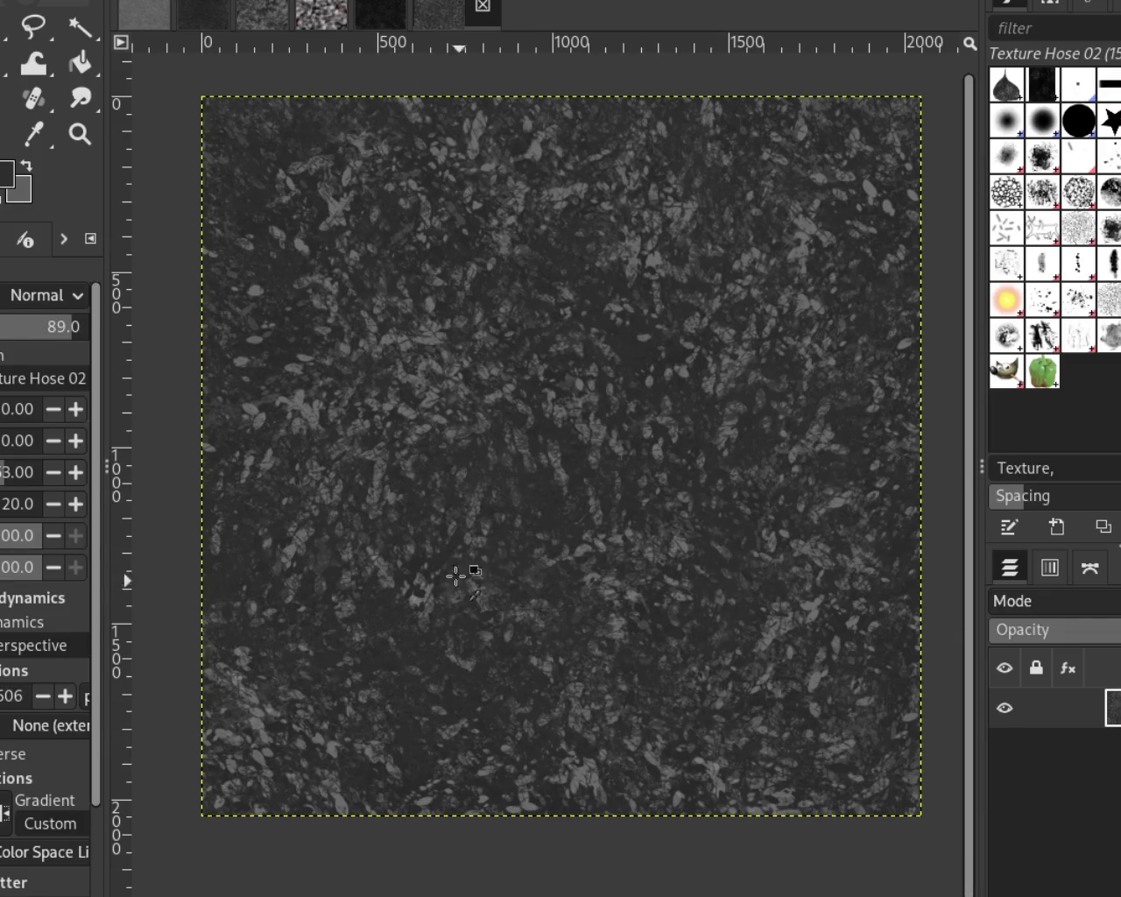
pyautogui.moveTo(490, 523)
pyautogui.mouseDown()
pyautogui.moveTo(500, 751)
pyautogui.moveTo(646, 726)
pyautogui.moveTo(738, 675)
pyautogui.moveTo(569, 690)
pyautogui.moveTo(648, 398)
pyautogui.moveTo(275, 600)
pyautogui.moveTo(776, 450)
pyautogui.moveTo(745, 827)
pyautogui.mouseUp()
pyautogui.moveTo(871, 666); pyautogui.dragTo(779, 639)
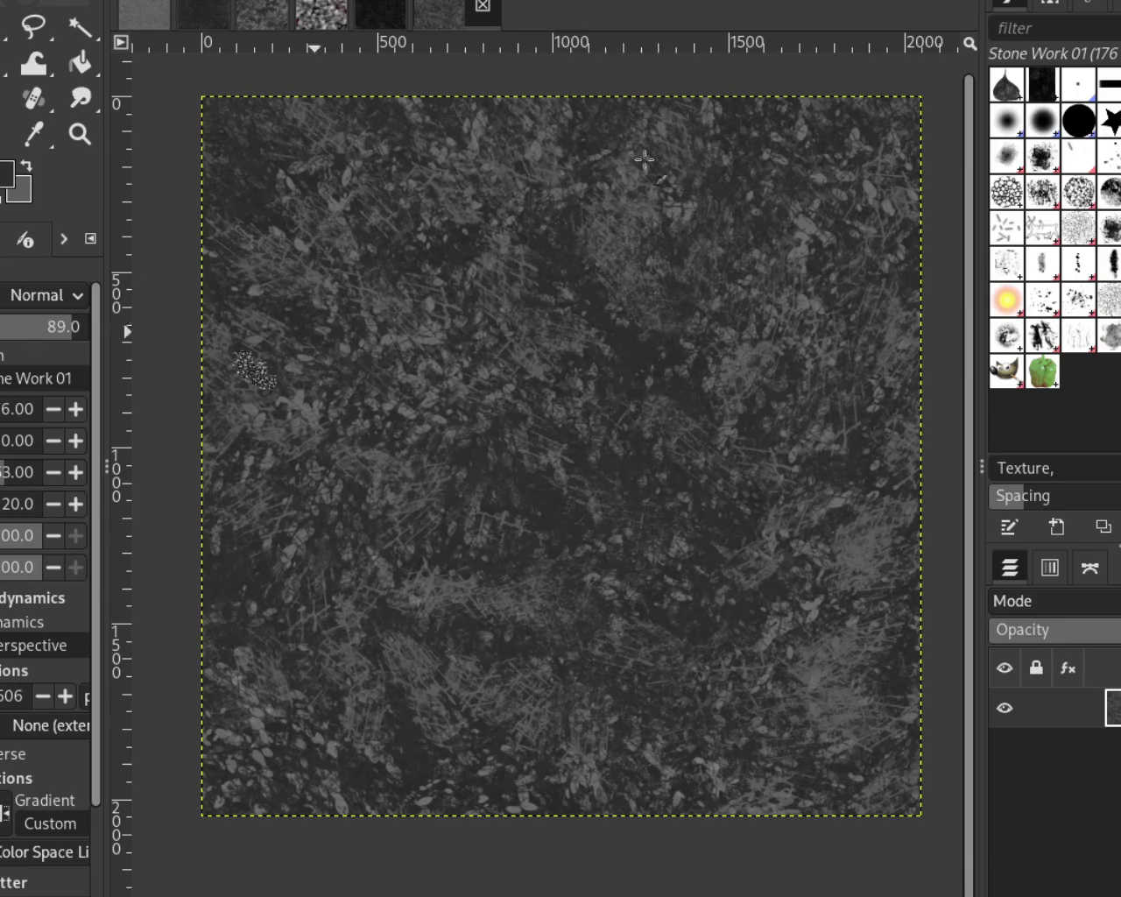
# Add a last texture stroke and dab, then paint scratchy Stone Work 01 strokes across the lower half and left
pyautogui.moveTo(652, 272); pyautogui.dragTo(670, 429)
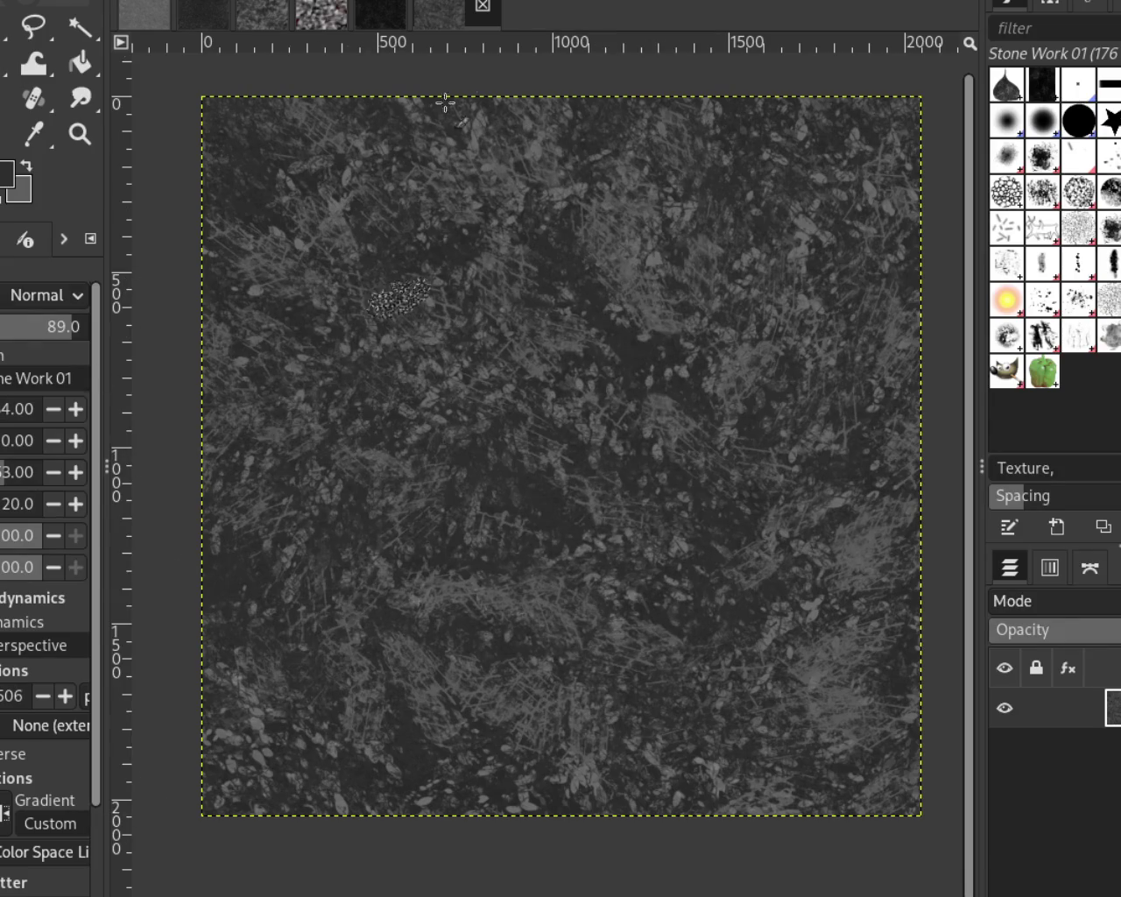
pyautogui.click(837, 656)
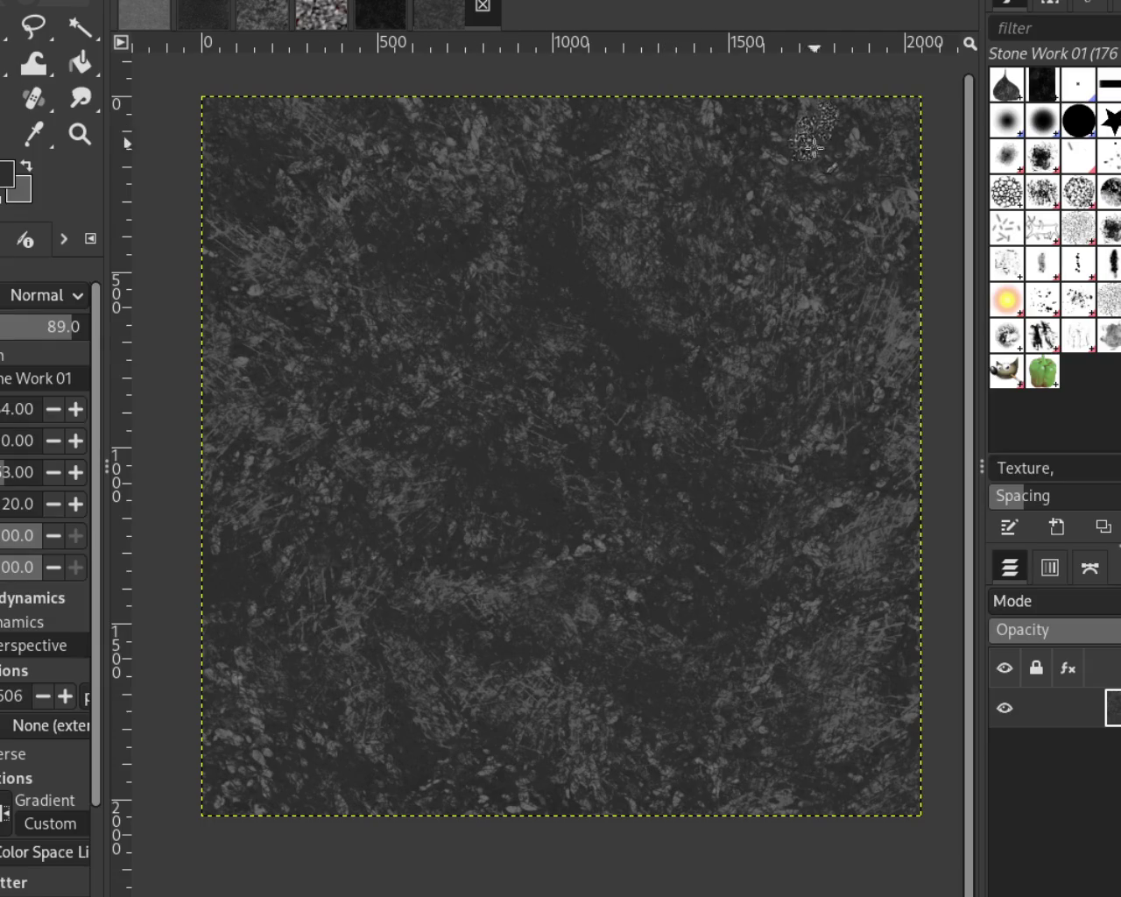
pyautogui.click(594, 619)
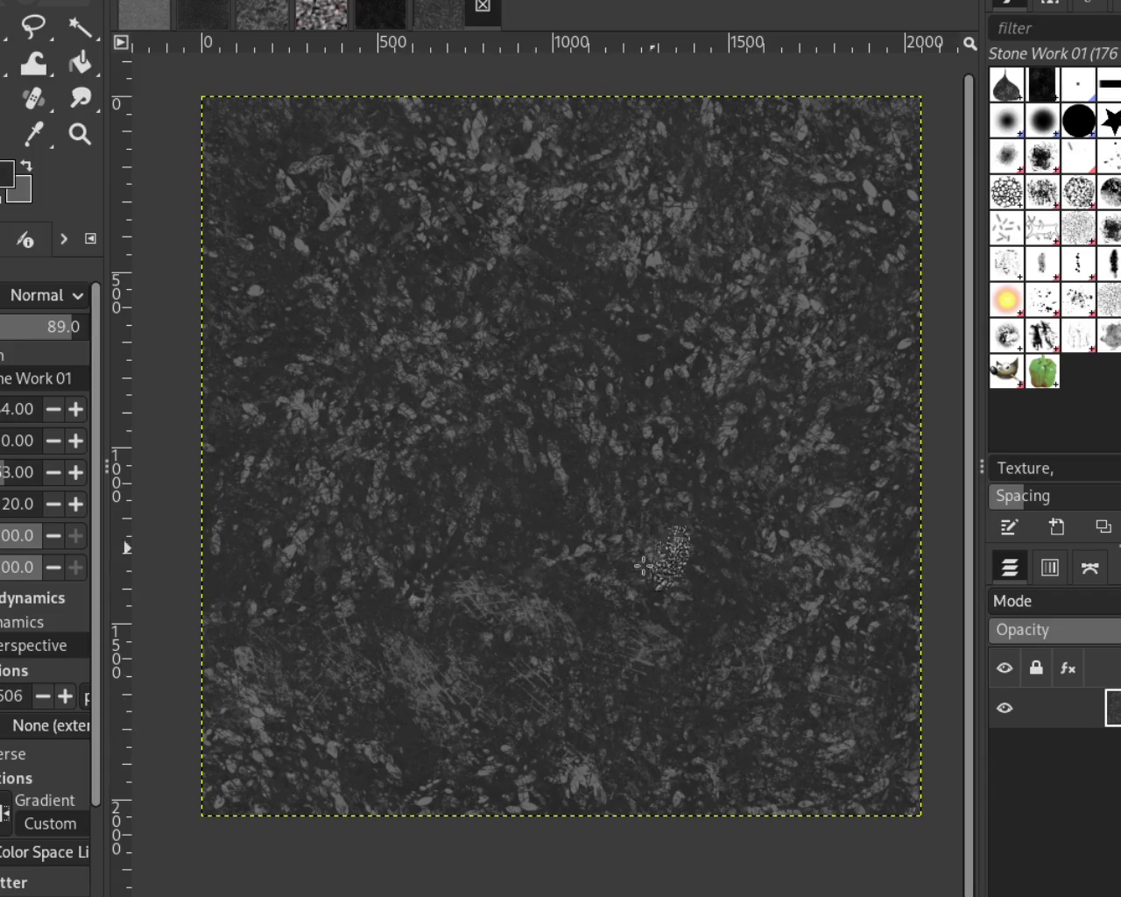
pyautogui.moveTo(823, 706); pyautogui.dragTo(391, 768)
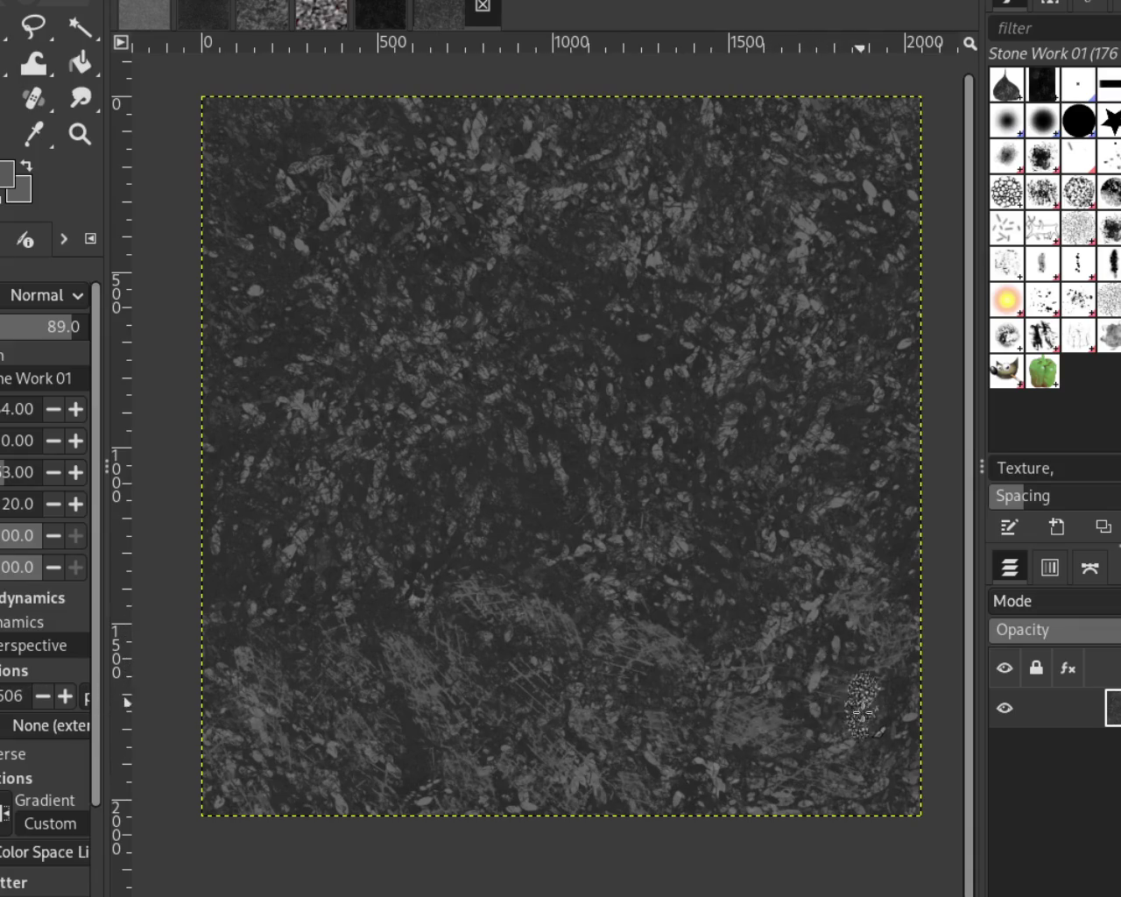
pyautogui.moveTo(700, 587); pyautogui.dragTo(295, 258)
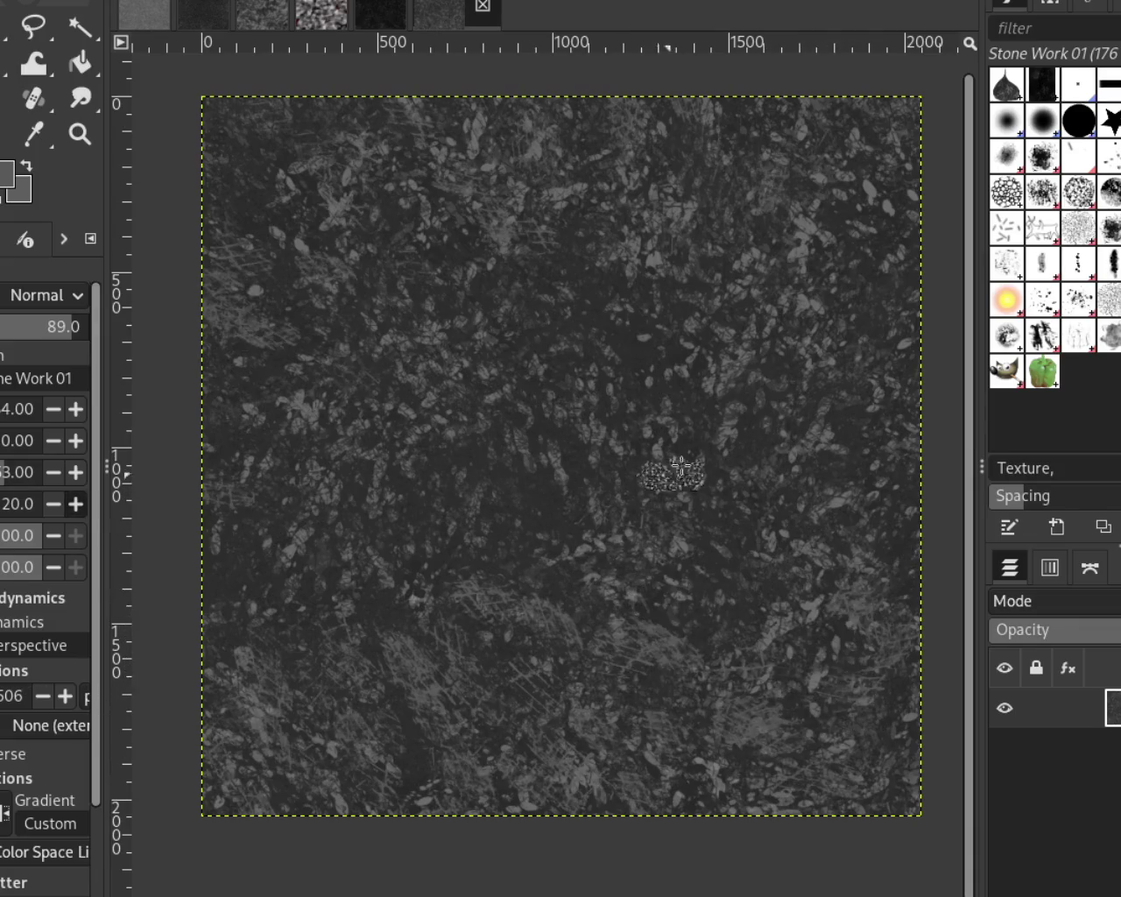
# Compare the stone strokes against the earlier texture by stepping back and forth with Ctrl+Z and Ctrl+Y
pyautogui.hotkey('ctrl', 'z')
pyautogui.hotkey('ctrl', 'y')
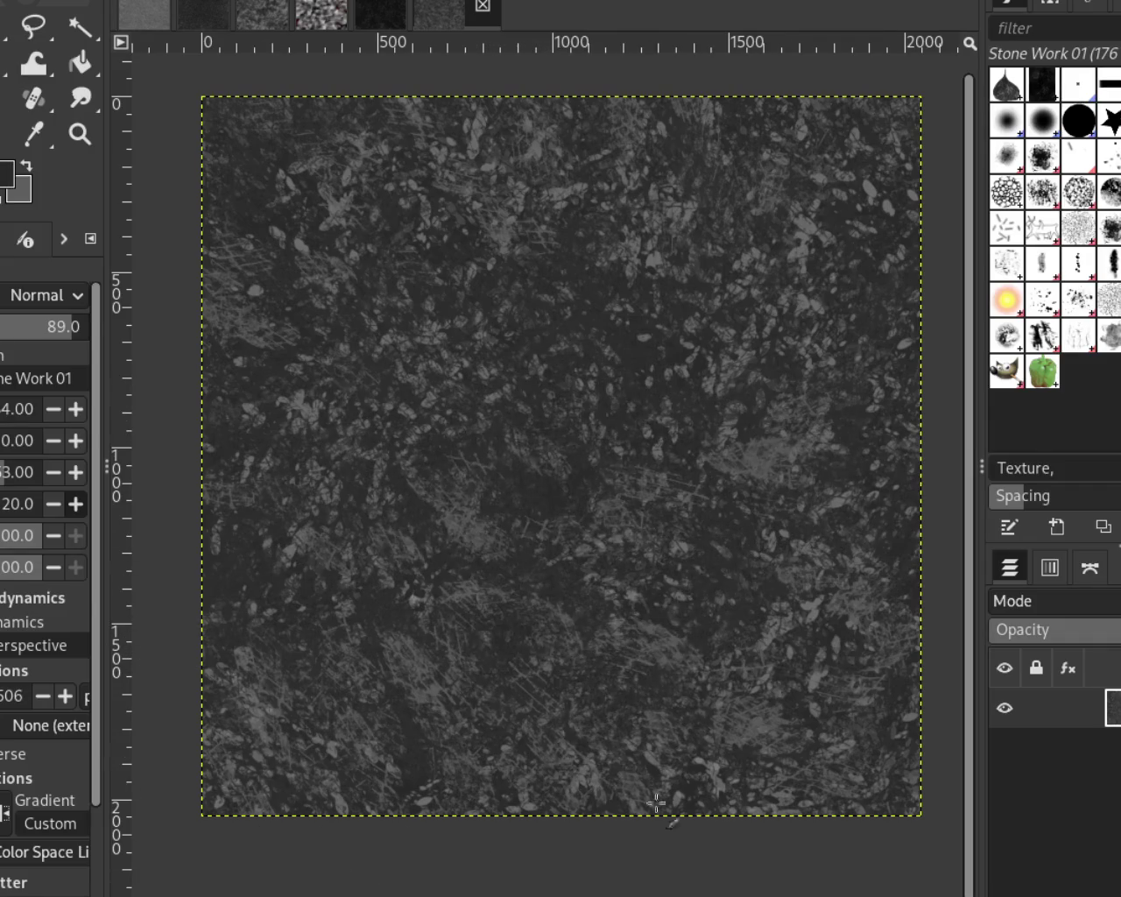
pyautogui.hotkey('ctrl', 'z')
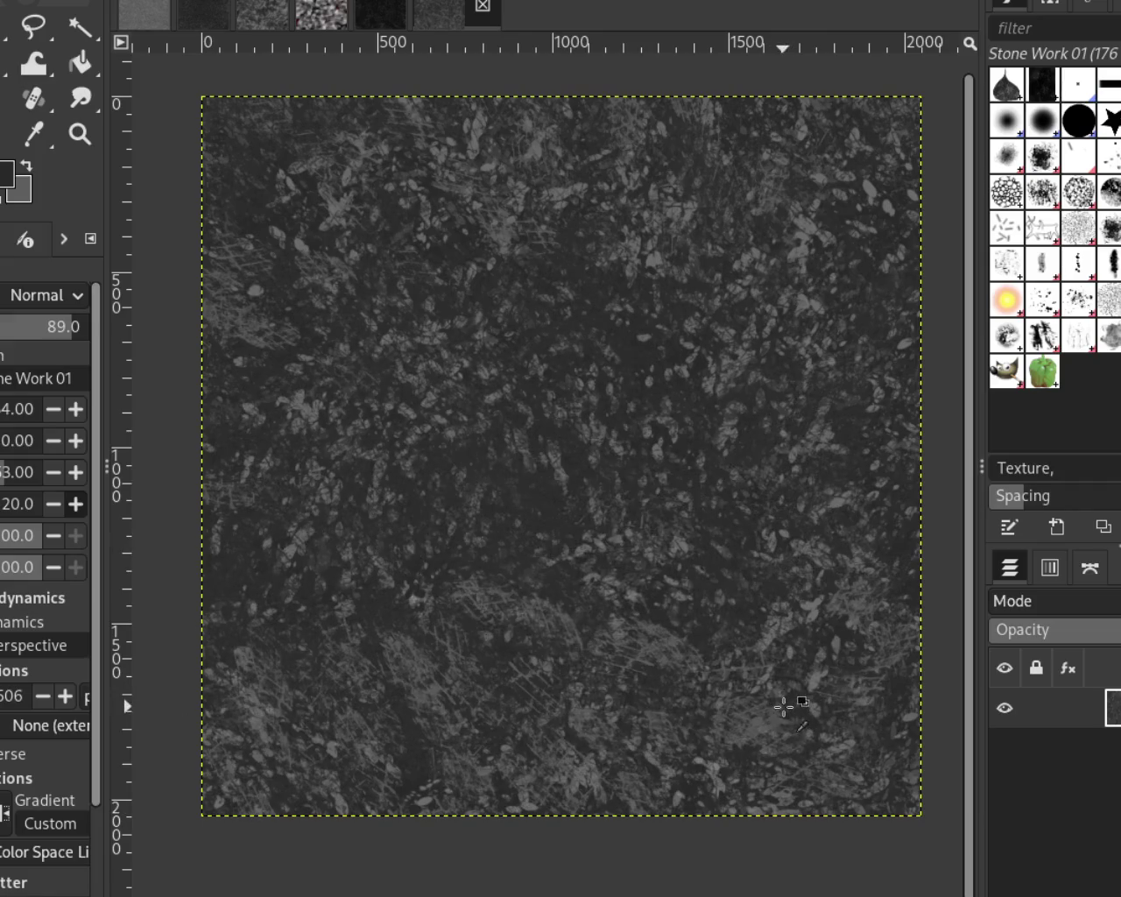
pyautogui.hotkey('ctrl', 'z')
pyautogui.hotkey('ctrl', 'y')
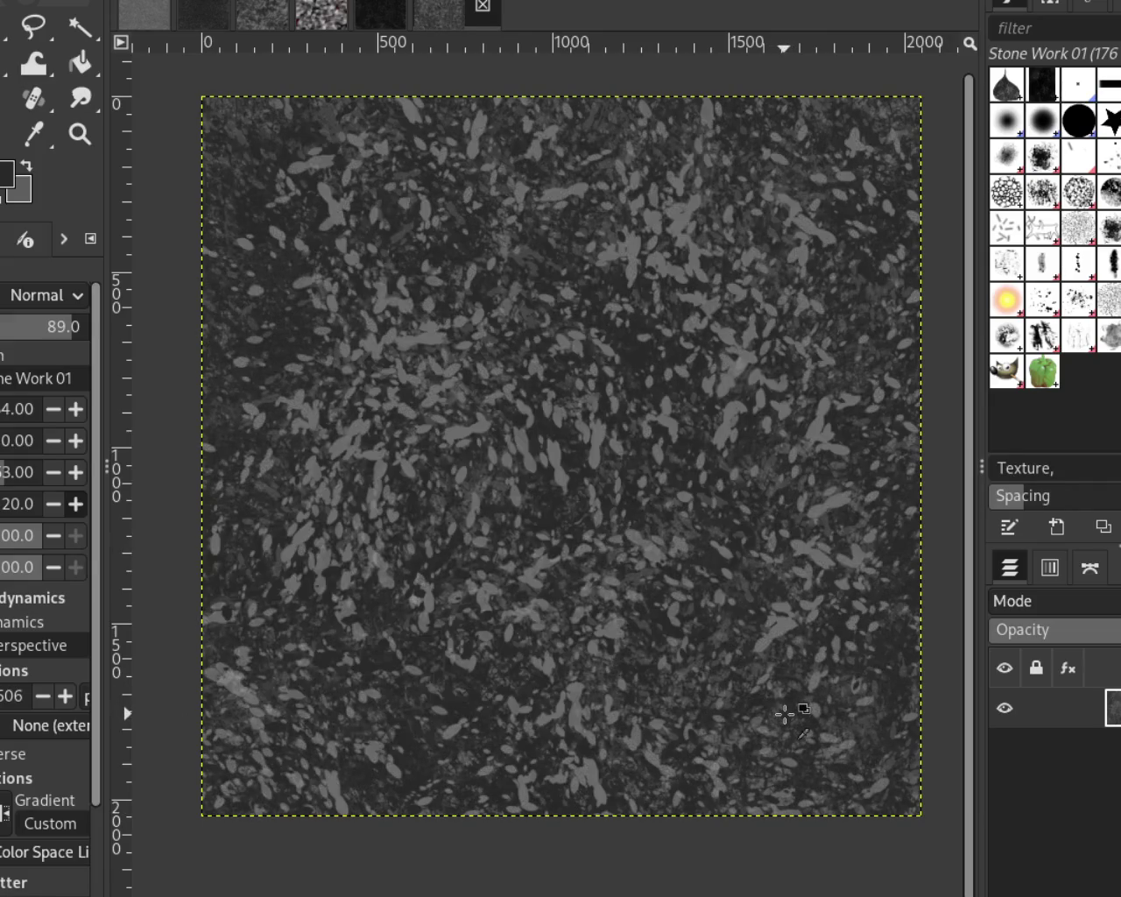
pyautogui.hotkey('ctrl', 'z')
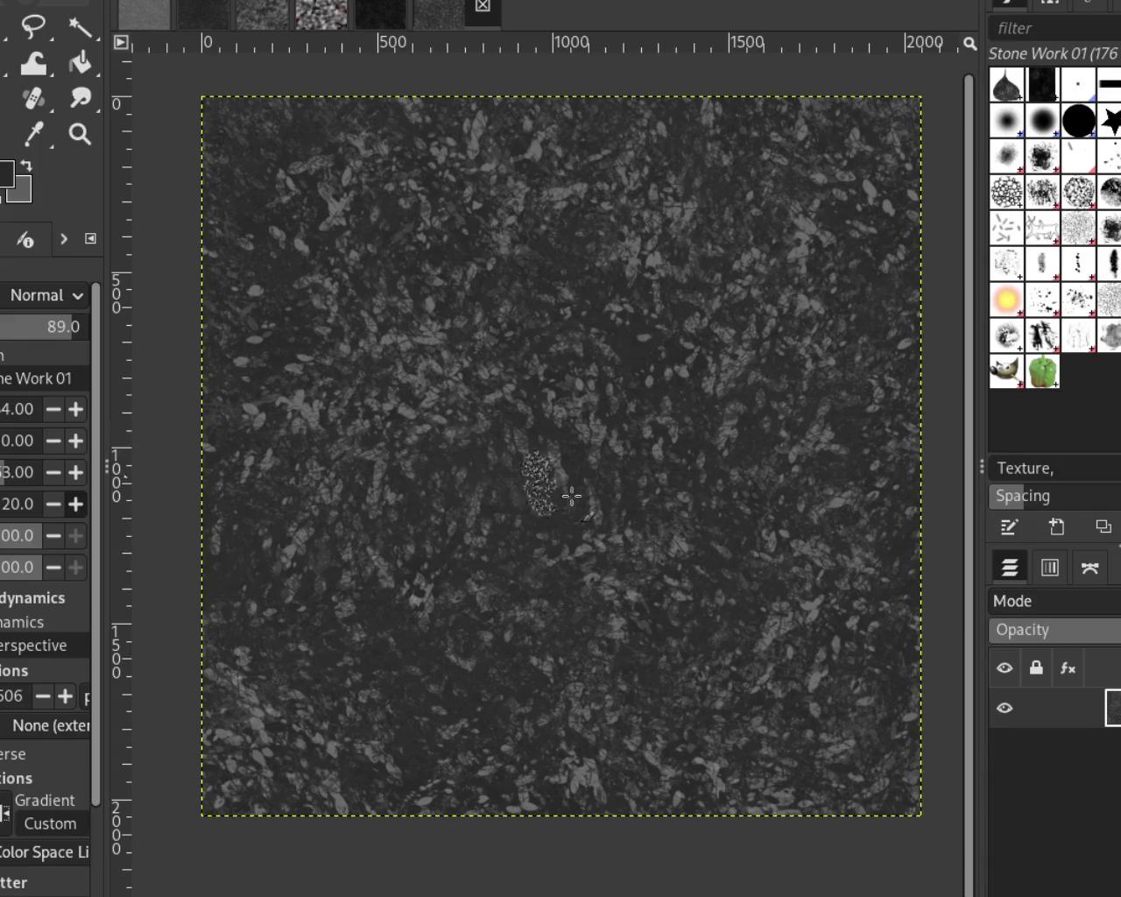
pyautogui.hotkey('ctrl', 'y')
# Try dark stone texture strokes over the centre, undoing some, and repaint darker texture across the canvas
pyautogui.moveTo(565, 690)
pyautogui.mouseDown()
pyautogui.moveTo(551, 306)
pyautogui.moveTo(522, 17)
pyautogui.mouseUp()
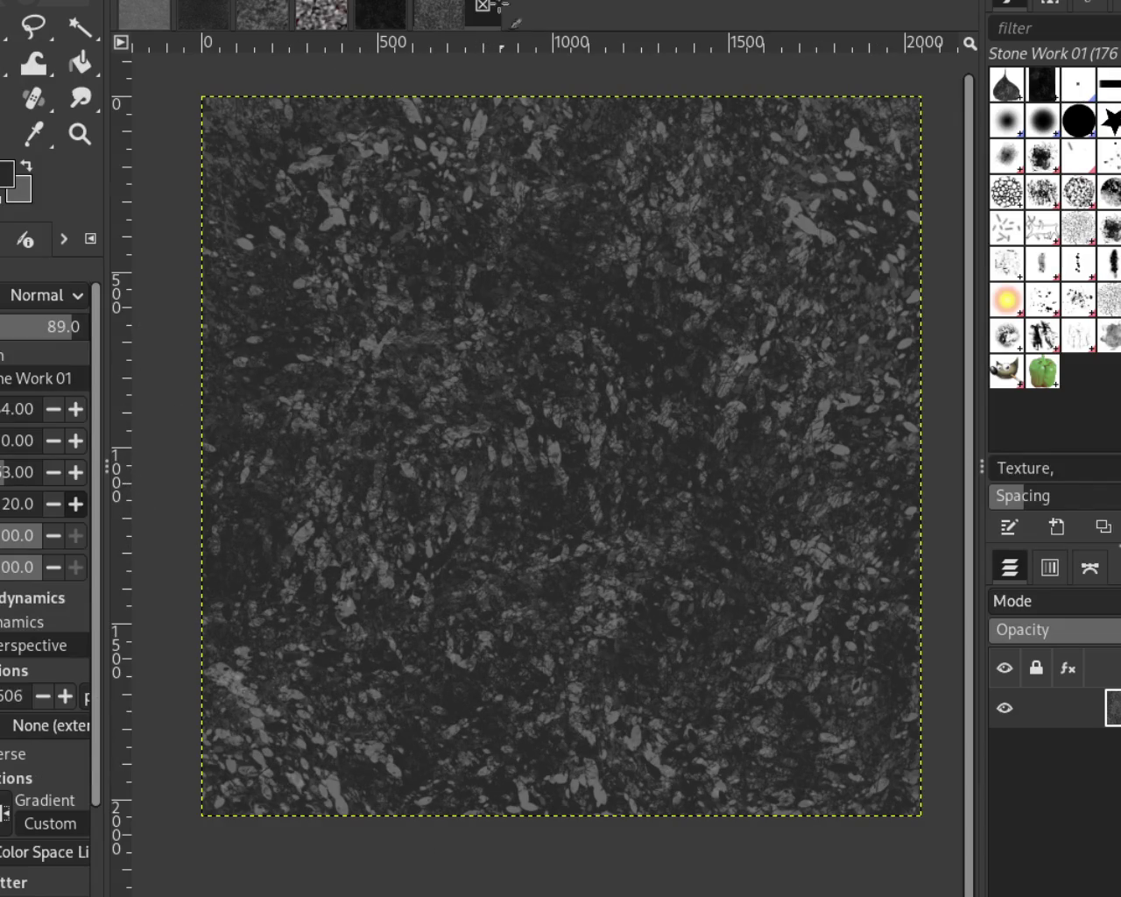
pyautogui.hotkey('ctrl', 'z')
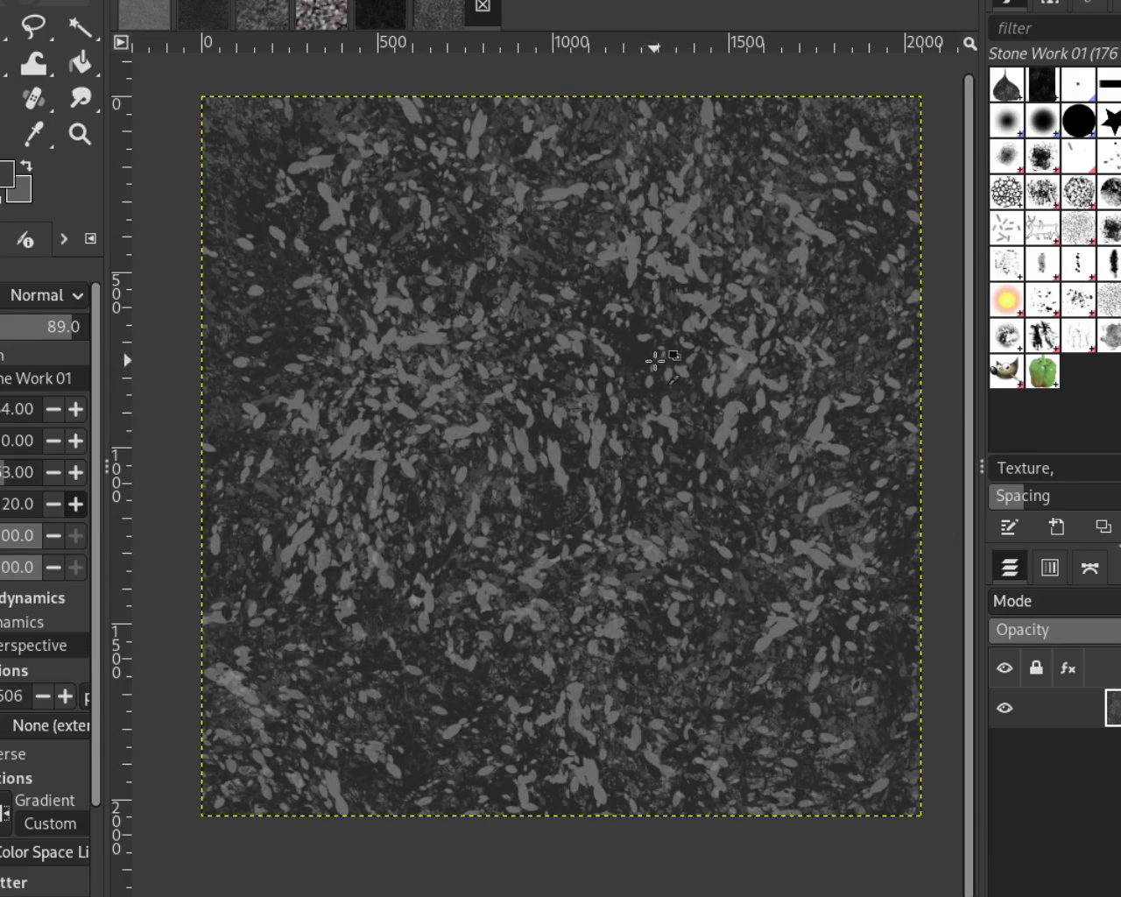
pyautogui.moveTo(493, 435)
pyautogui.mouseDown()
pyautogui.moveTo(200, 546)
pyautogui.moveTo(231, 205)
pyautogui.moveTo(618, 157)
pyautogui.moveTo(942, 379)
pyautogui.moveTo(806, 645)
pyautogui.moveTo(543, 639)
pyautogui.moveTo(645, 852)
pyautogui.moveTo(56, 800)
pyautogui.mouseUp()
pyautogui.hotkey('ctrl', 'z')
pyautogui.moveTo(668, 347)
pyautogui.mouseDown()
pyautogui.moveTo(293, 473)
pyautogui.moveTo(163, 800)
pyautogui.moveTo(543, 735)
pyautogui.moveTo(623, 460)
pyautogui.moveTo(406, 368)
pyautogui.moveTo(225, 675)
pyautogui.moveTo(325, 608)
pyautogui.moveTo(525, 293)
pyautogui.moveTo(370, 510)
pyautogui.moveTo(380, 471)
pyautogui.moveTo(624, 254)
pyautogui.moveTo(425, 776)
pyautogui.mouseUp()
pyautogui.moveTo(797, 604)
pyautogui.mouseDown()
pyautogui.moveTo(243, 806)
pyautogui.moveTo(300, 218)
pyautogui.moveTo(537, 750)
pyautogui.moveTo(709, 888)
pyautogui.mouseUp()
pyautogui.moveTo(825, 655)
pyautogui.mouseDown()
pyautogui.moveTo(201, 324)
pyautogui.moveTo(738, 188)
pyautogui.moveTo(306, 788)
pyautogui.moveTo(634, 600)
pyautogui.mouseUp()
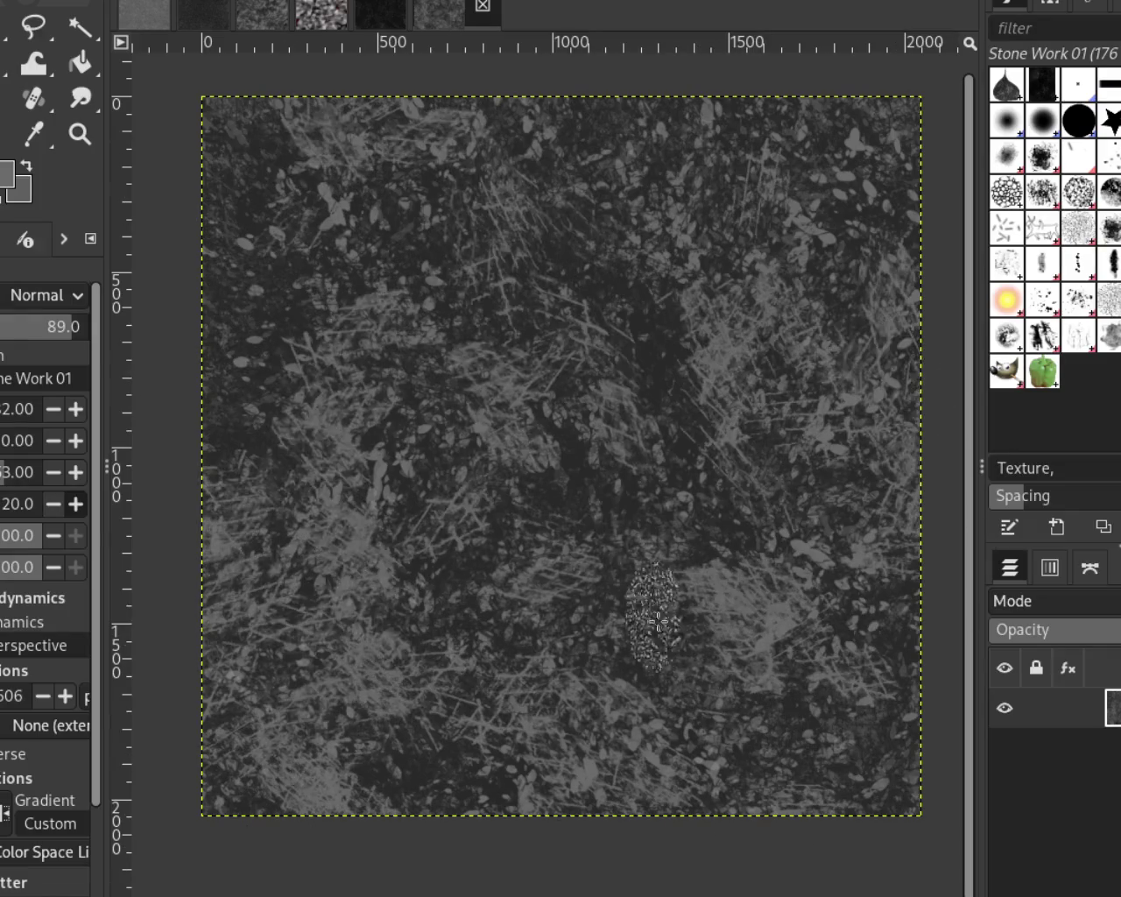
pyautogui.moveTo(668, 339)
pyautogui.mouseDown()
pyautogui.moveTo(250, 414)
pyautogui.moveTo(338, 864)
pyautogui.moveTo(638, 125)
pyautogui.moveTo(490, 476)
pyautogui.moveTo(300, 525)
pyautogui.moveTo(328, 585)
pyautogui.moveTo(250, 525)
pyautogui.mouseUp()
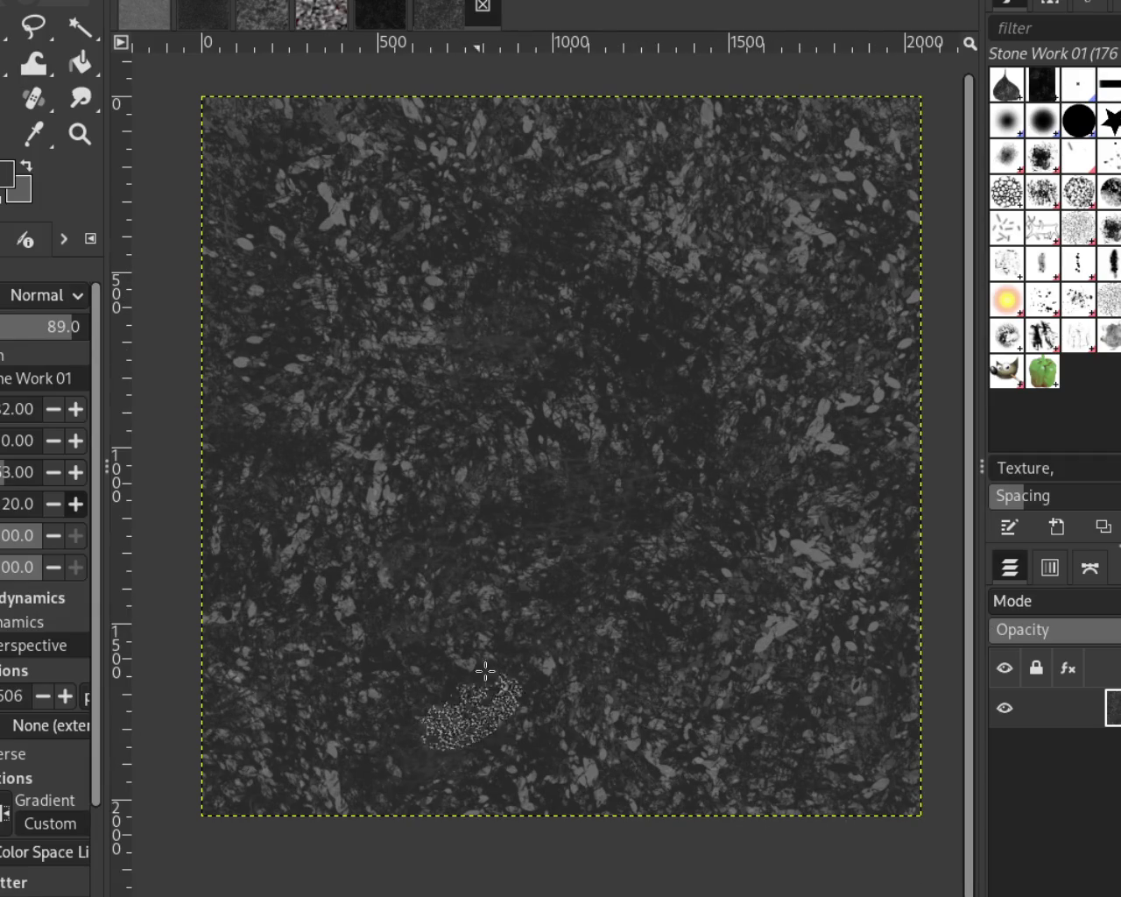
pyautogui.click(569, 499)
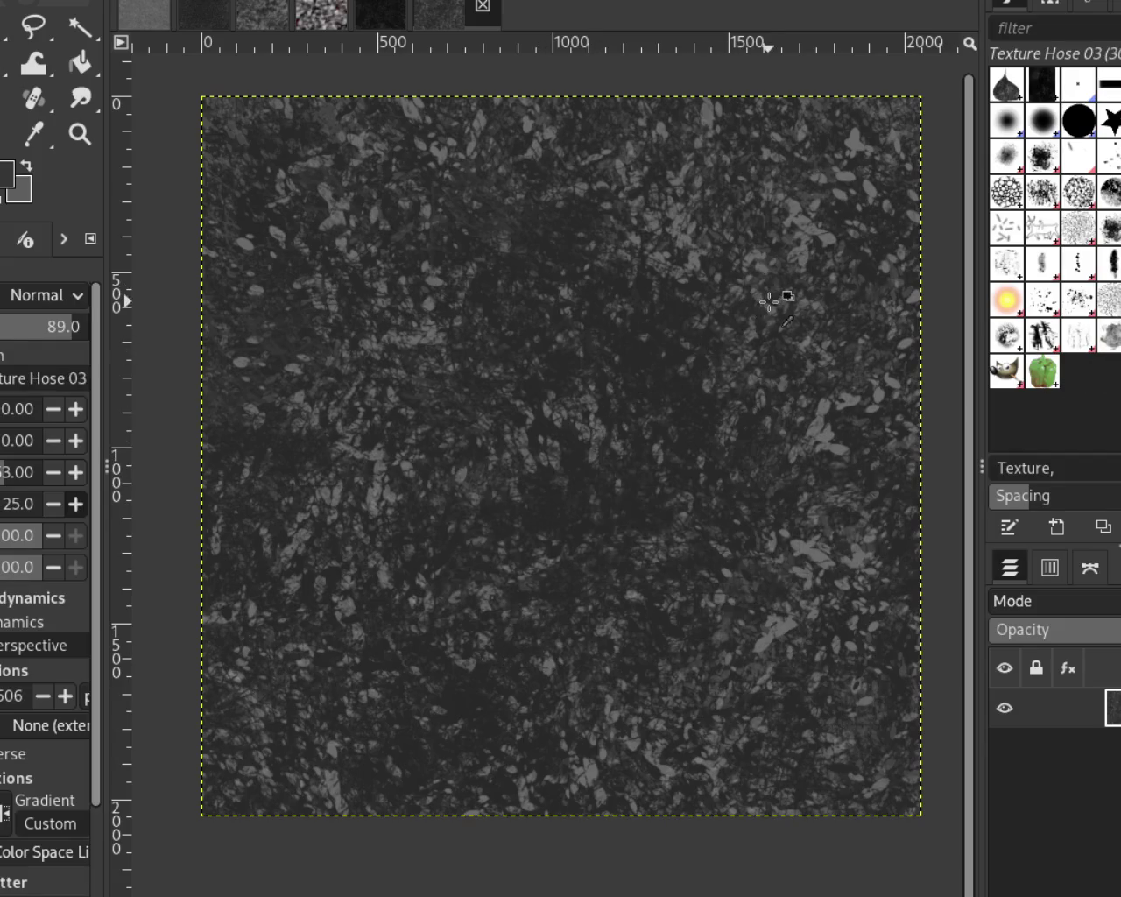
# Paint large grey Texture Hose 03 stamps across the canvas, undoing and repainting them
pyautogui.moveTo(517, 545); pyautogui.dragTo(757, 526)
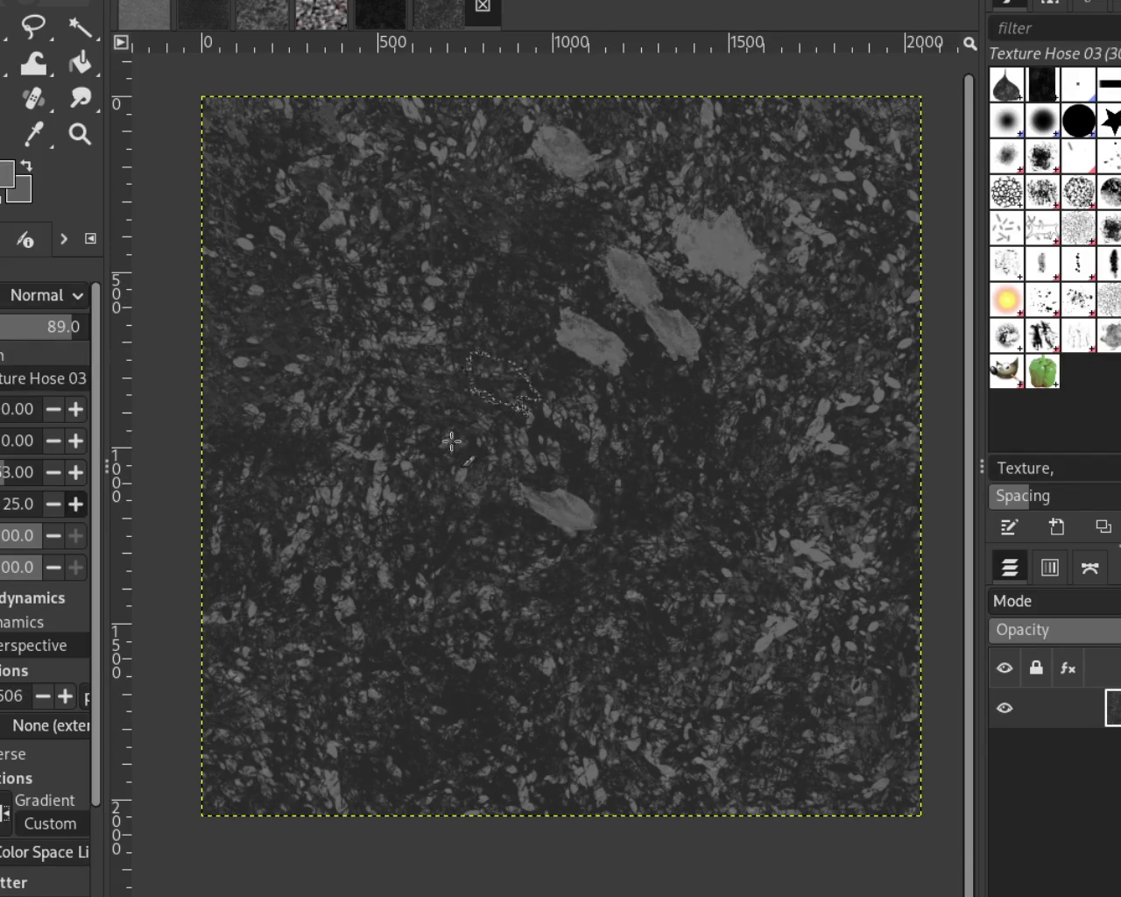
pyautogui.hotkey('ctrl', 'z')
pyautogui.hotkey('ctrl', 'z')
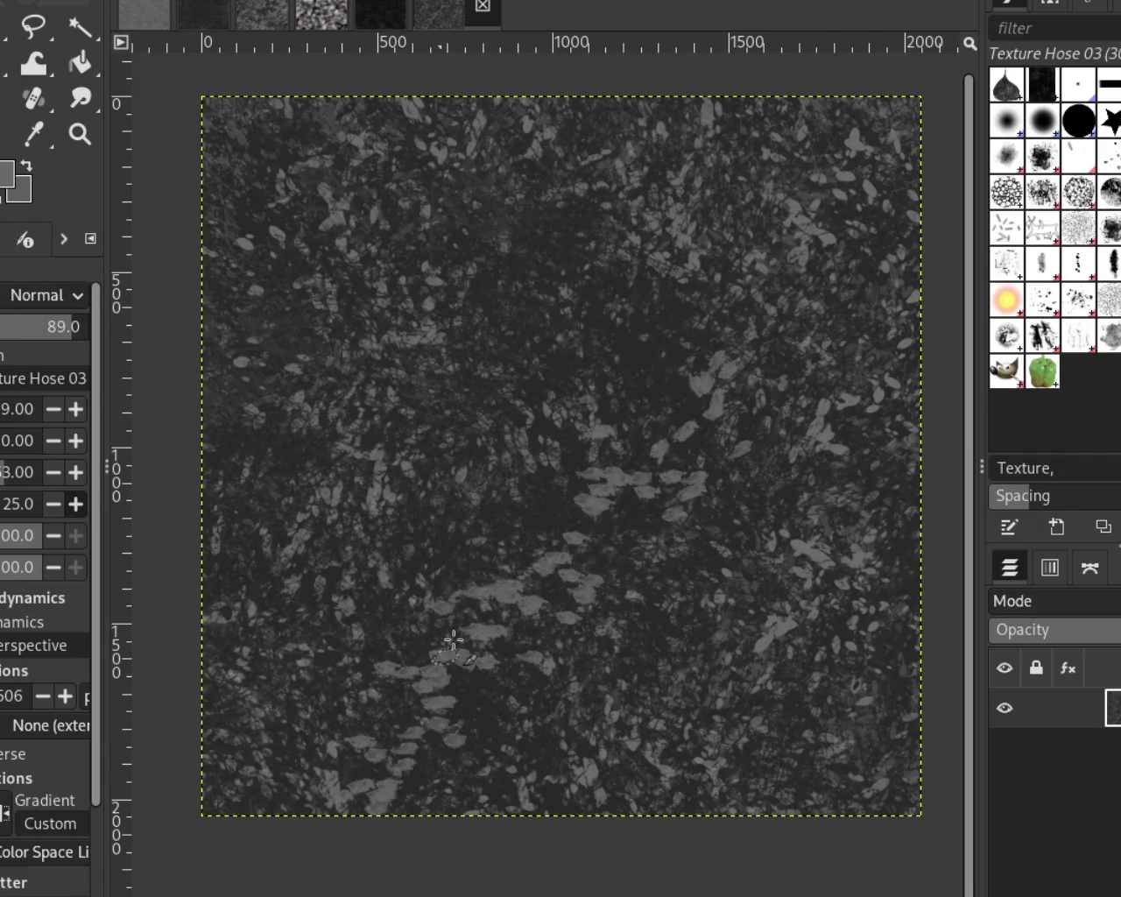
pyautogui.moveTo(590, 306)
pyautogui.mouseDown()
pyautogui.moveTo(255, 566)
pyautogui.moveTo(908, 780)
pyautogui.moveTo(768, 576)
pyautogui.moveTo(356, 599)
pyautogui.mouseUp()
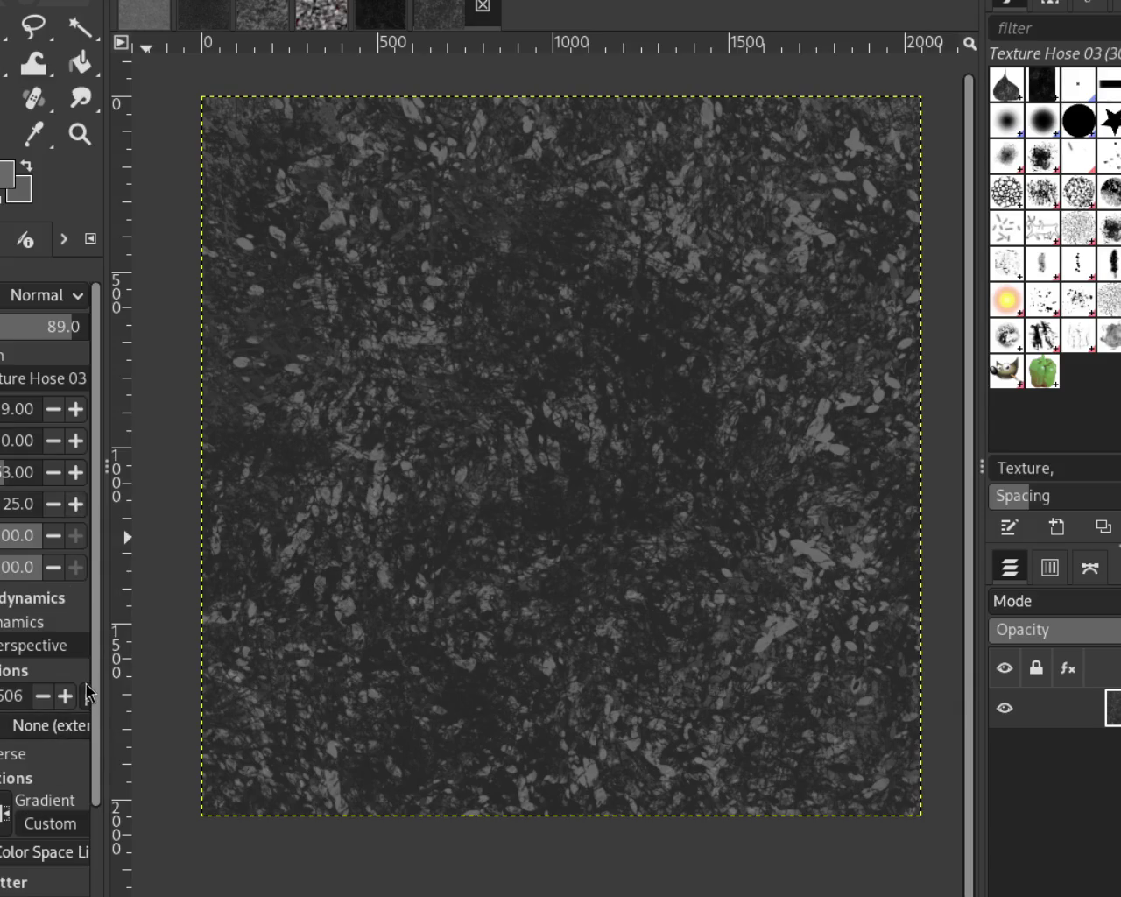
pyautogui.scroll(-3, 93, 700)
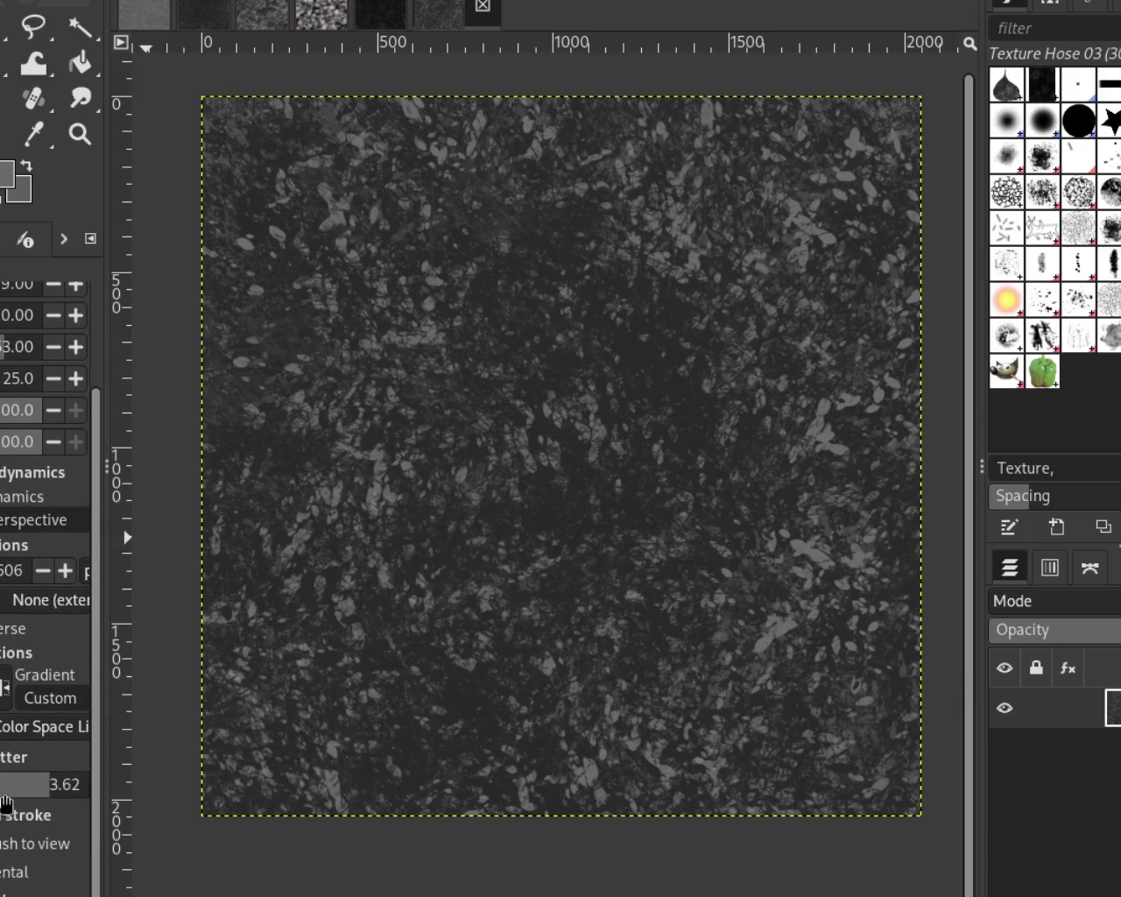
pyautogui.scroll(1, 31, 793)
# Try several bright leaf-stamp arrangements in the centre and lower left, undoing each one
pyautogui.moveTo(514, 481); pyautogui.dragTo(605, 410)
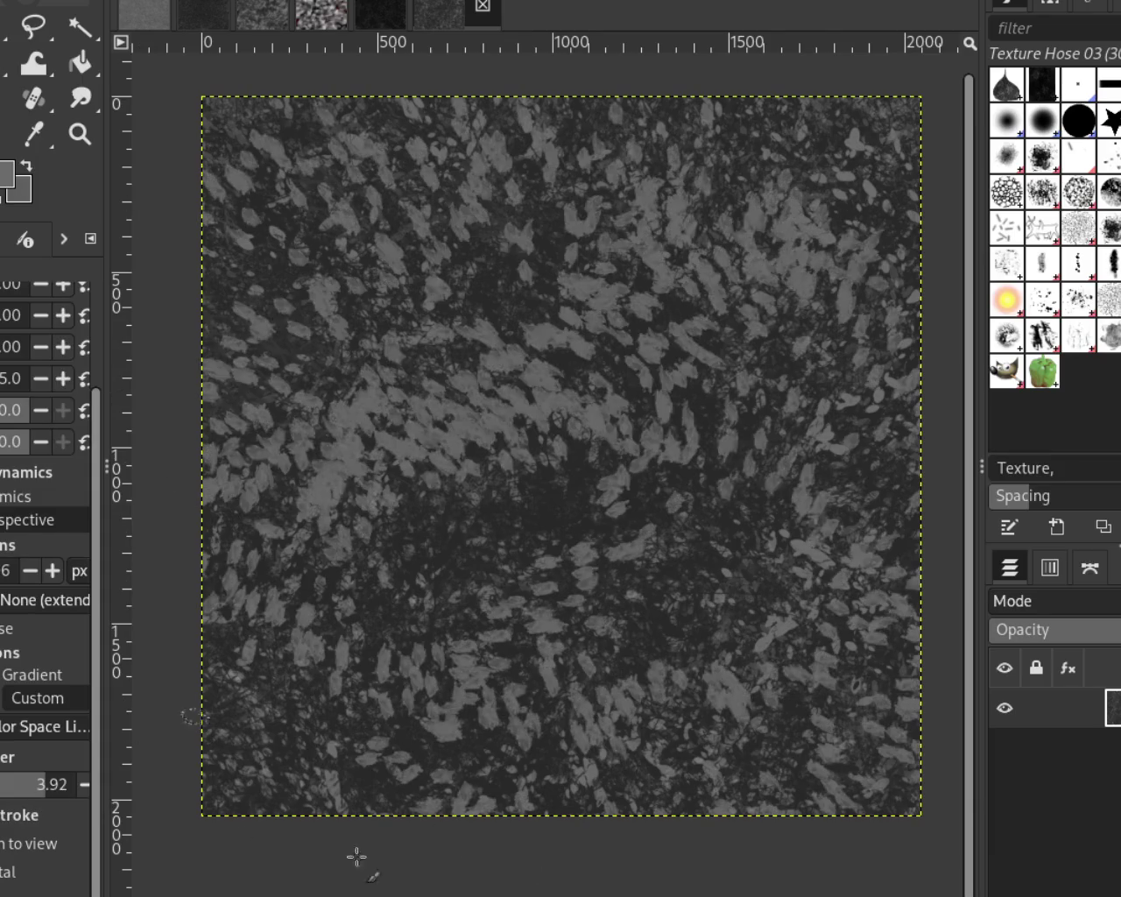
pyautogui.hotkey('ctrl', 'z')
pyautogui.moveTo(755, 292); pyautogui.dragTo(320, 546)
pyautogui.hotkey('ctrl', 'z')
pyautogui.moveTo(741, 376); pyautogui.dragTo(528, 391)
pyautogui.hotkey('ctrl', 'z')
pyautogui.moveTo(638, 644); pyautogui.dragTo(710, 623)
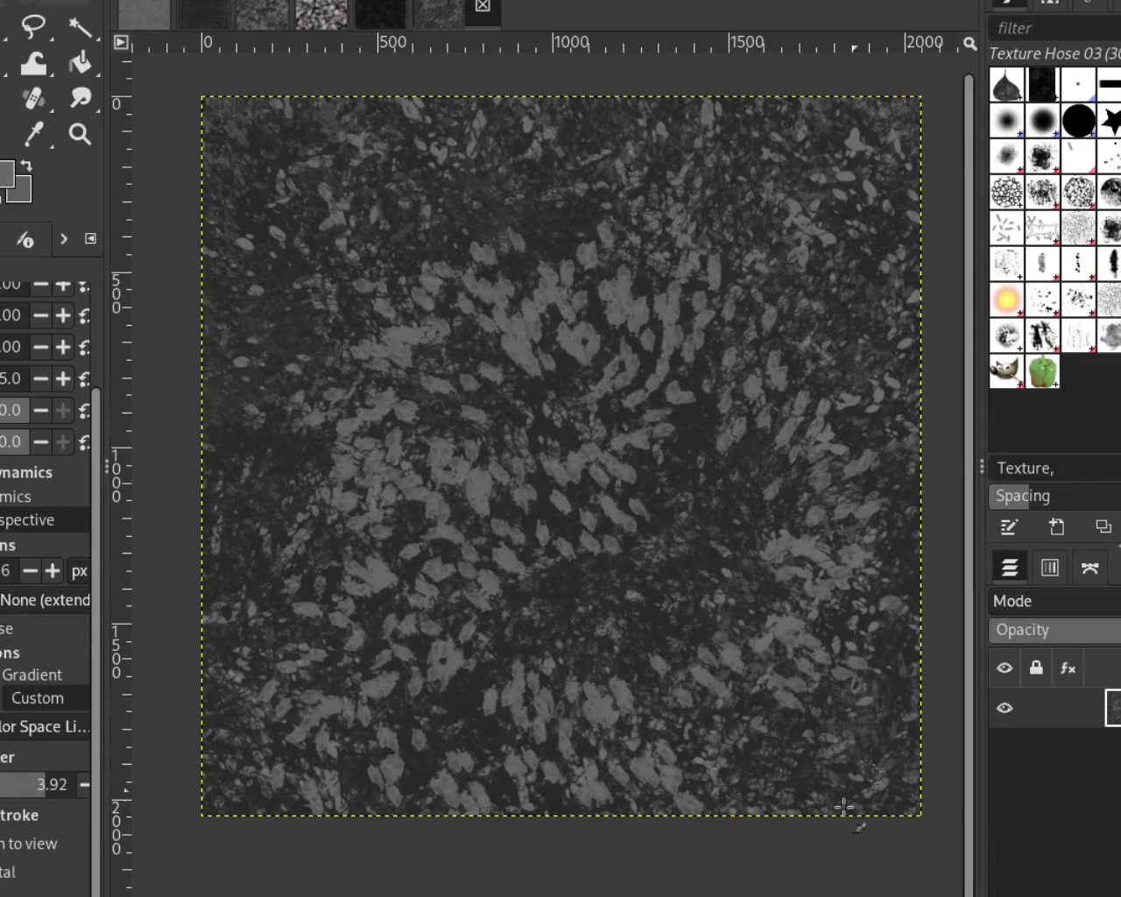
pyautogui.moveTo(663, 583); pyautogui.dragTo(395, 721)
pyautogui.hotkey('ctrl', 'z')
pyautogui.hotkey('ctrl', 'z')
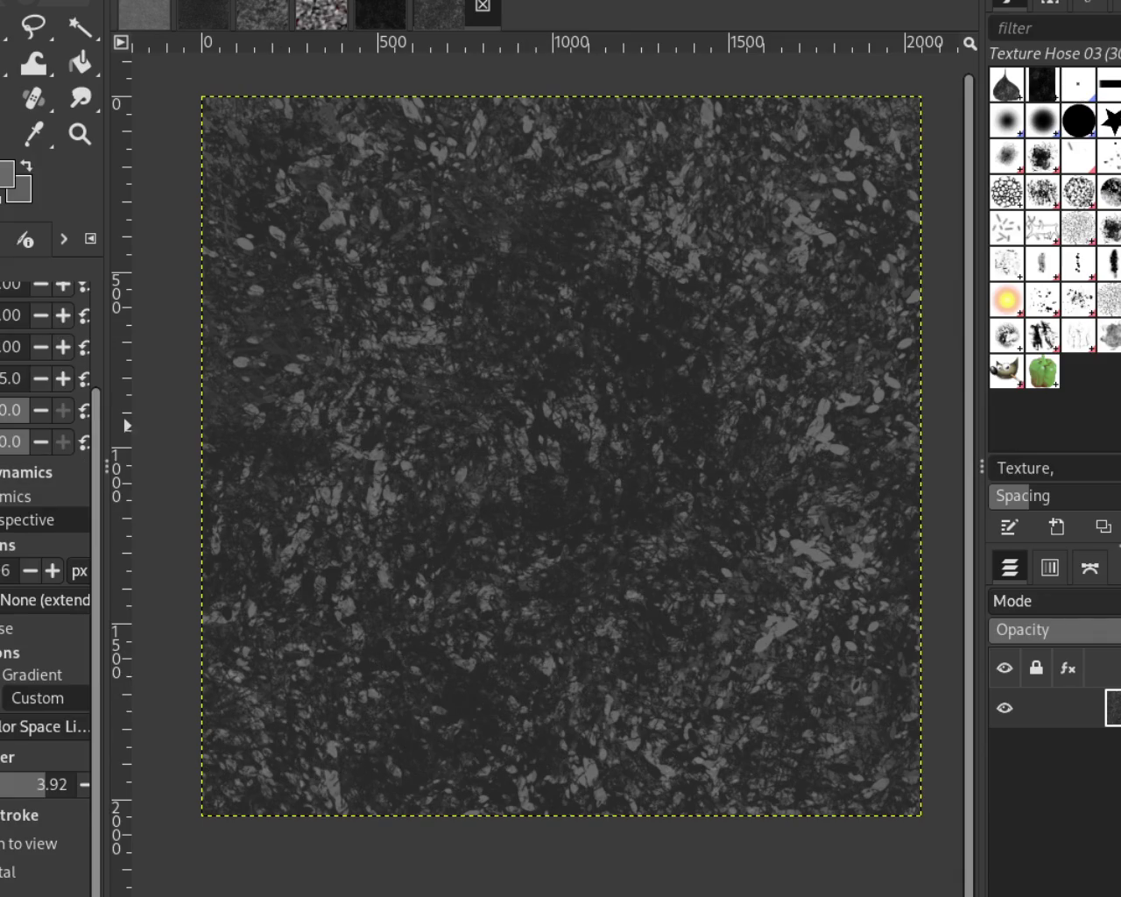
pyautogui.scroll(1, 52, 455)
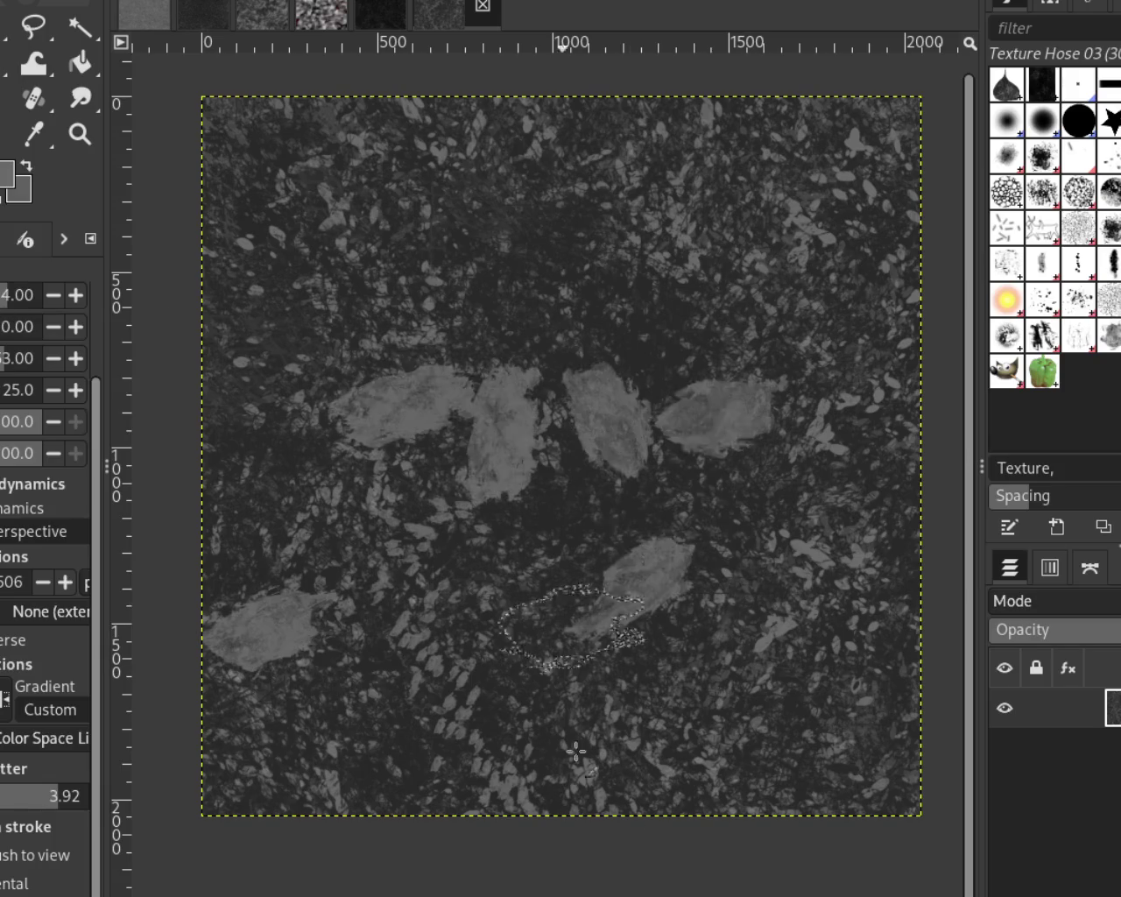
# Lower the opacity to 39 and repaint faint Texture Hose 03 leaf stamps toward the lower left, undoing trial strokes
pyautogui.moveTo(790, 671); pyautogui.dragTo(485, 620)
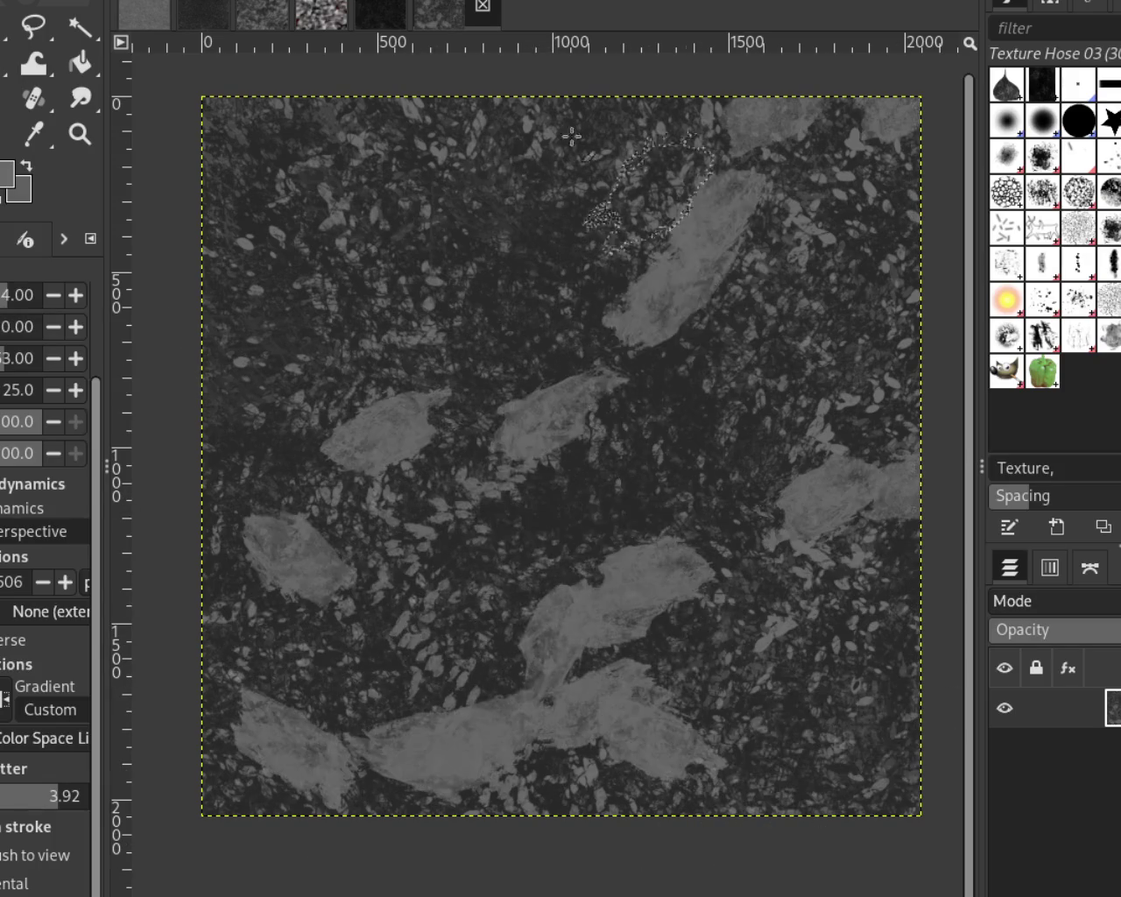
pyautogui.hotkey('ctrl', 'z')
pyautogui.hotkey('ctrl', 'z')
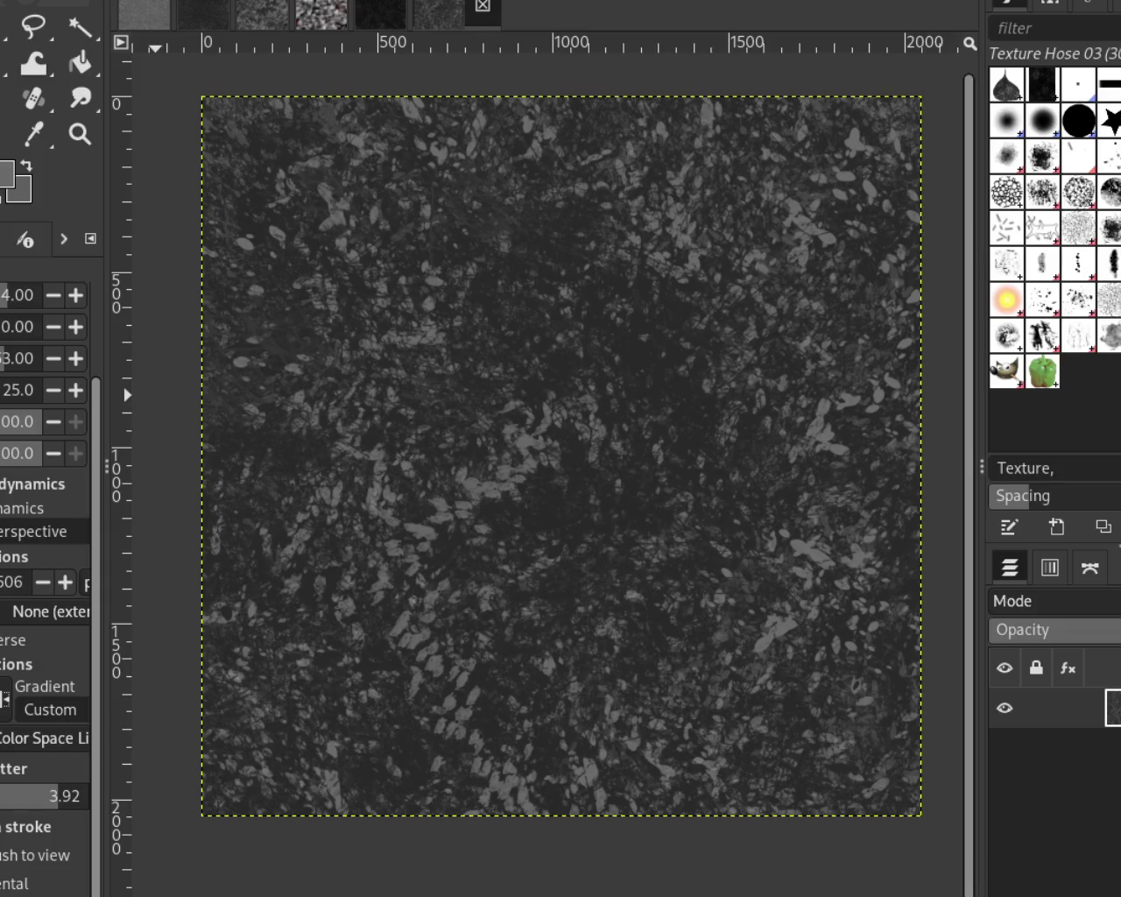
pyautogui.scroll(5, 87, 374)
pyautogui.click(35, 326)
pyautogui.moveTo(525, 663)
pyautogui.mouseDown()
pyautogui.moveTo(614, 277)
pyautogui.moveTo(363, 671)
pyautogui.moveTo(812, 819)
pyautogui.mouseUp()
pyautogui.moveTo(663, 353); pyautogui.dragTo(785, 694)
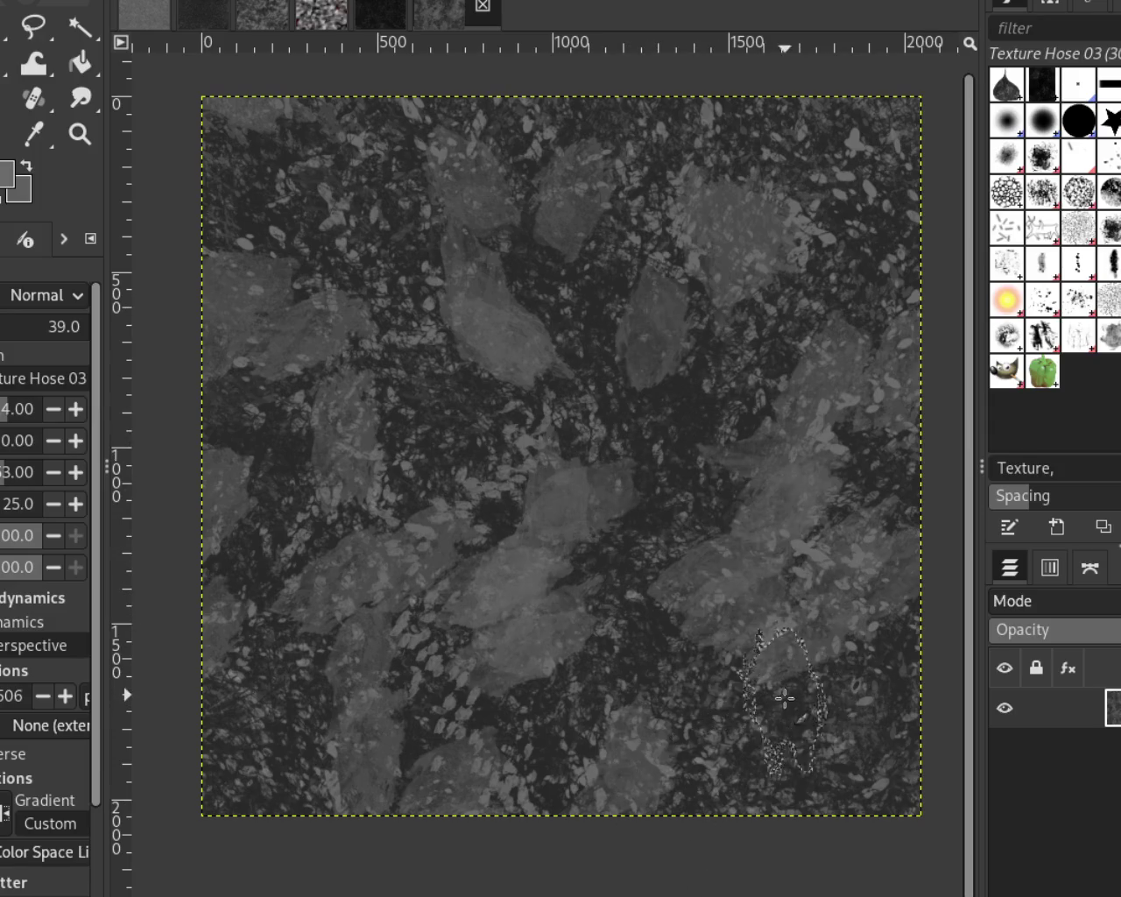
pyautogui.hotkey('ctrl', 'z')
pyautogui.hotkey('ctrl', 'z')
pyautogui.hotkey('ctrl', 'z')
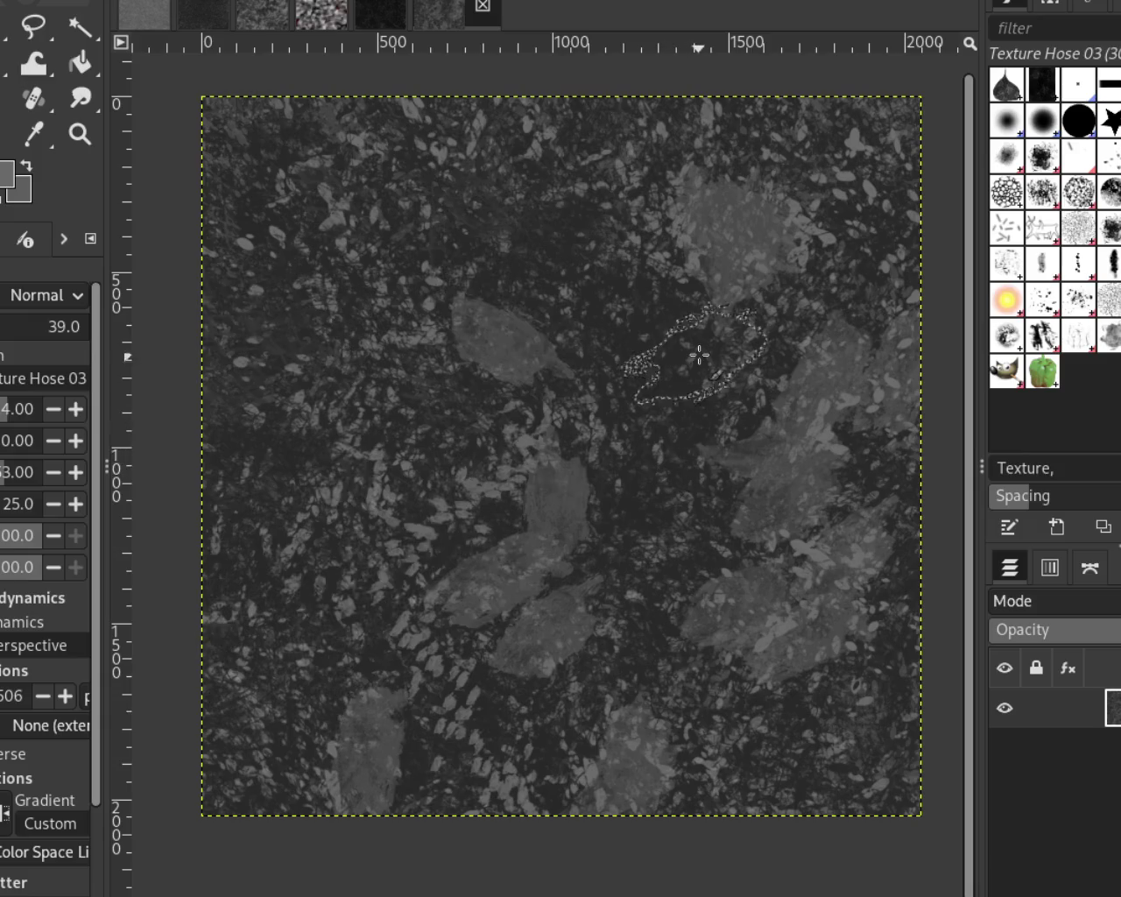
pyautogui.hotkey('ctrl', 'z')
pyautogui.hotkey('ctrl', 'z')
pyautogui.hotkey('ctrl', 'z')
pyautogui.hotkey('ctrl', 'z')
pyautogui.hotkey('ctrl', 'z')
pyautogui.moveTo(583, 283)
pyautogui.mouseDown()
pyautogui.moveTo(680, 463)
pyautogui.moveTo(425, 675)
pyautogui.moveTo(274, 865)
pyautogui.mouseUp()
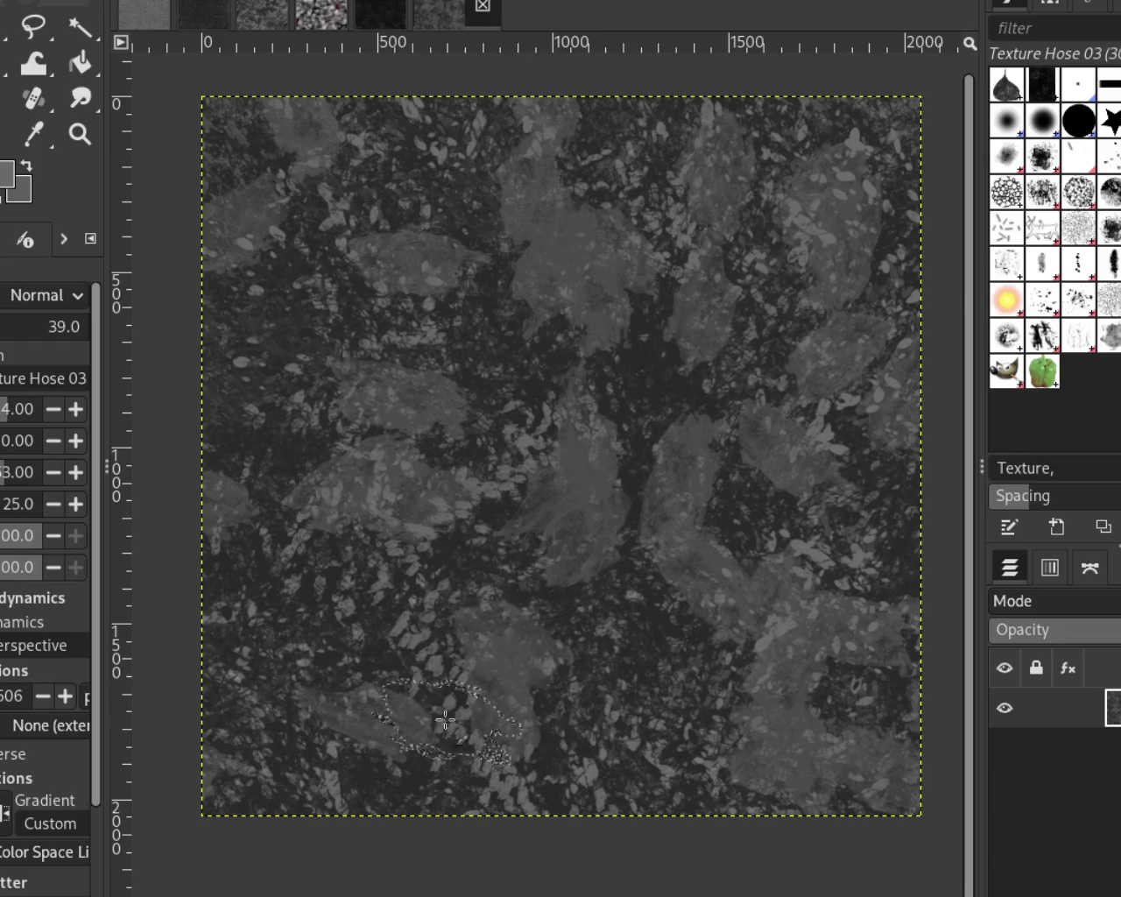
pyautogui.click(1039, 309)
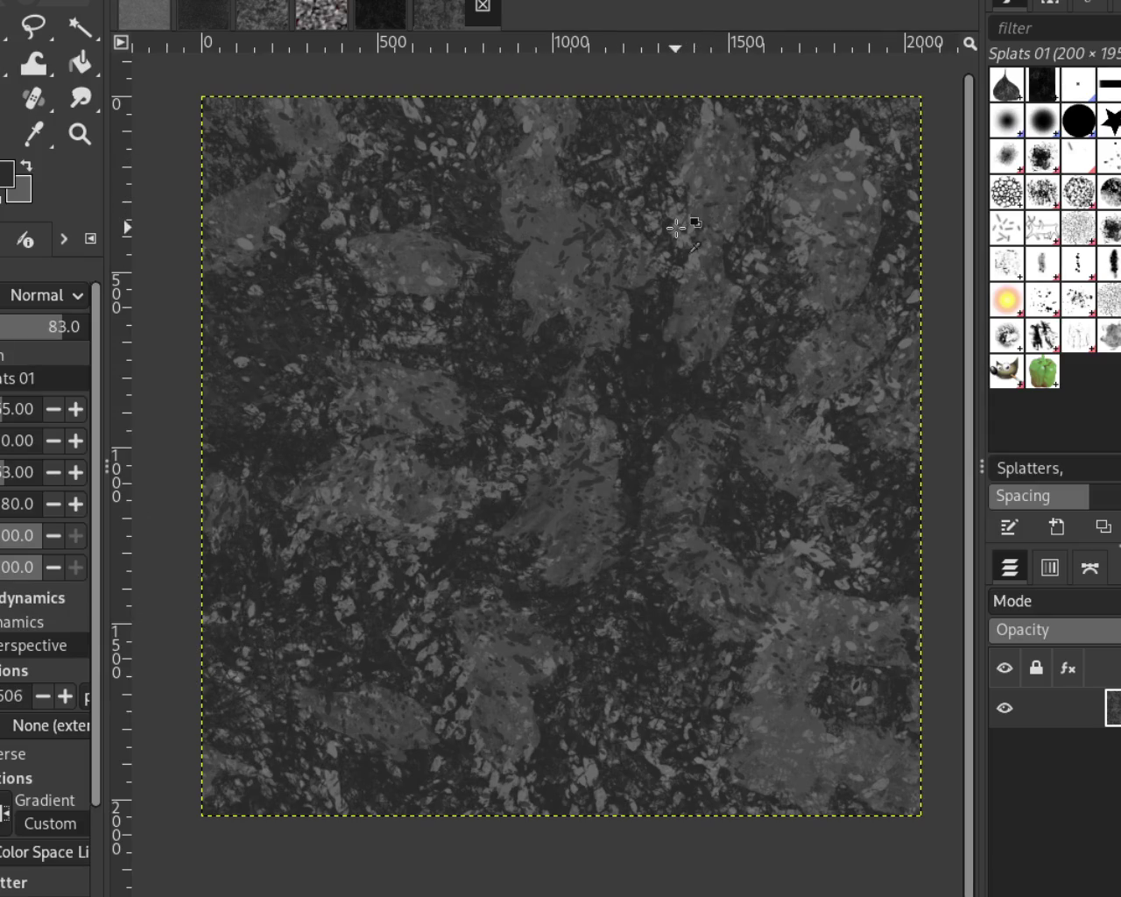
# Try a Splats 01 stroke and undo it, then paint lighter grass-like Texture Hose 02 strokes across the canvas
pyautogui.moveTo(741, 305); pyautogui.dragTo(130, 496)
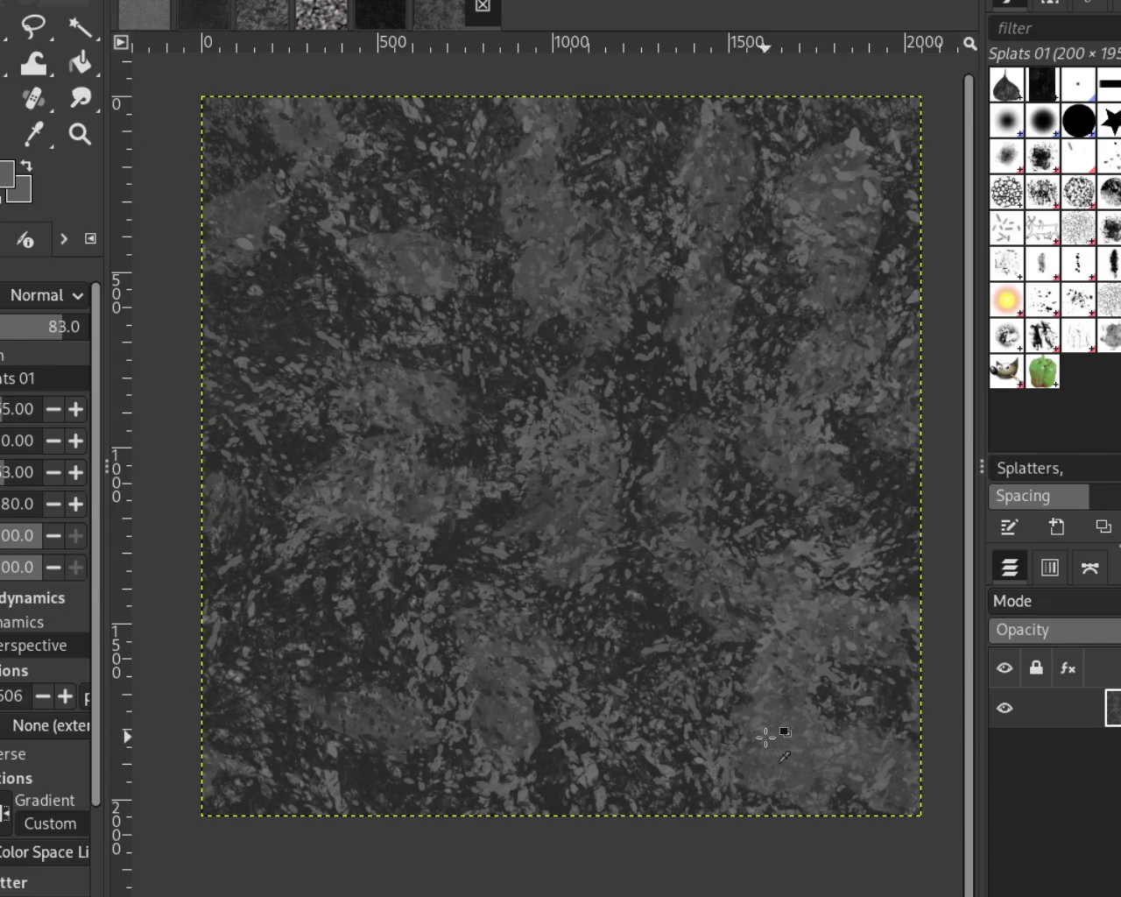
pyautogui.hotkey('ctrl', 'z')
pyautogui.click(1090, 334)
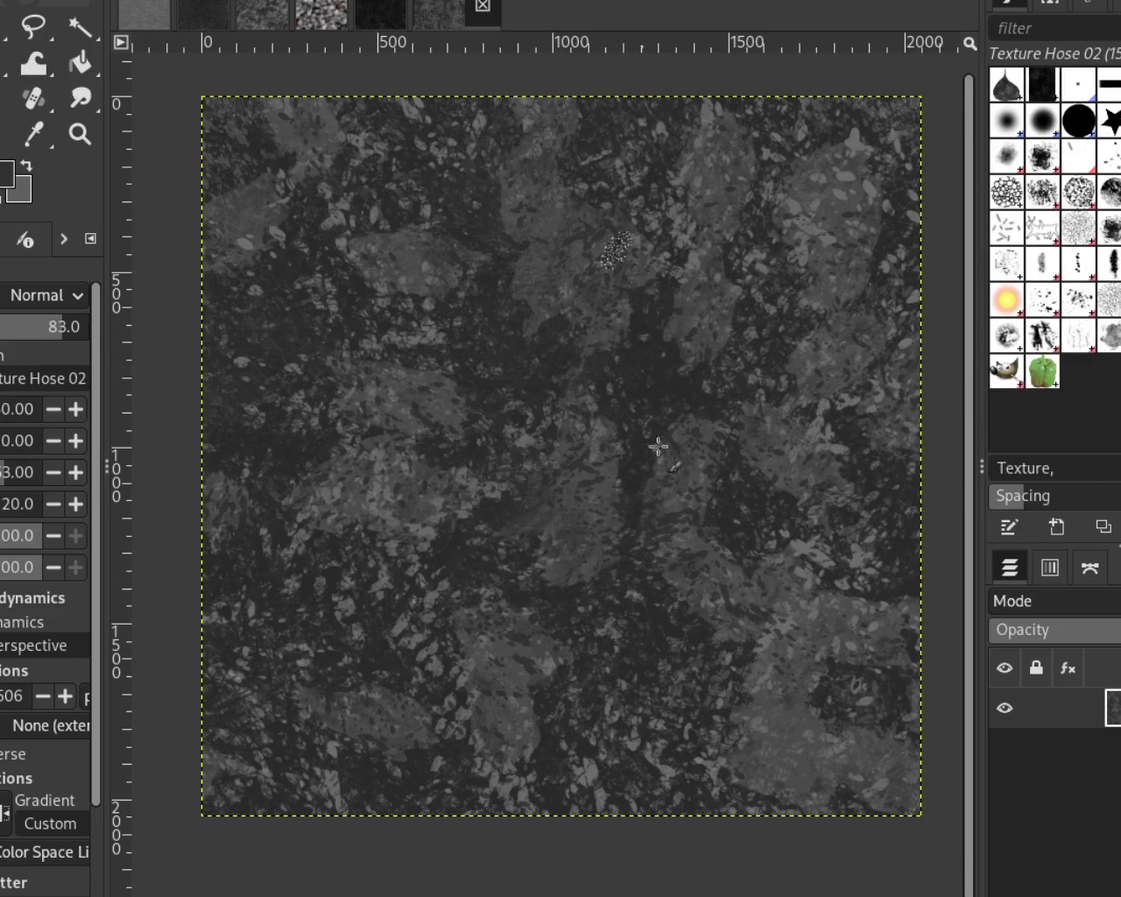
pyautogui.moveTo(536, 140); pyautogui.dragTo(576, 294)
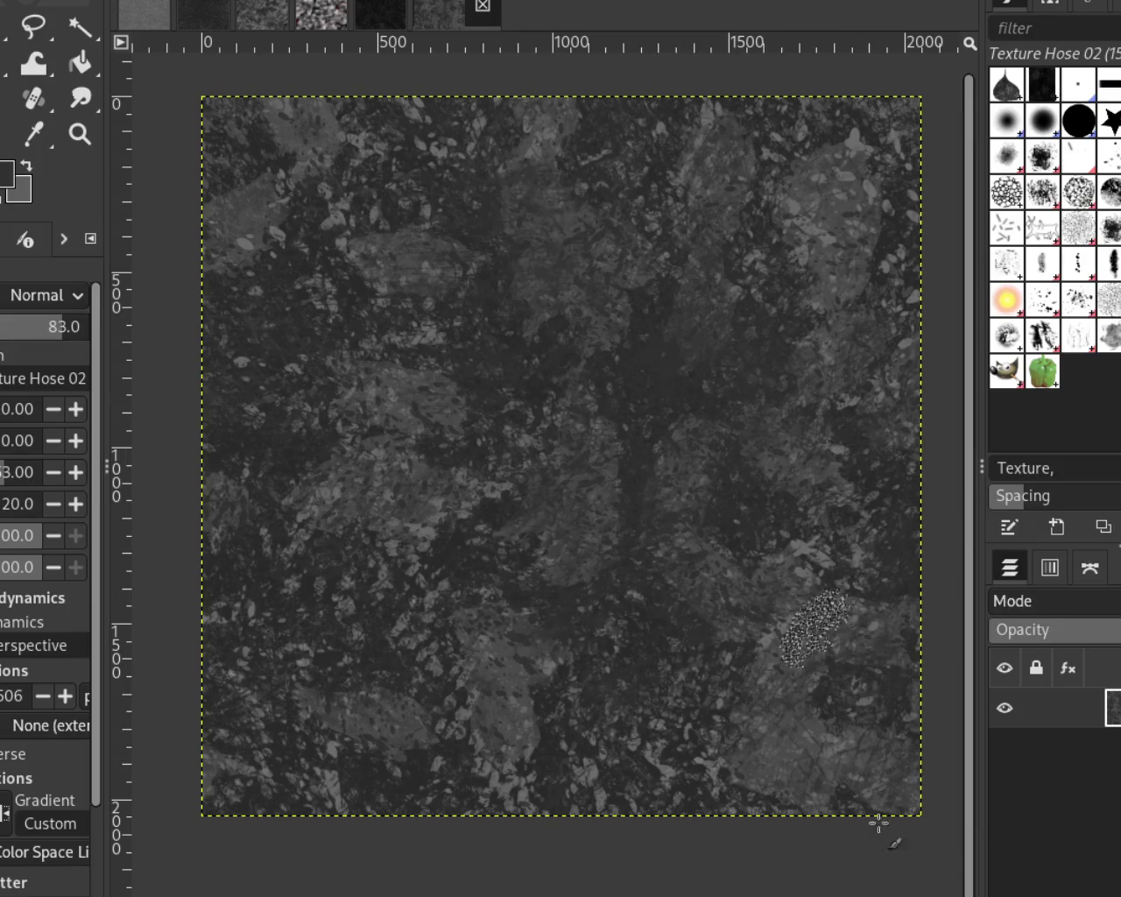
pyautogui.moveTo(744, 771); pyautogui.dragTo(595, 228)
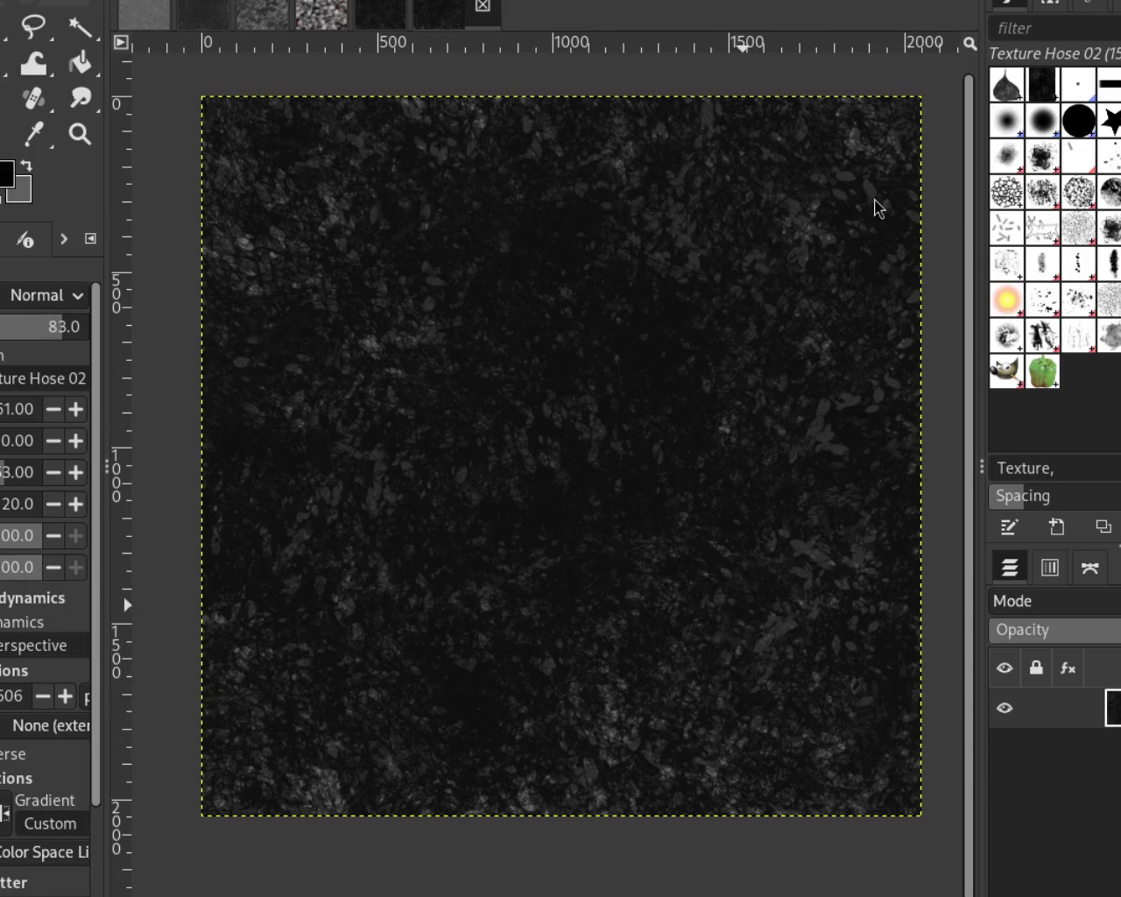
pyautogui.hotkey('ctrl', 'z')
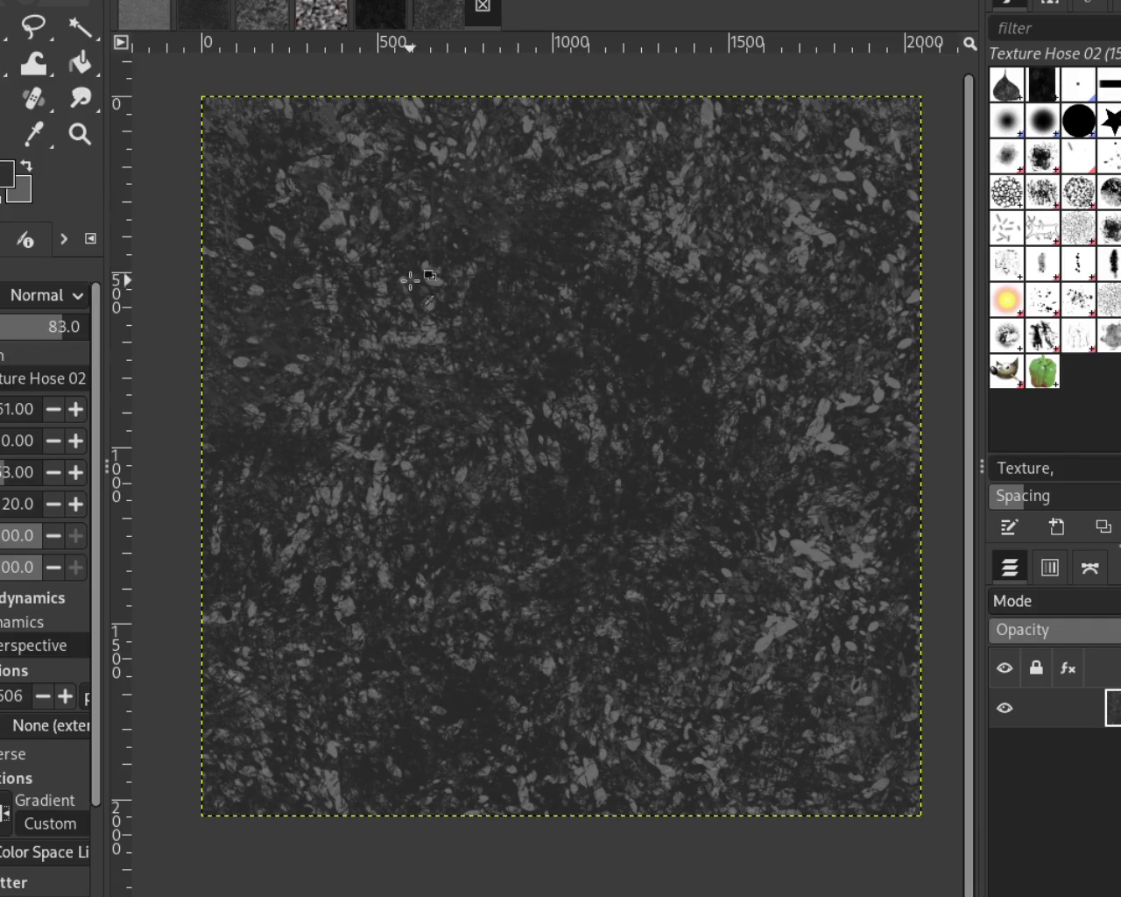
pyautogui.moveTo(435, 277)
pyautogui.mouseDown()
pyautogui.moveTo(813, 845)
pyautogui.moveTo(150, 588)
pyautogui.mouseUp()
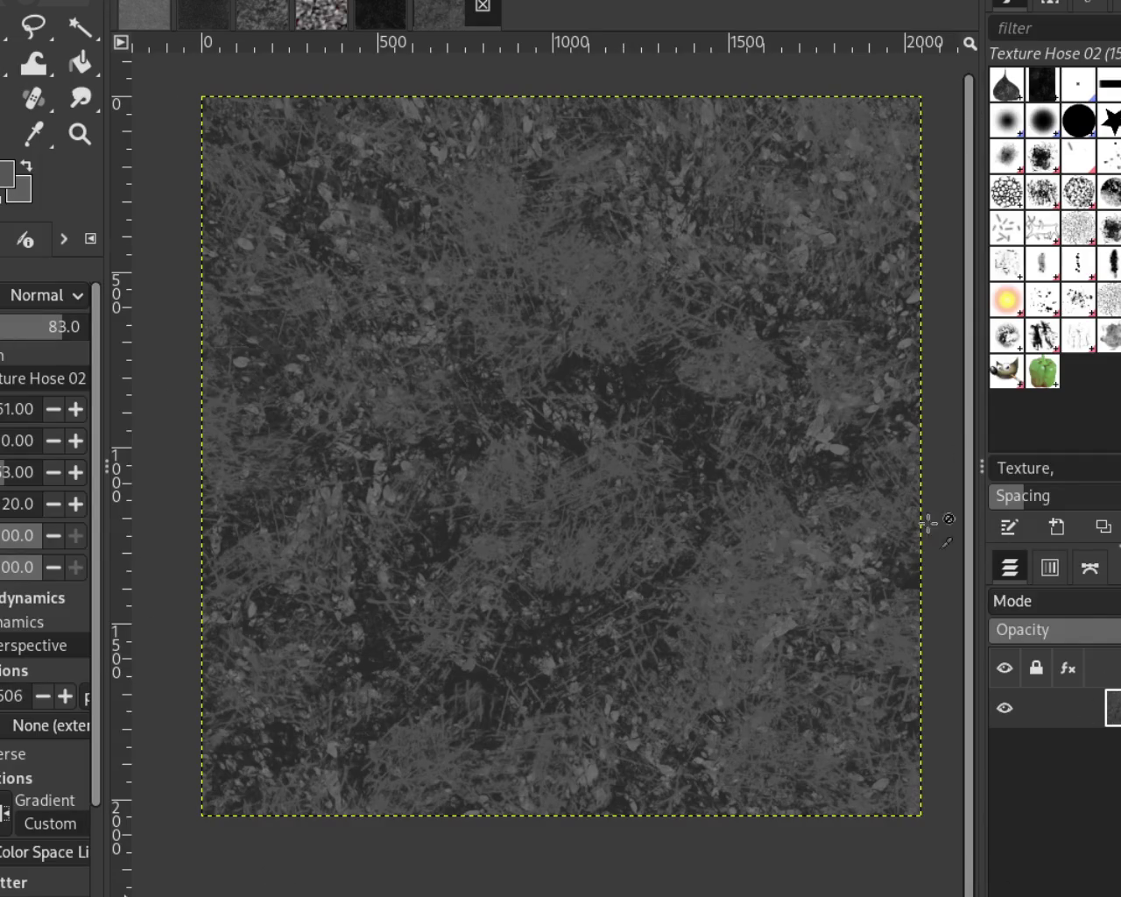
# Scatter Splats 01 stamps across the whole canvas, extending toward the upper left
pyautogui.click(1027, 307)
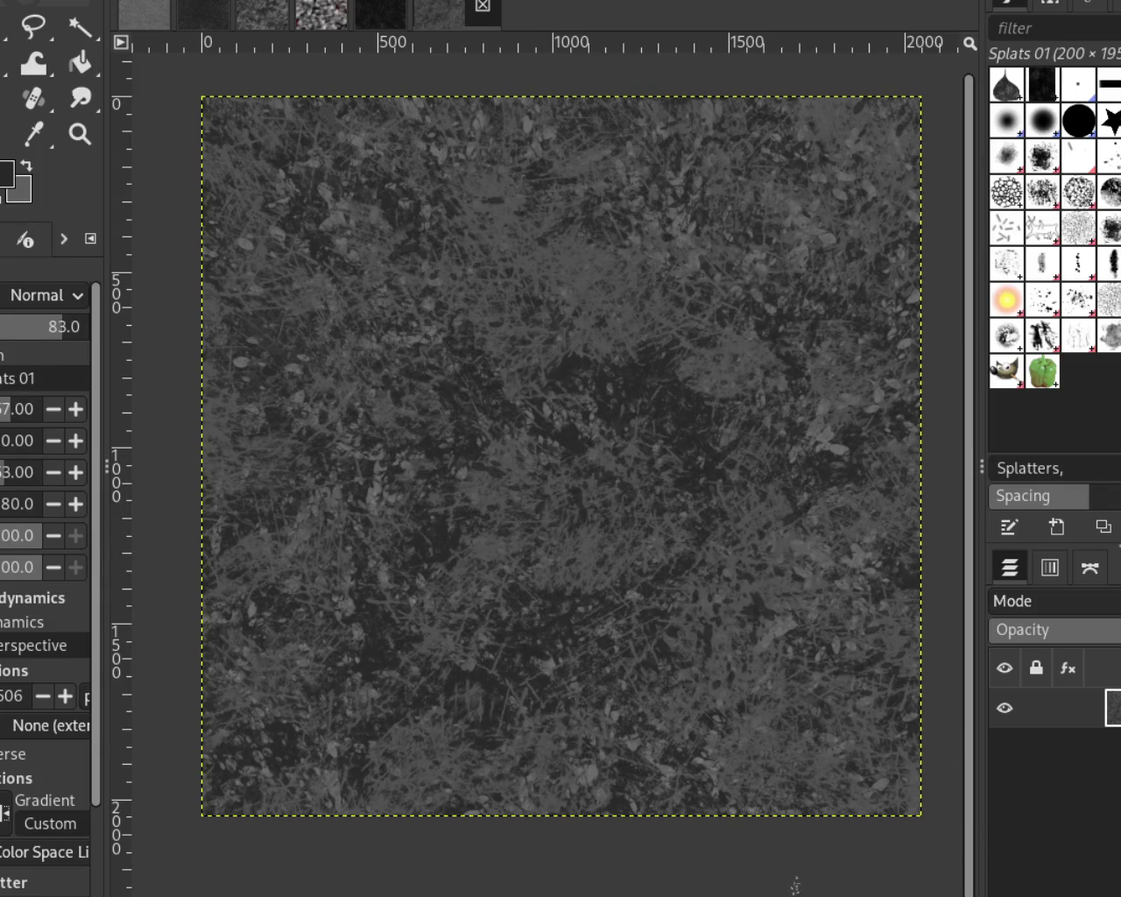
pyautogui.moveTo(549, 280)
pyautogui.mouseDown()
pyautogui.moveTo(570, 146)
pyautogui.moveTo(705, 371)
pyautogui.moveTo(317, 488)
pyautogui.moveTo(508, 42)
pyautogui.mouseUp()
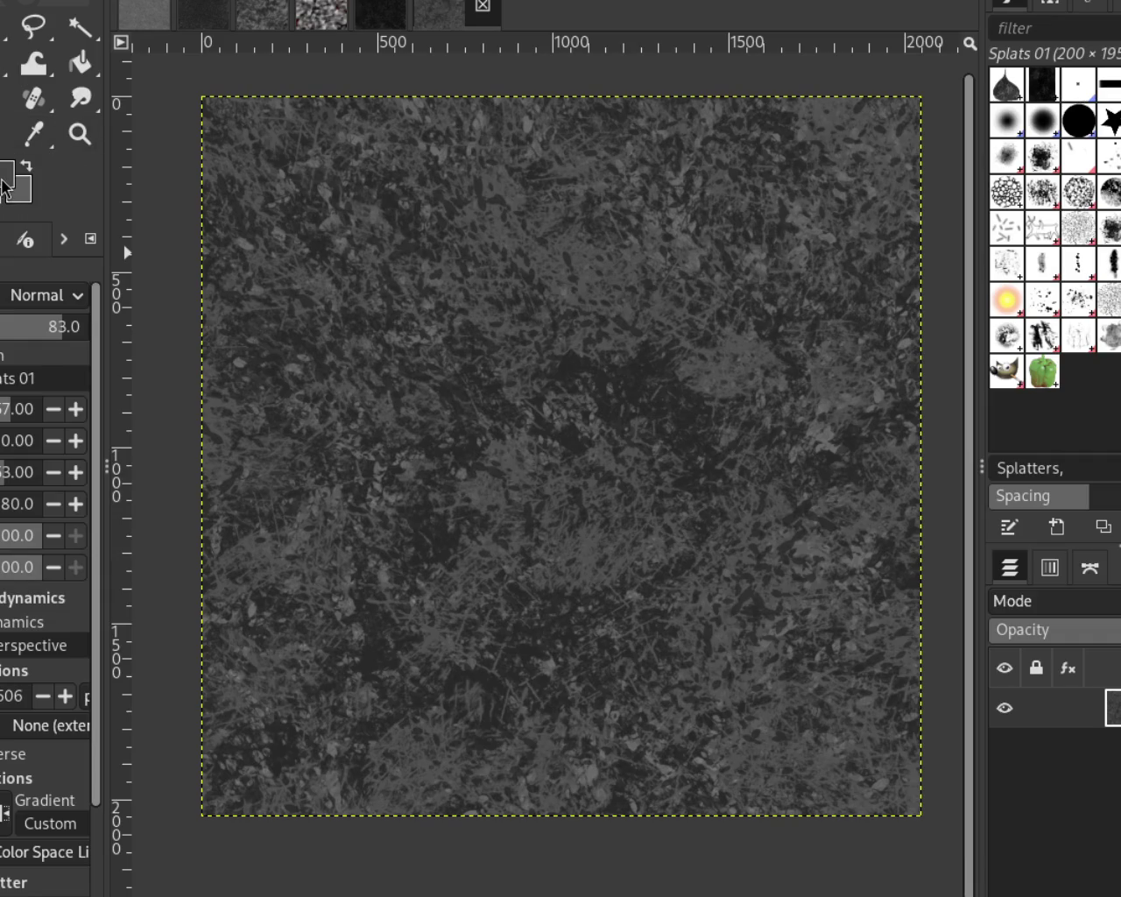
pyautogui.moveTo(847, 250)
pyautogui.mouseDown()
pyautogui.moveTo(489, 353)
pyautogui.moveTo(666, 451)
pyautogui.mouseUp()
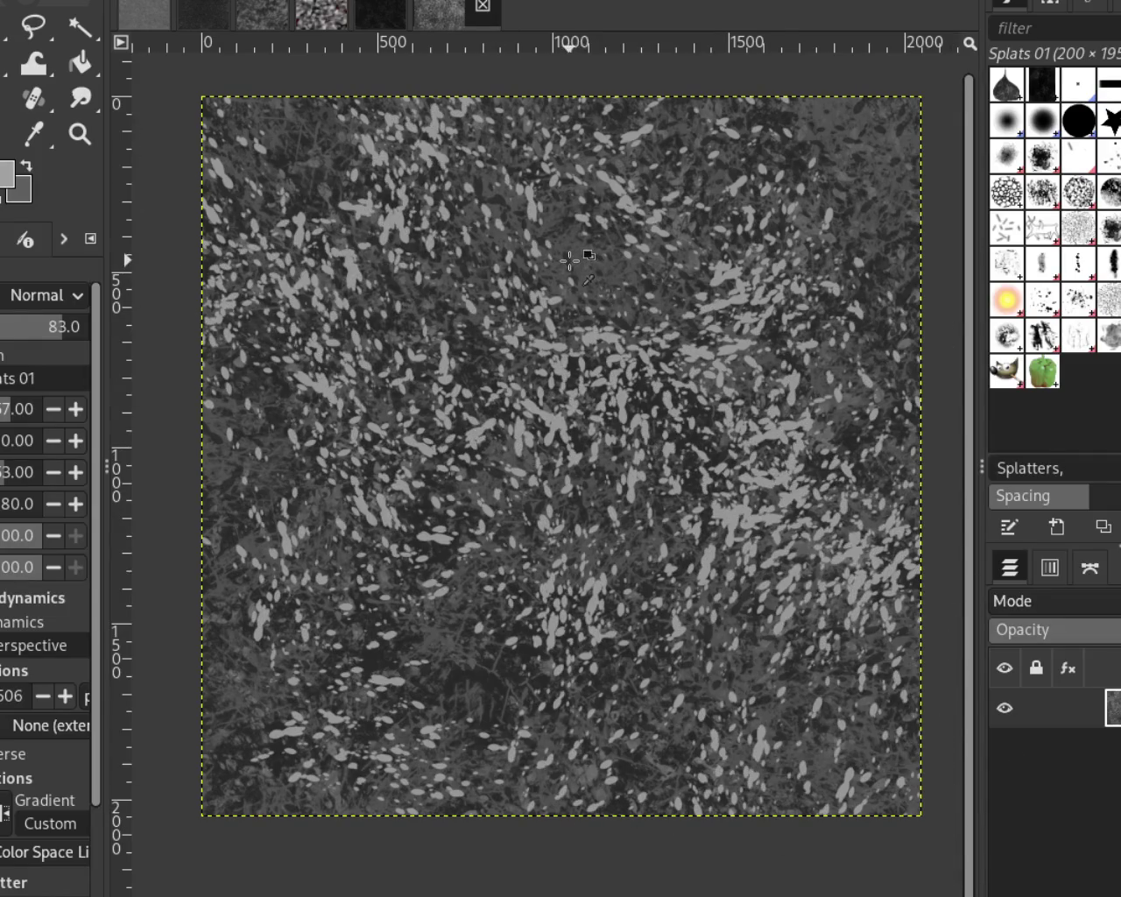
pyautogui.moveTo(556, 342); pyautogui.dragTo(205, 487)
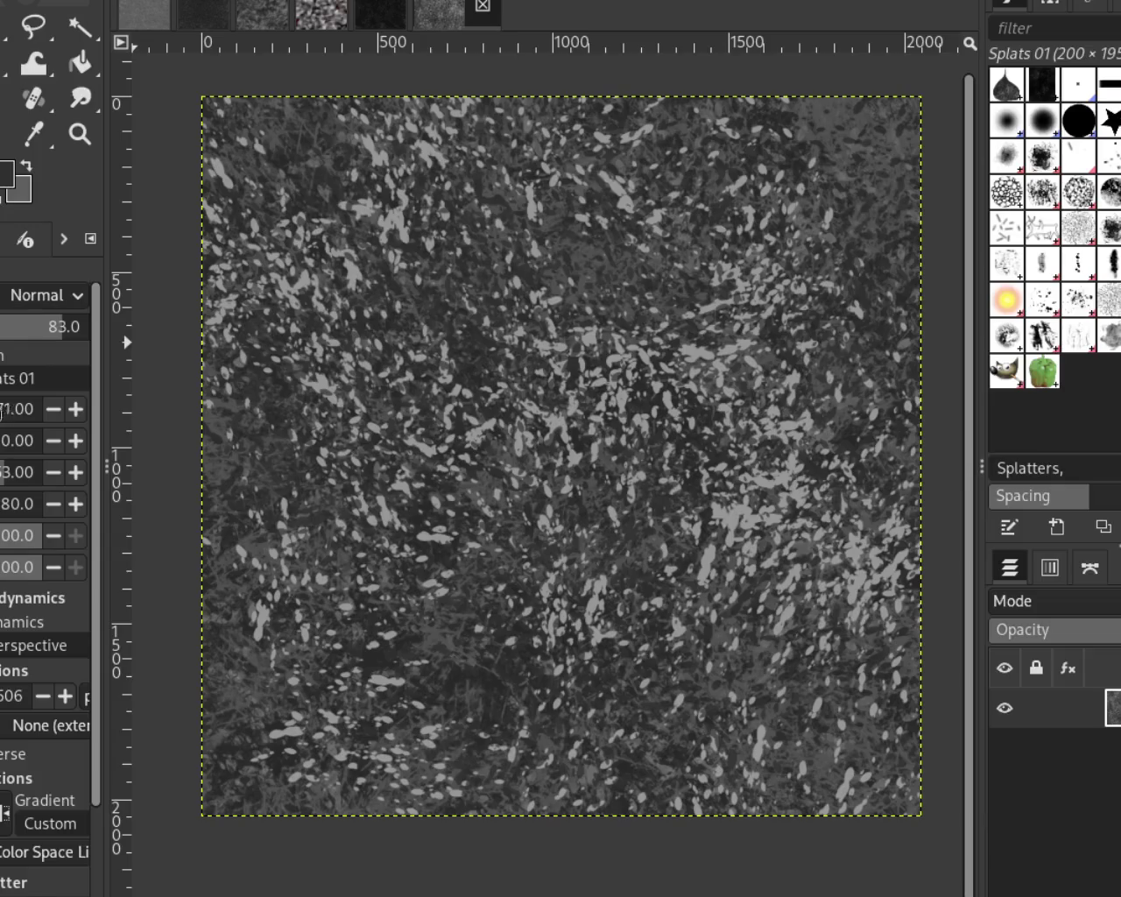
# Enlarge the brush and paint large light and dark grey splatters, swapping colours with X
pyautogui.press(']')
pyautogui.keyDown('ctrl'); pyautogui.click(629, 404); pyautogui.keyUp('ctrl')
pyautogui.moveTo(628, 404)
pyautogui.mouseDown()
pyautogui.moveTo(762, 673)
pyautogui.moveTo(516, 207)
pyautogui.moveTo(544, 667)
pyautogui.mouseUp()
pyautogui.moveTo(490, 256)
pyautogui.mouseDown()
pyautogui.moveTo(998, 629)
pyautogui.moveTo(374, 399)
pyautogui.moveTo(610, 94)
pyautogui.moveTo(600, 224)
pyautogui.mouseUp()
pyautogui.press('x')
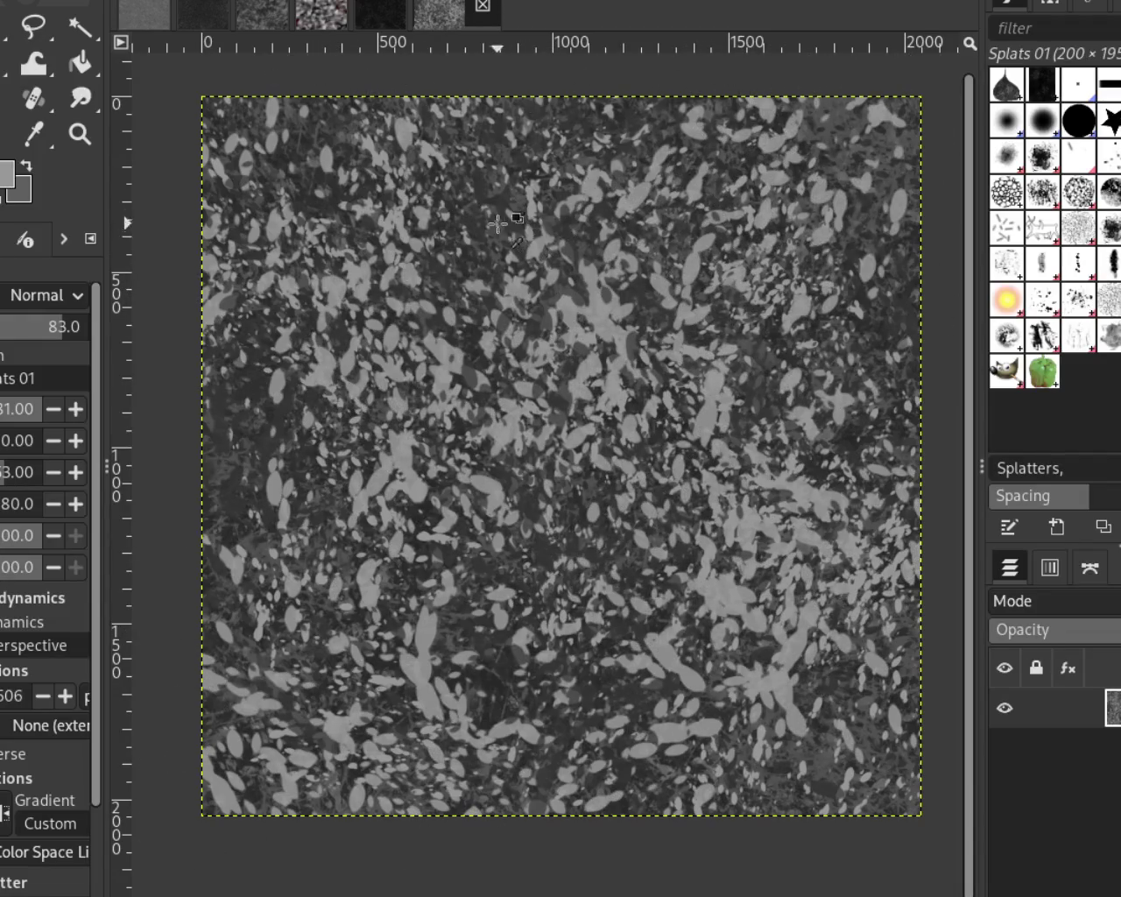
pyautogui.press('x')
pyautogui.moveTo(509, 196); pyautogui.dragTo(862, 825)
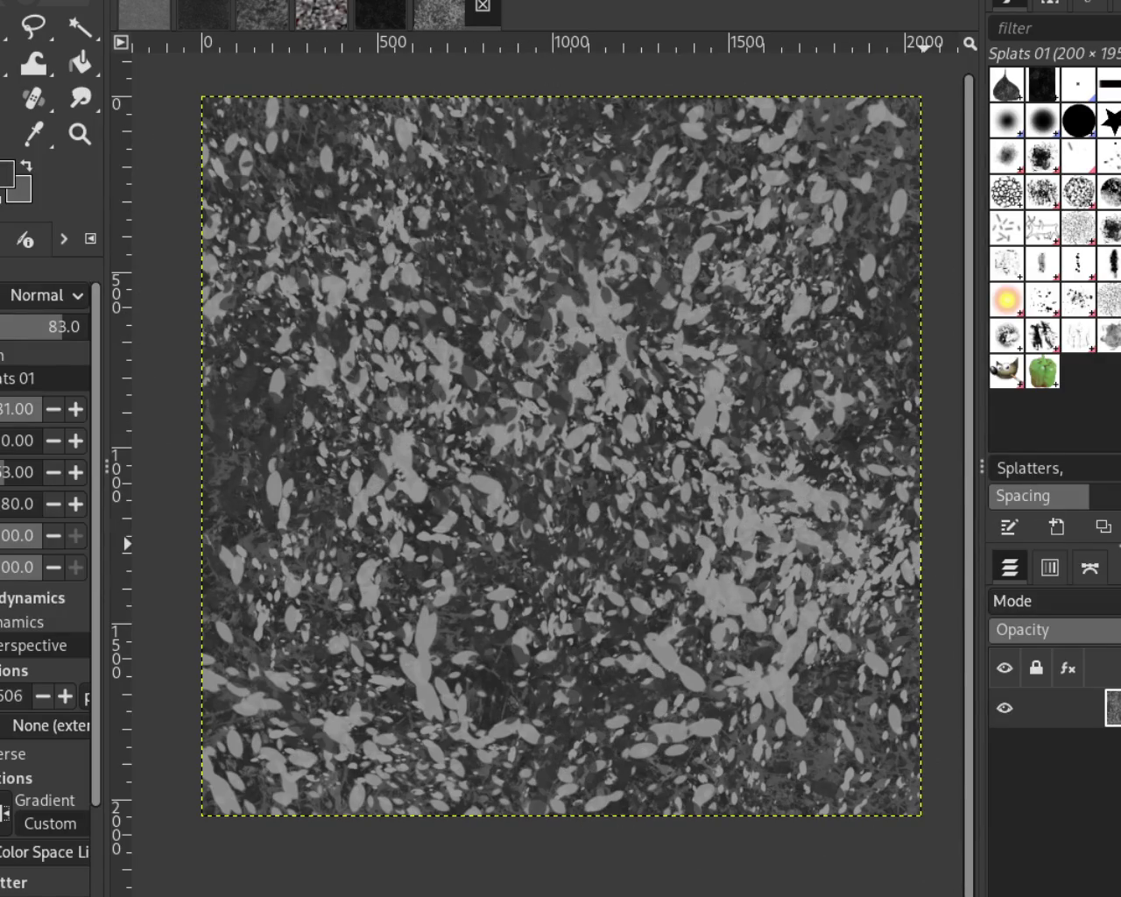
pyautogui.press('.')
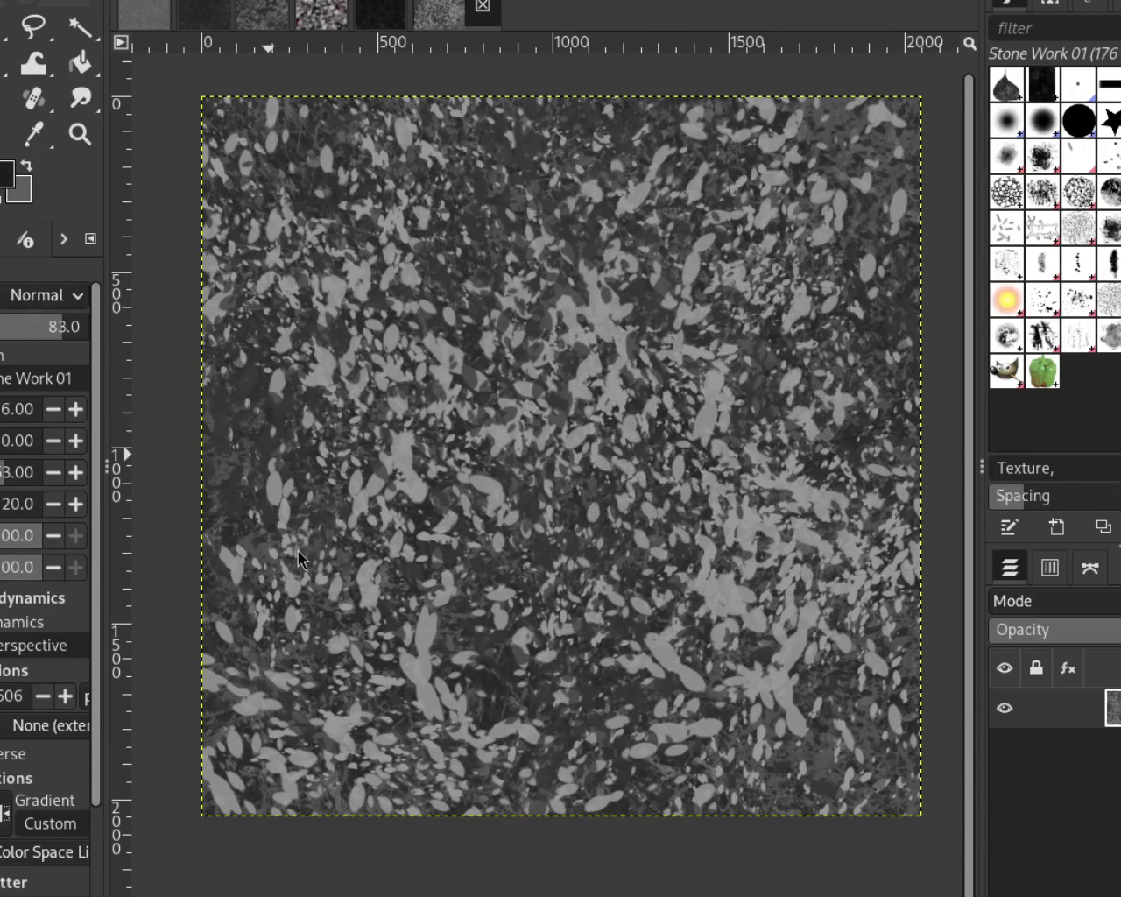
# Paint dense black Stone Work 01 stamps over the canvas, undoing the failed strokes
pyautogui.moveTo(770, 630); pyautogui.dragTo(526, 368)
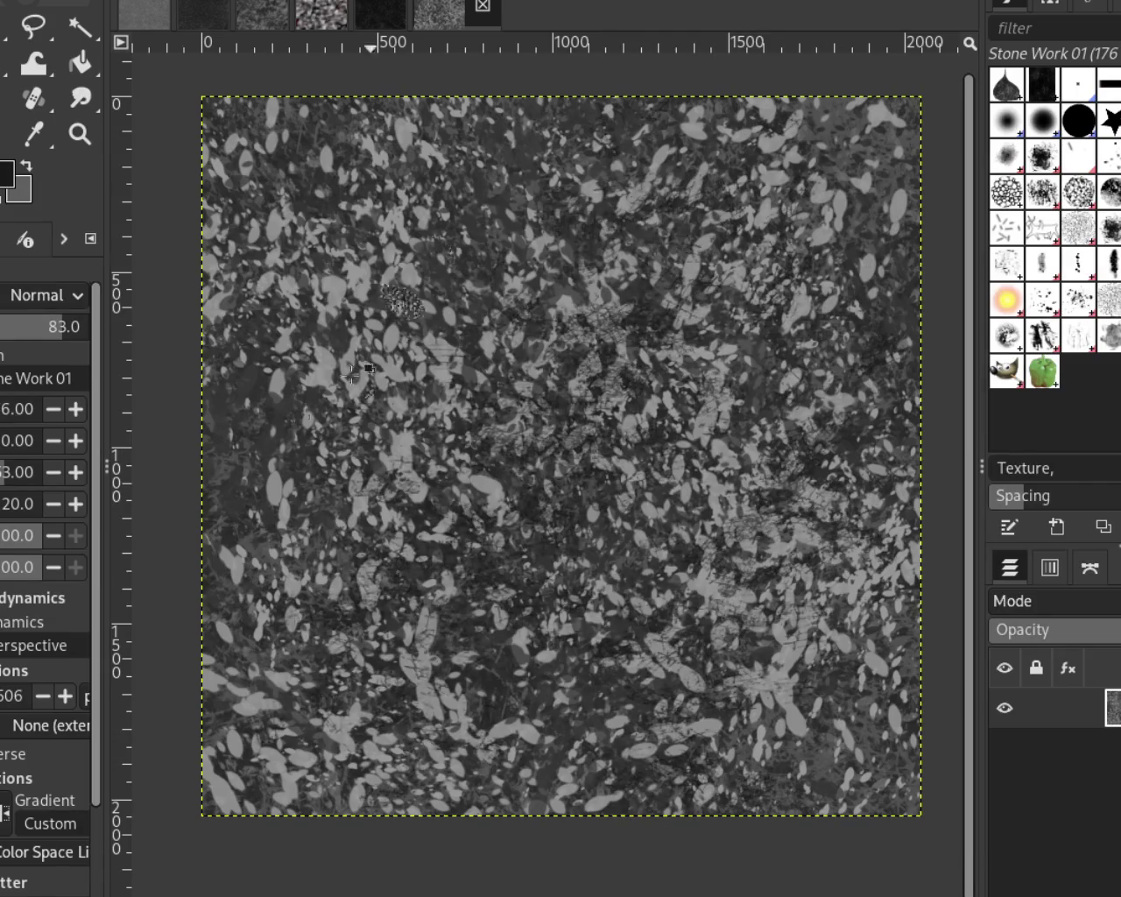
pyautogui.hotkey('ctrl', 'z')
pyautogui.moveTo(489, 437)
pyautogui.mouseDown()
pyautogui.moveTo(827, 666)
pyautogui.moveTo(663, 468)
pyautogui.mouseUp()
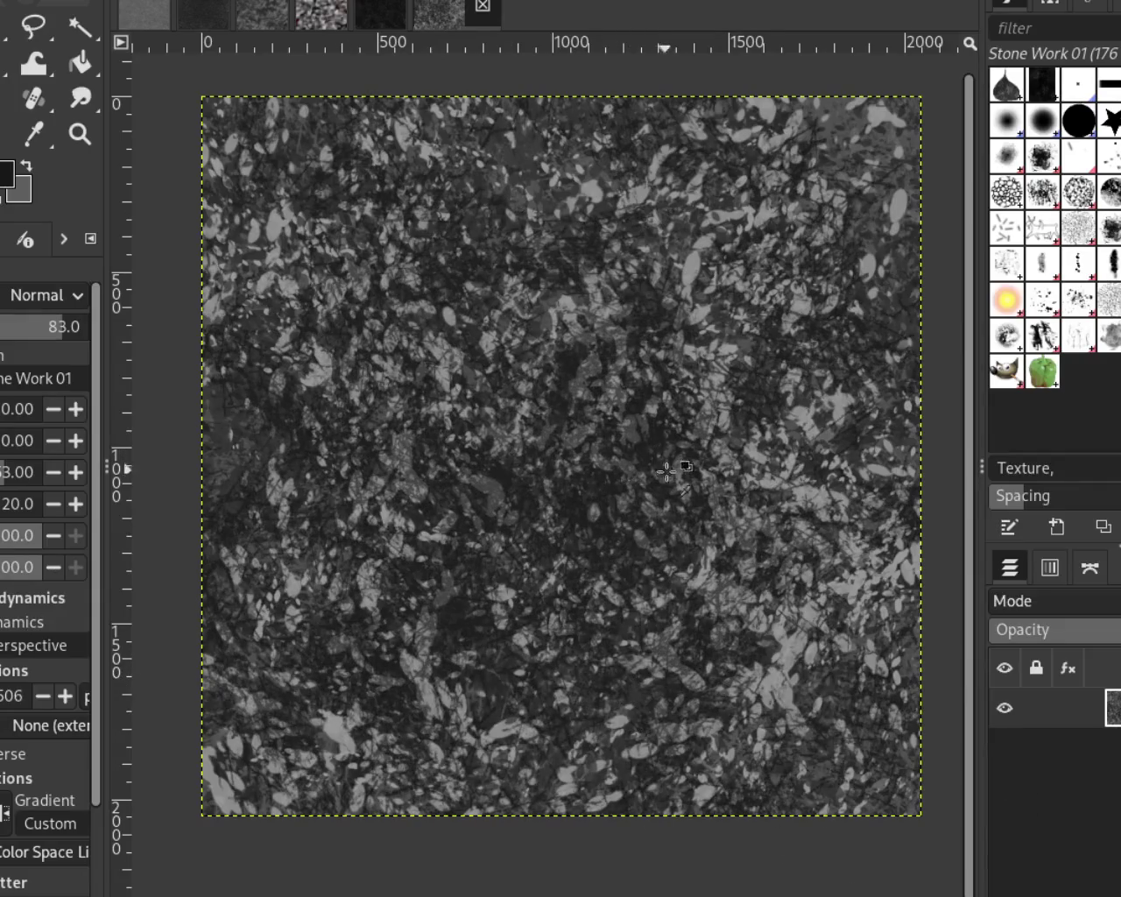
pyautogui.moveTo(785, 429)
pyautogui.mouseDown()
pyautogui.moveTo(771, 666)
pyautogui.moveTo(569, 613)
pyautogui.mouseUp()
pyautogui.hotkey('ctrl', 'z')
pyautogui.click(548, 556)
pyautogui.keyDown('ctrl'); pyautogui.click(468, 626); pyautogui.keyUp('ctrl')
pyautogui.moveTo(622, 834)
pyautogui.mouseDown()
pyautogui.moveTo(726, 526)
pyautogui.moveTo(738, 100)
pyautogui.moveTo(583, 140)
pyautogui.mouseUp()
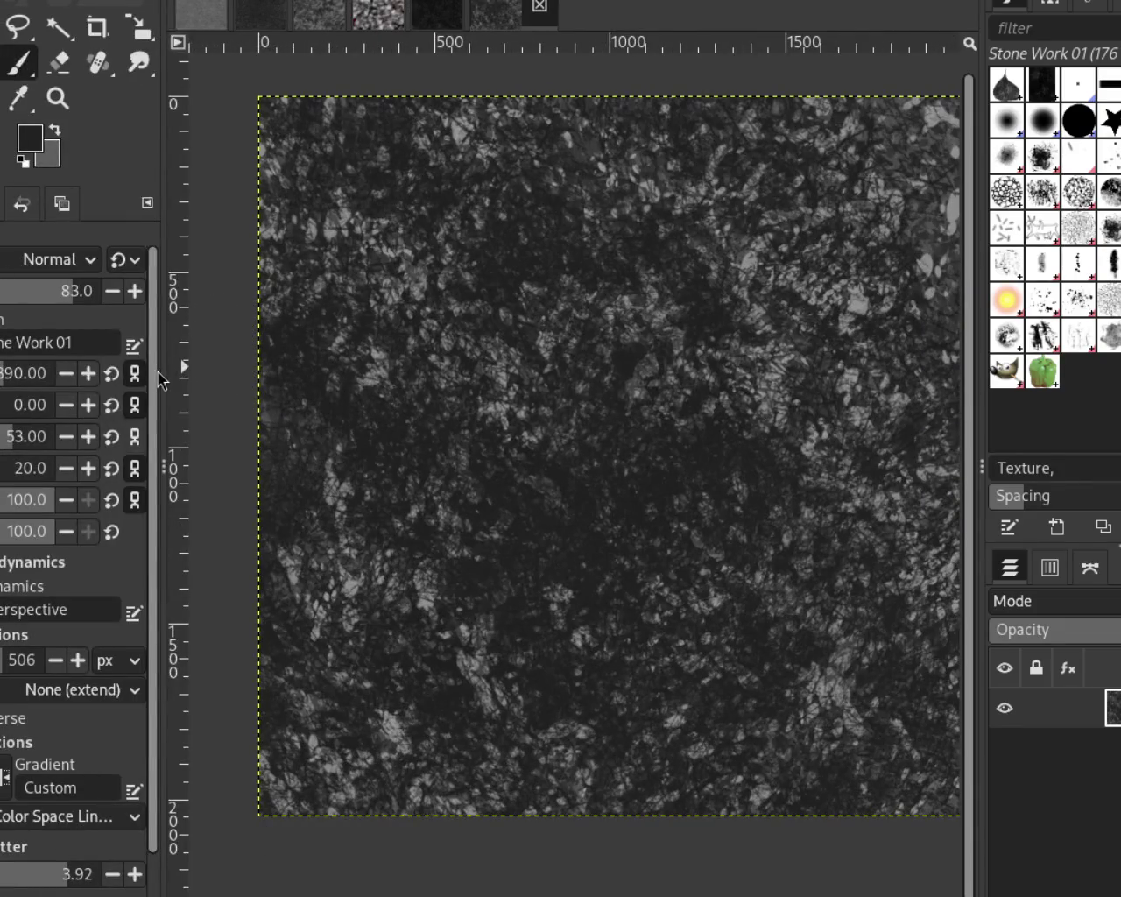
# Narrow the left dock and drop the Splats 01 brush image onto the canvas centre
pyautogui.moveTo(164, 372); pyautogui.dragTo(70, 394)
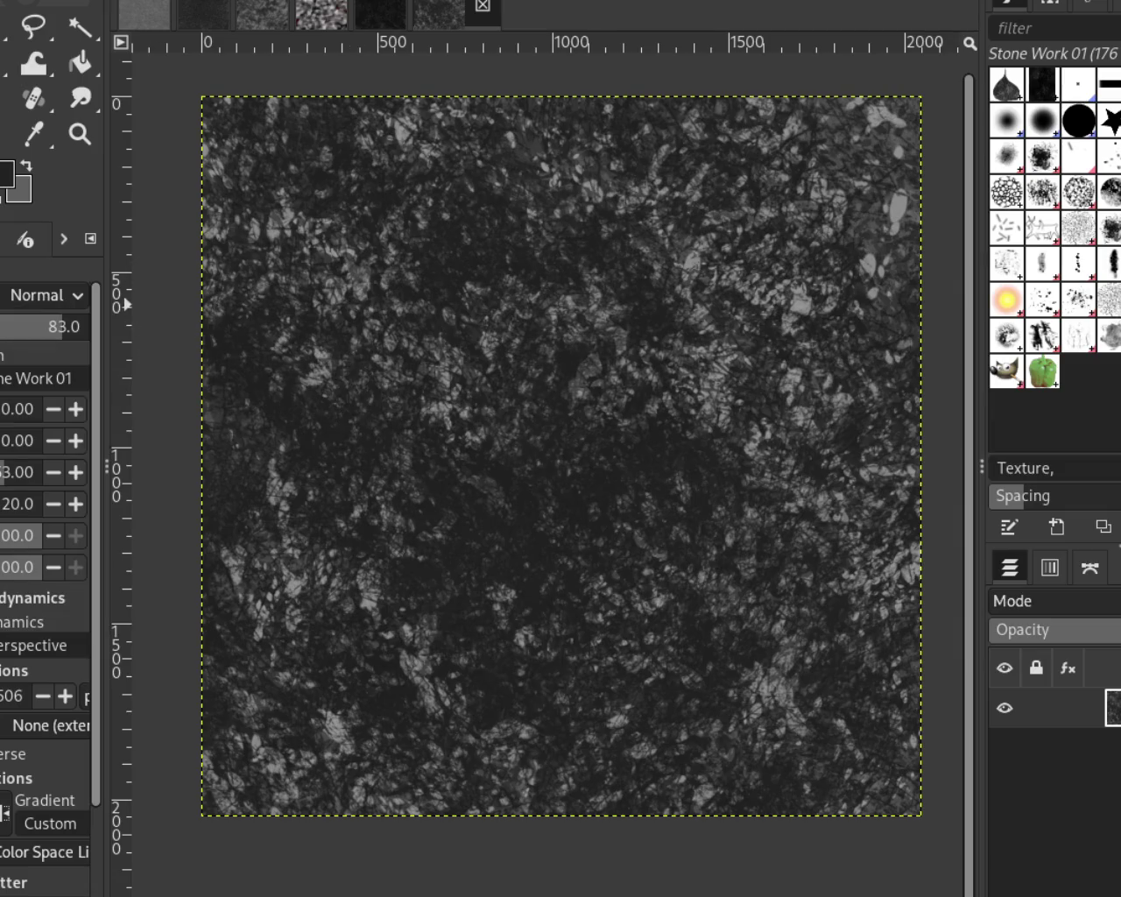
pyautogui.press('.')
pyautogui.moveTo(854, 267); pyautogui.dragTo(858, 271)
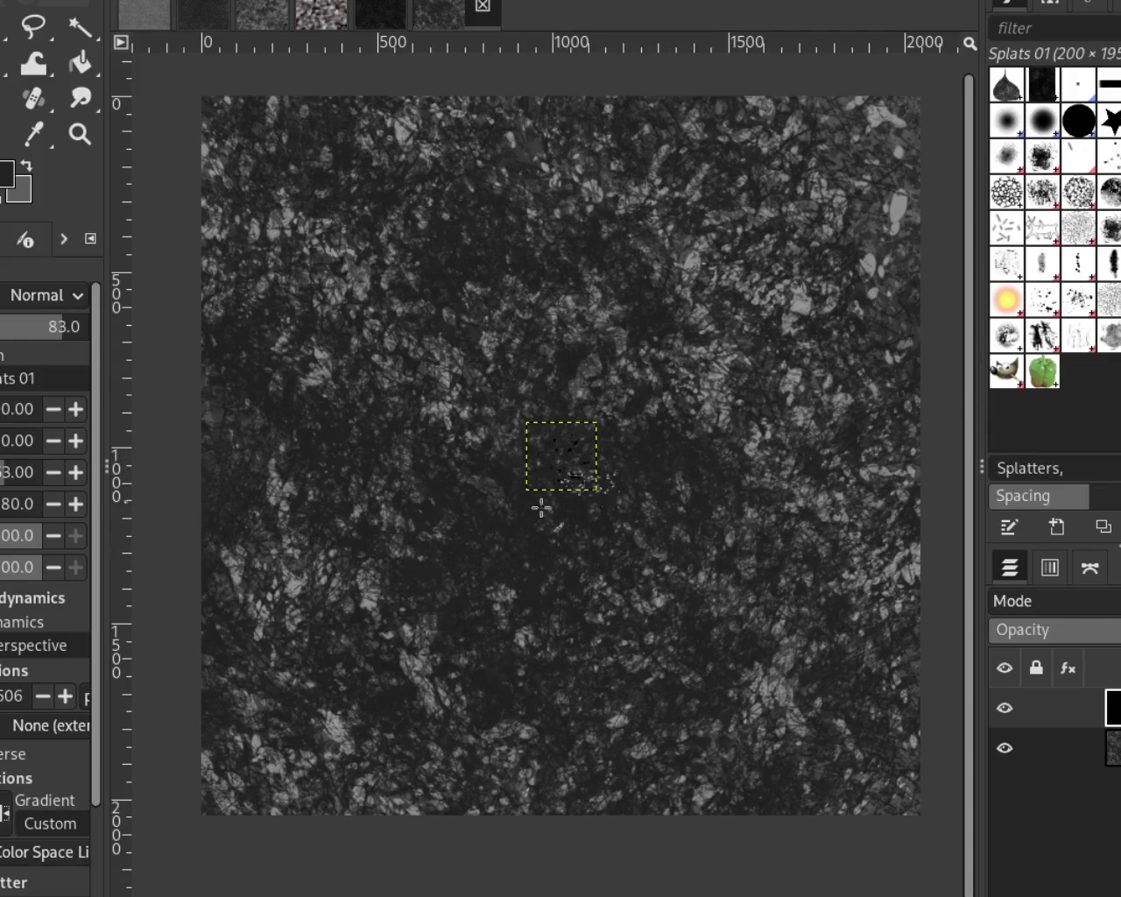
# Delete the floating brush image and scatter light then dark grey Splats 01 splatters across the canvas
pyautogui.hotkey('ctrl', 'h')
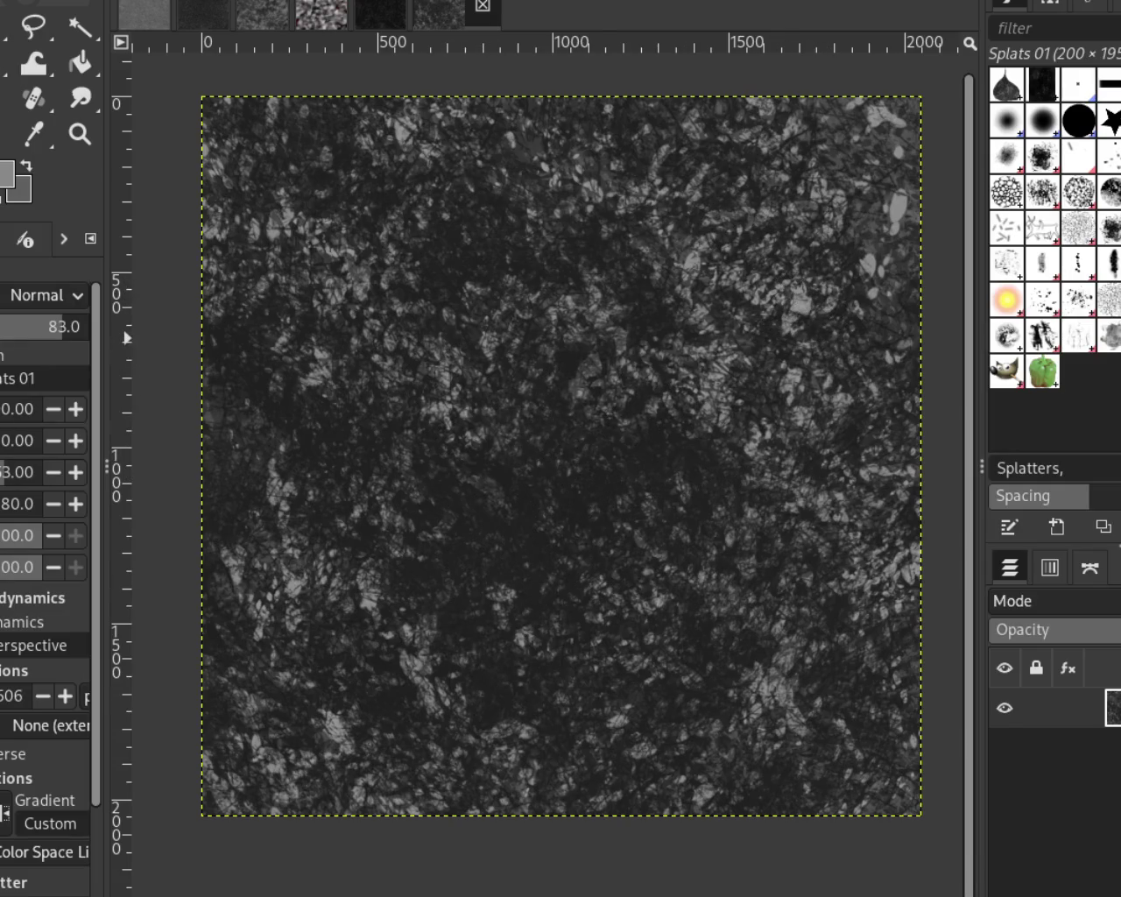
pyautogui.moveTo(667, 508); pyautogui.dragTo(443, 435)
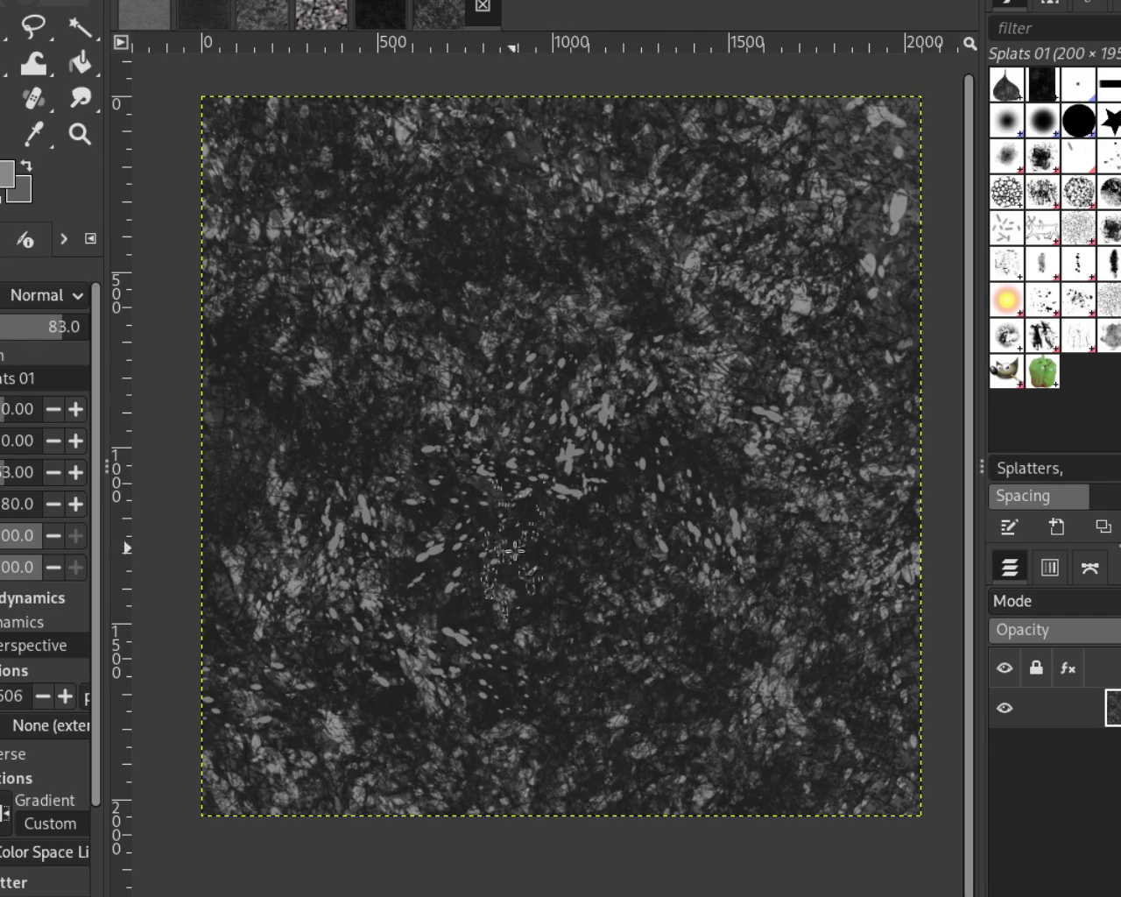
pyautogui.hotkey('ctrl', 'z')
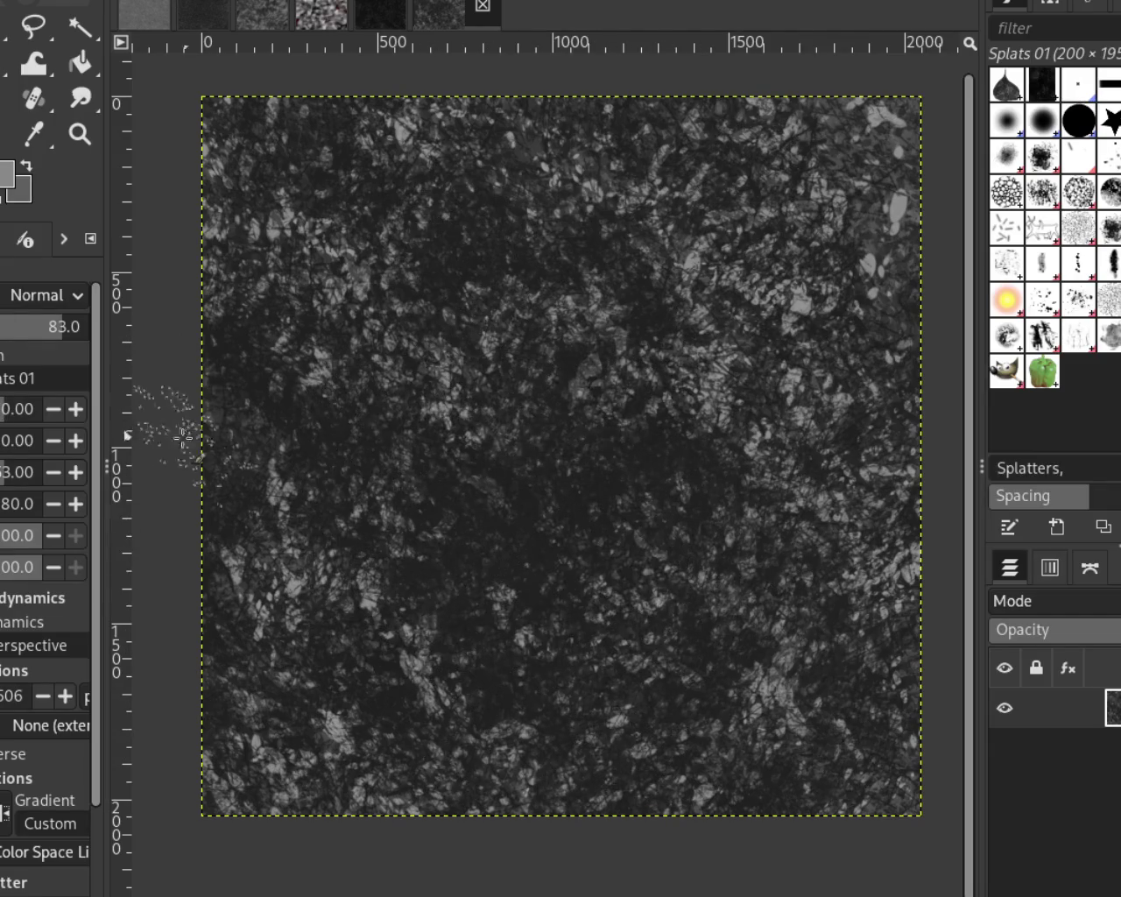
pyautogui.moveTo(571, 455)
pyautogui.mouseDown()
pyautogui.moveTo(646, 723)
pyautogui.moveTo(429, 192)
pyautogui.moveTo(448, 289)
pyautogui.moveTo(545, 325)
pyautogui.moveTo(808, 274)
pyautogui.mouseUp()
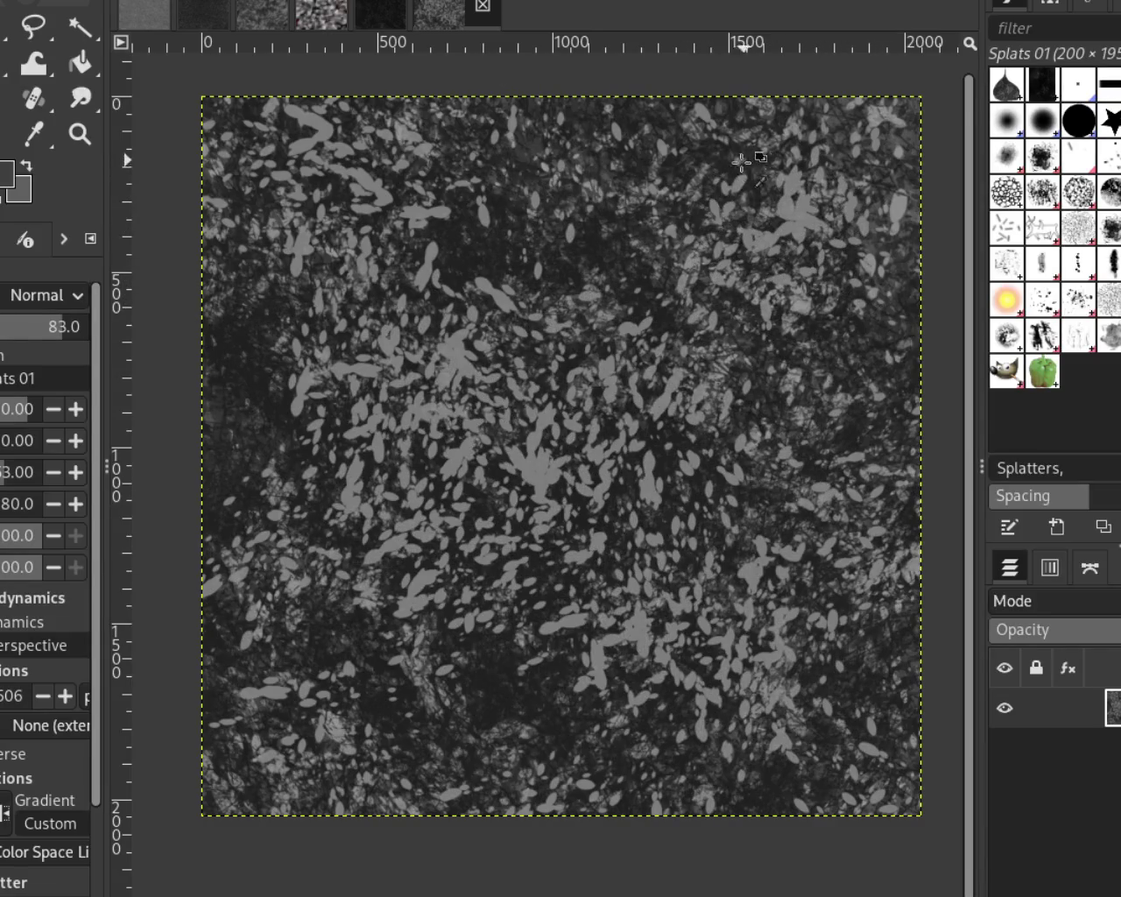
pyautogui.moveTo(728, 172)
pyautogui.mouseDown()
pyautogui.moveTo(289, 624)
pyautogui.moveTo(800, 386)
pyautogui.moveTo(672, 261)
pyautogui.moveTo(493, 695)
pyautogui.mouseUp()
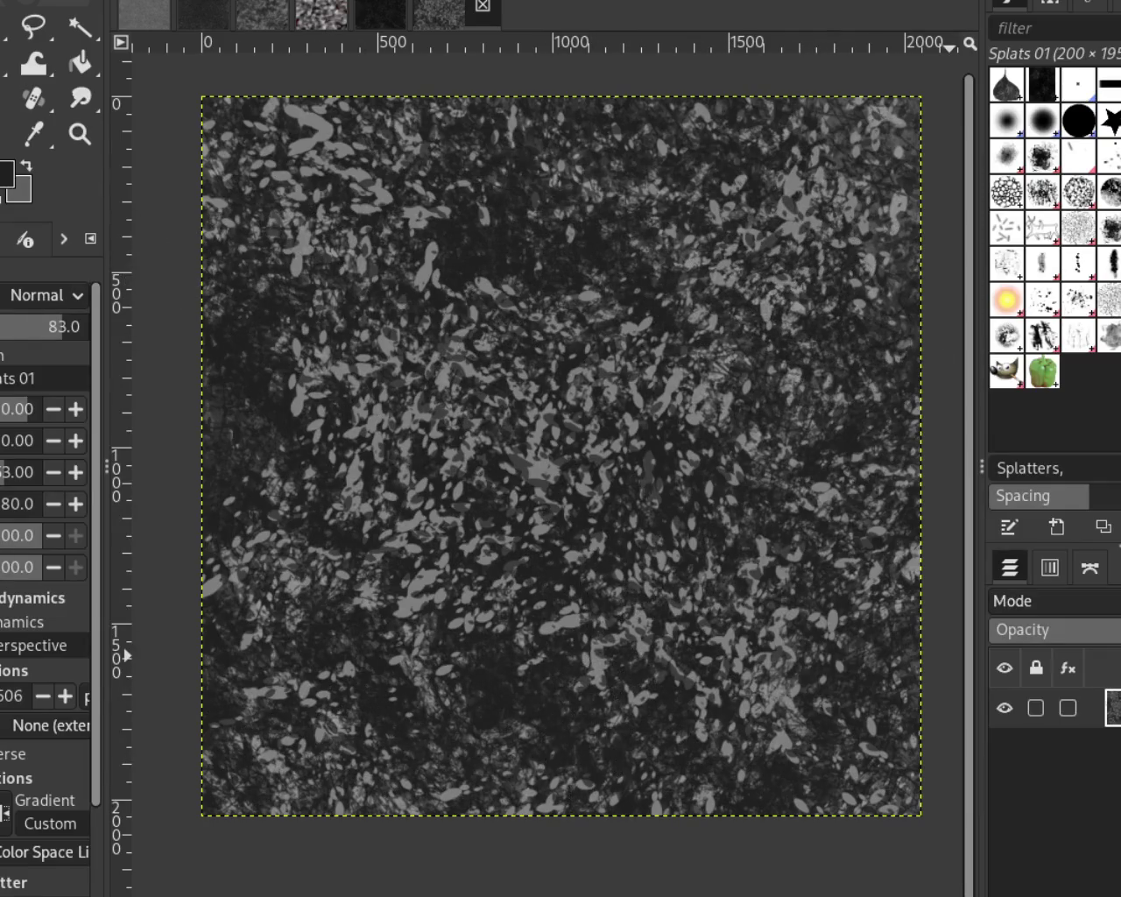
pyautogui.click(1078, 330)
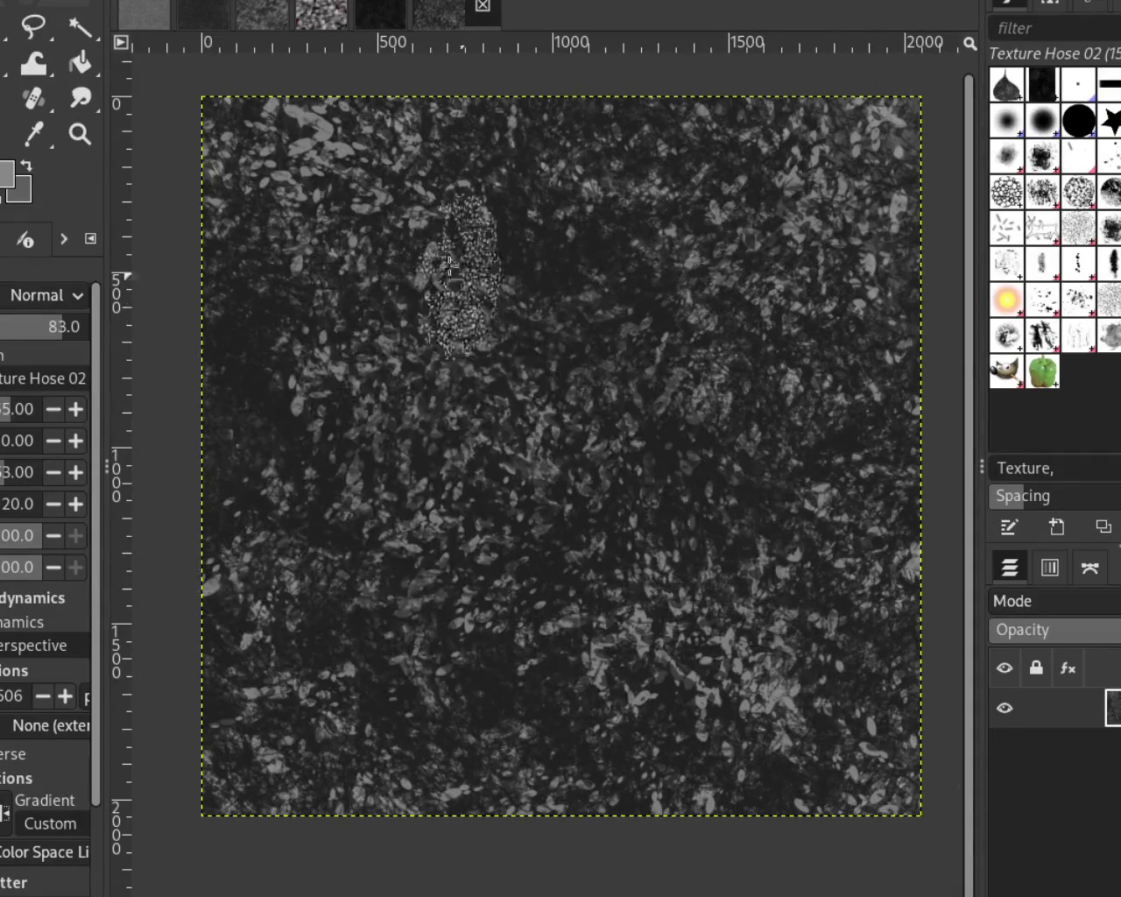
pyautogui.hotkey('ctrl', 'z')
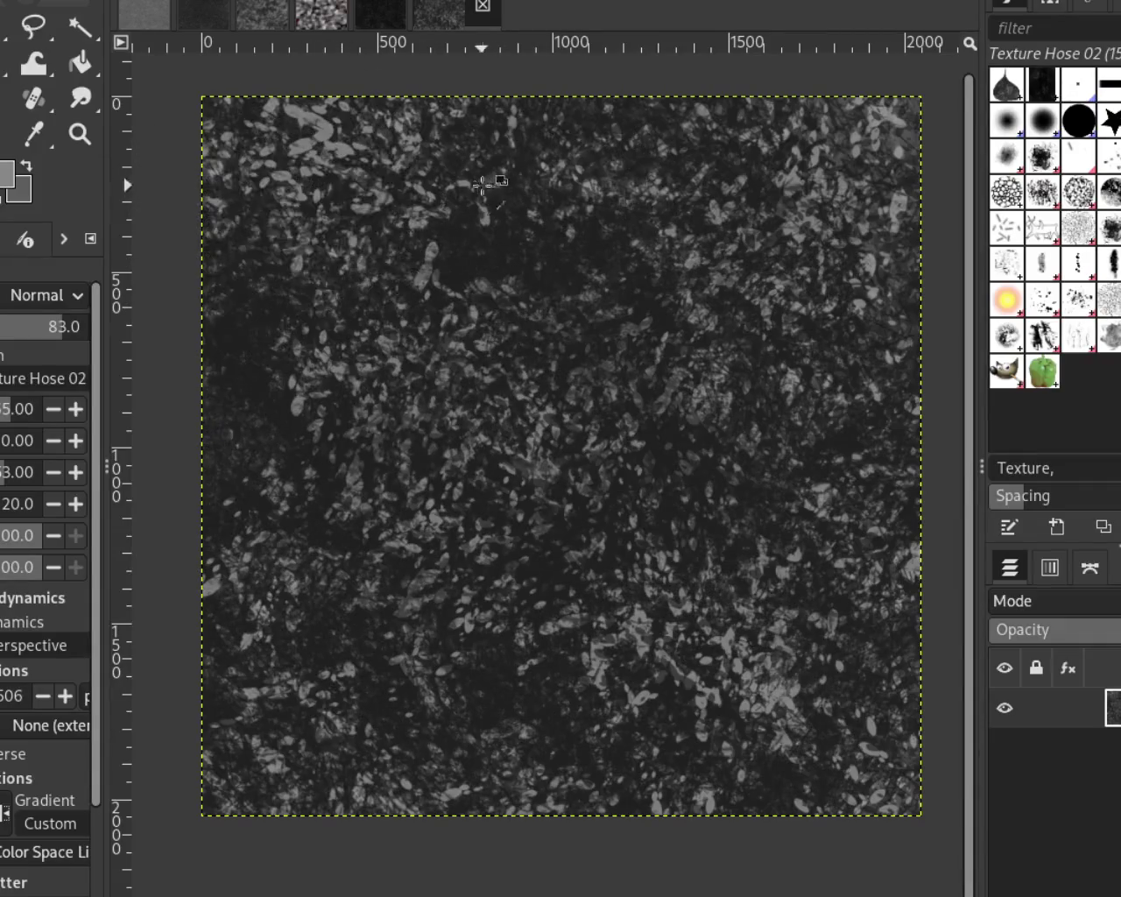
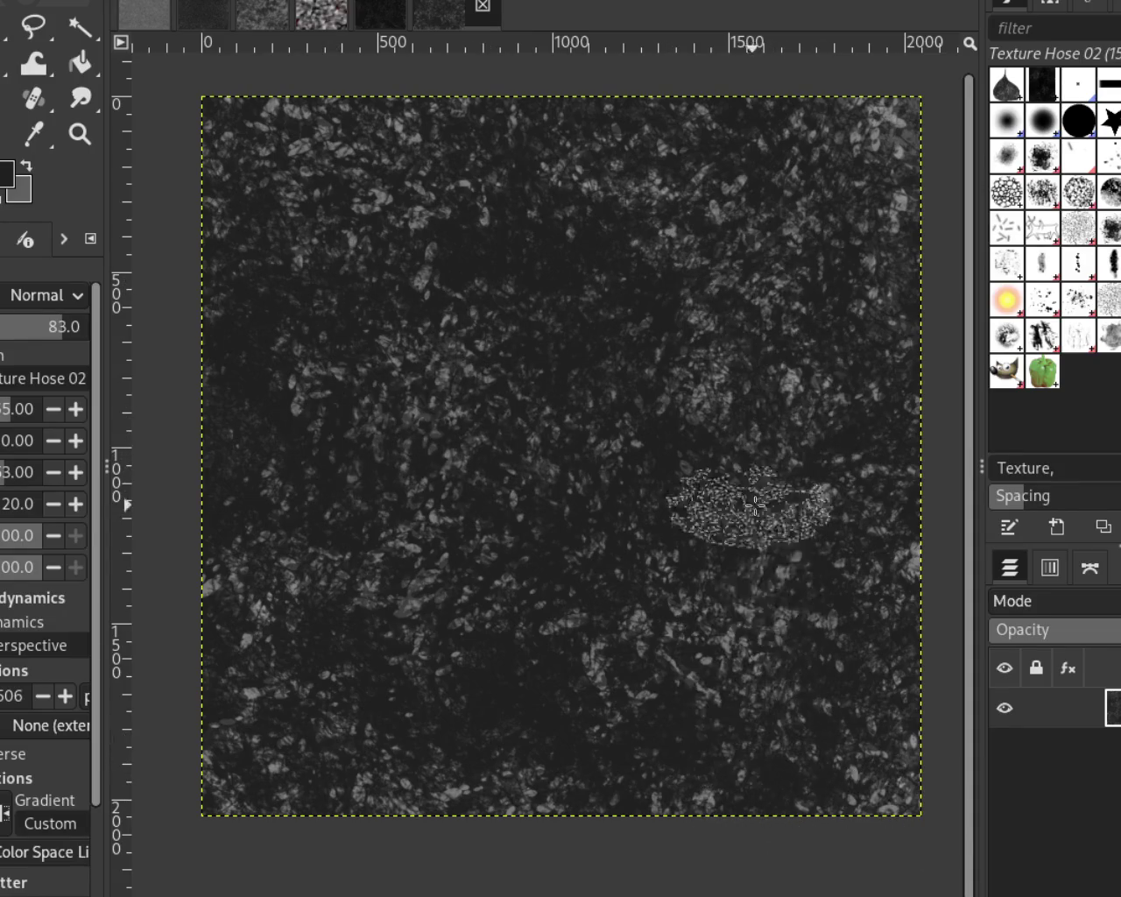
# Compare with the darker texture tab, set painting opacity to 63, and return to the lighter grey texture
pyautogui.click(375, 10)
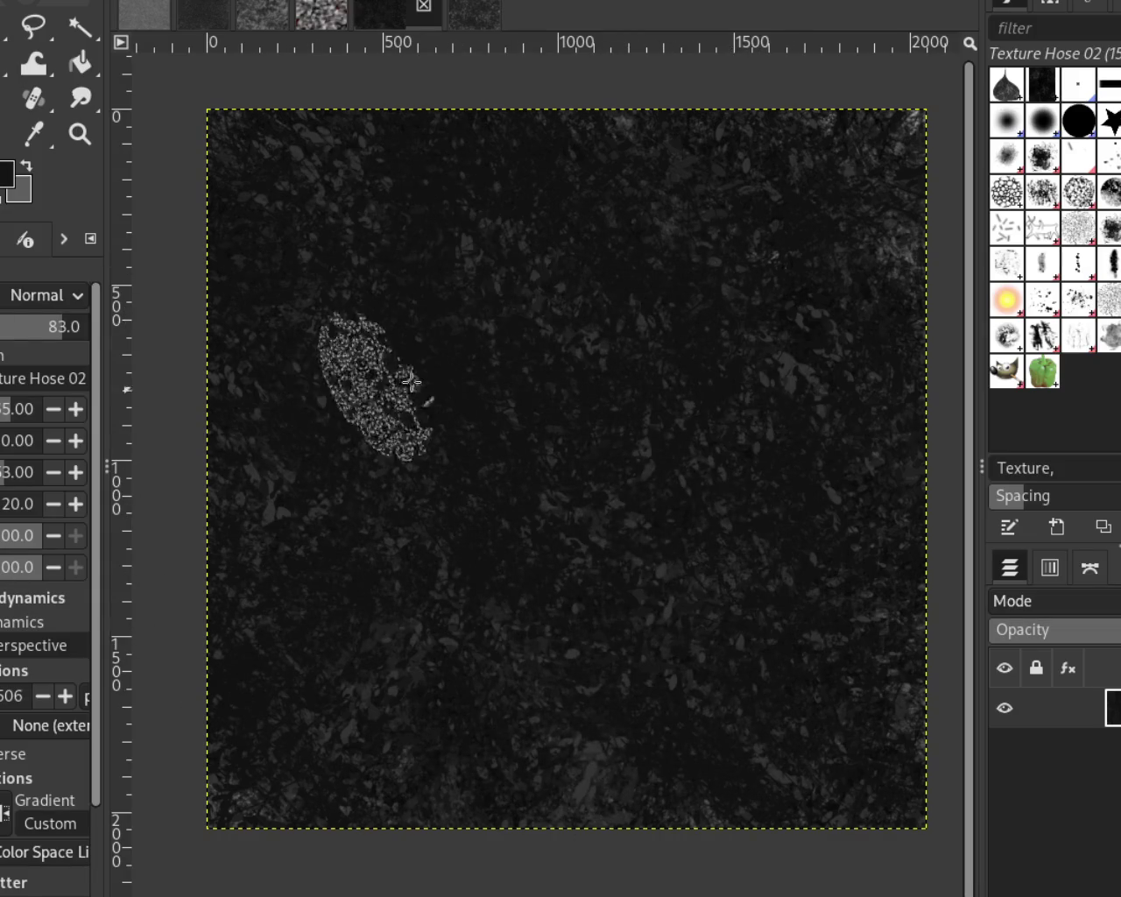
pyautogui.click(33, 326)
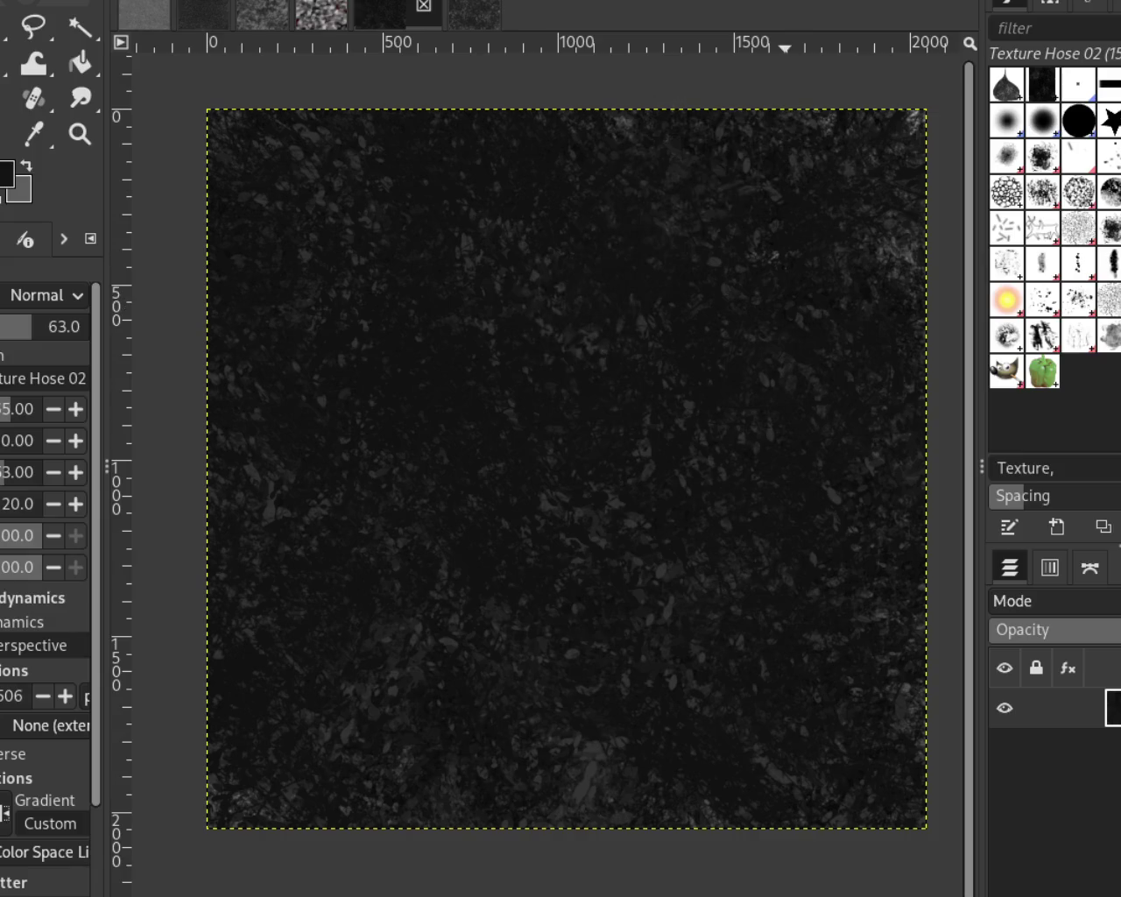
pyautogui.click(474, 16)
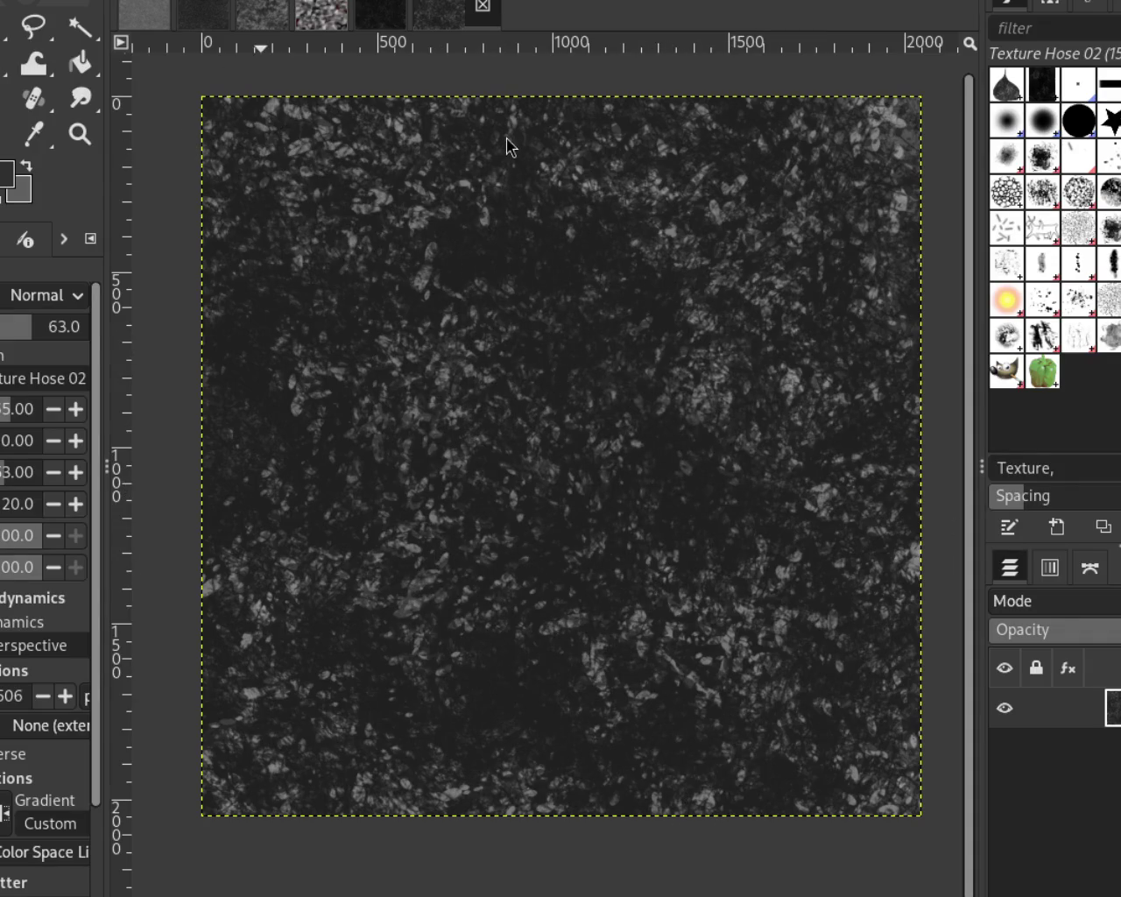
pyautogui.press('o')
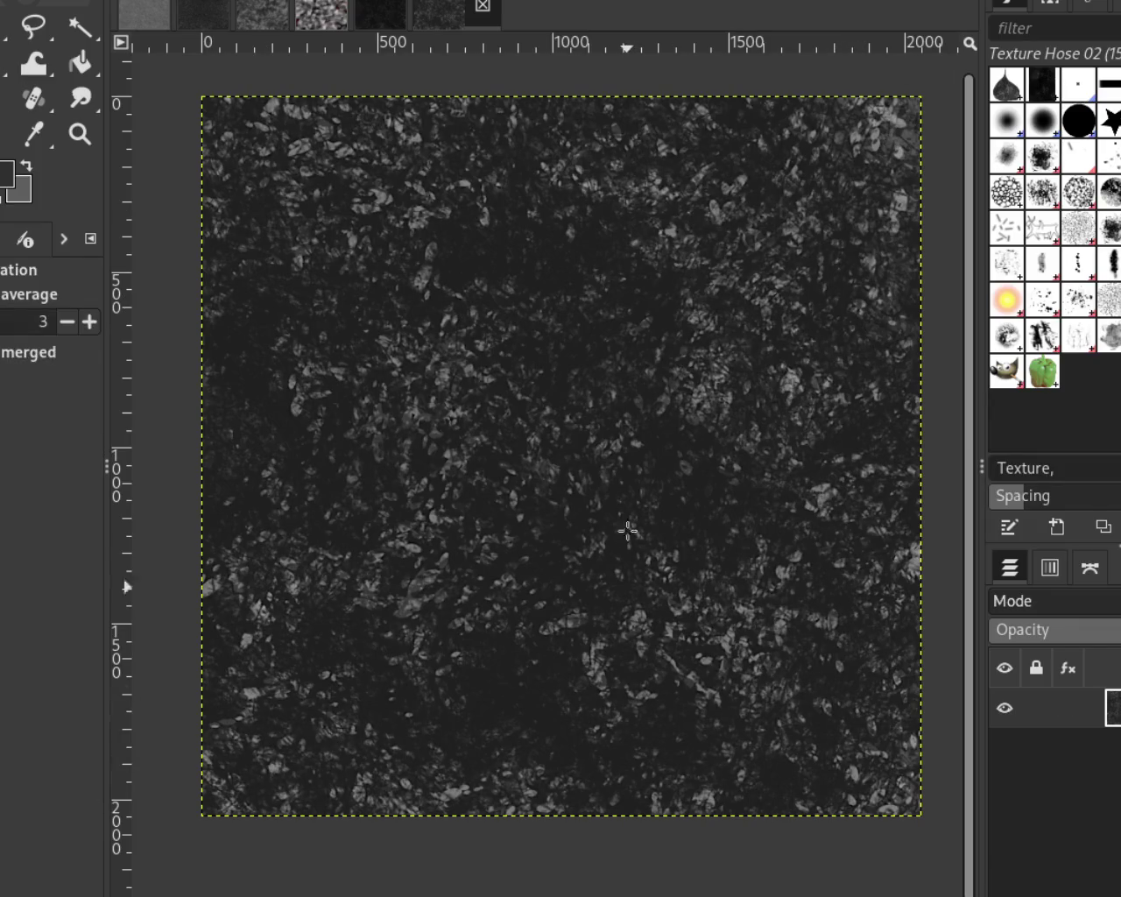
pyautogui.click(80, 134)
pyautogui.click(687, 464)
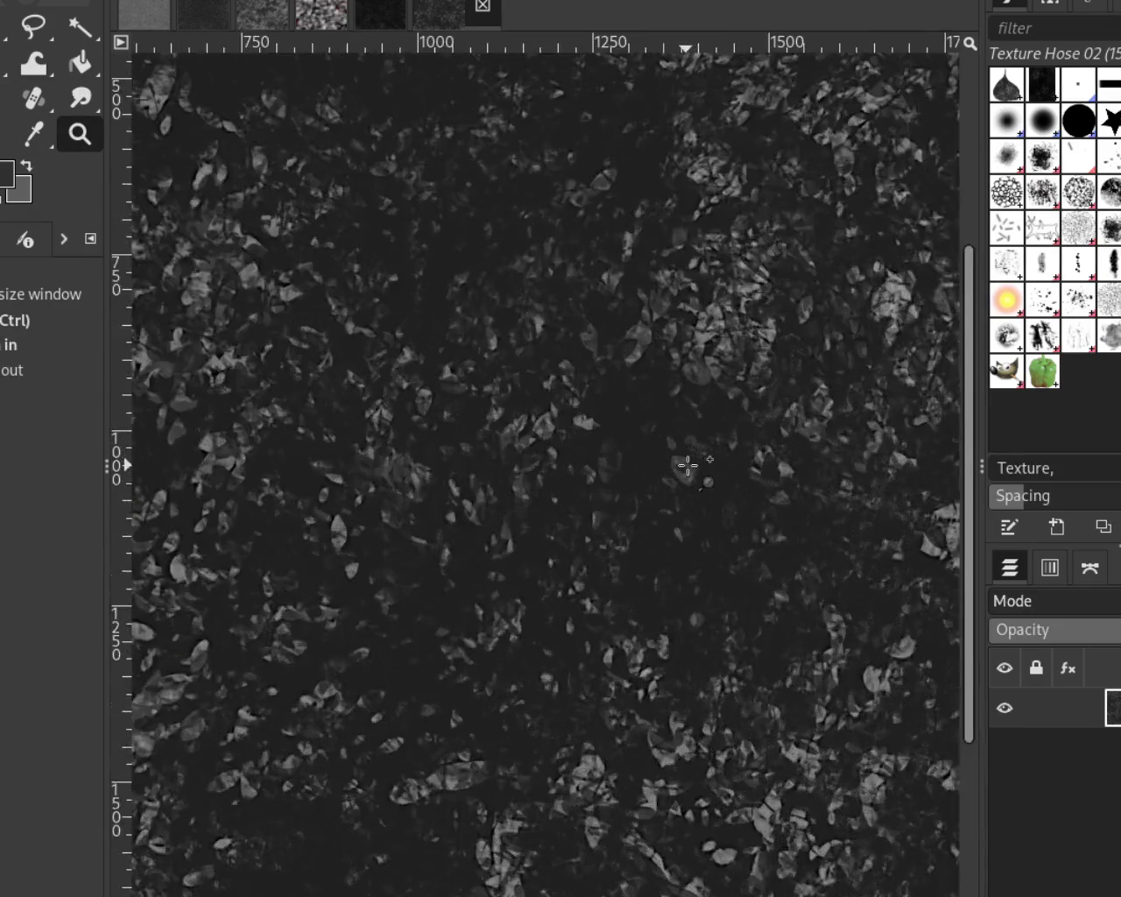
pyautogui.keyDown('ctrl'); pyautogui.click(687, 464); pyautogui.keyUp('ctrl')
pyautogui.click(613, 446)
pyautogui.keyDown('ctrl'); pyautogui.click(691, 394); pyautogui.keyUp('ctrl')
pyautogui.click(746, 365)
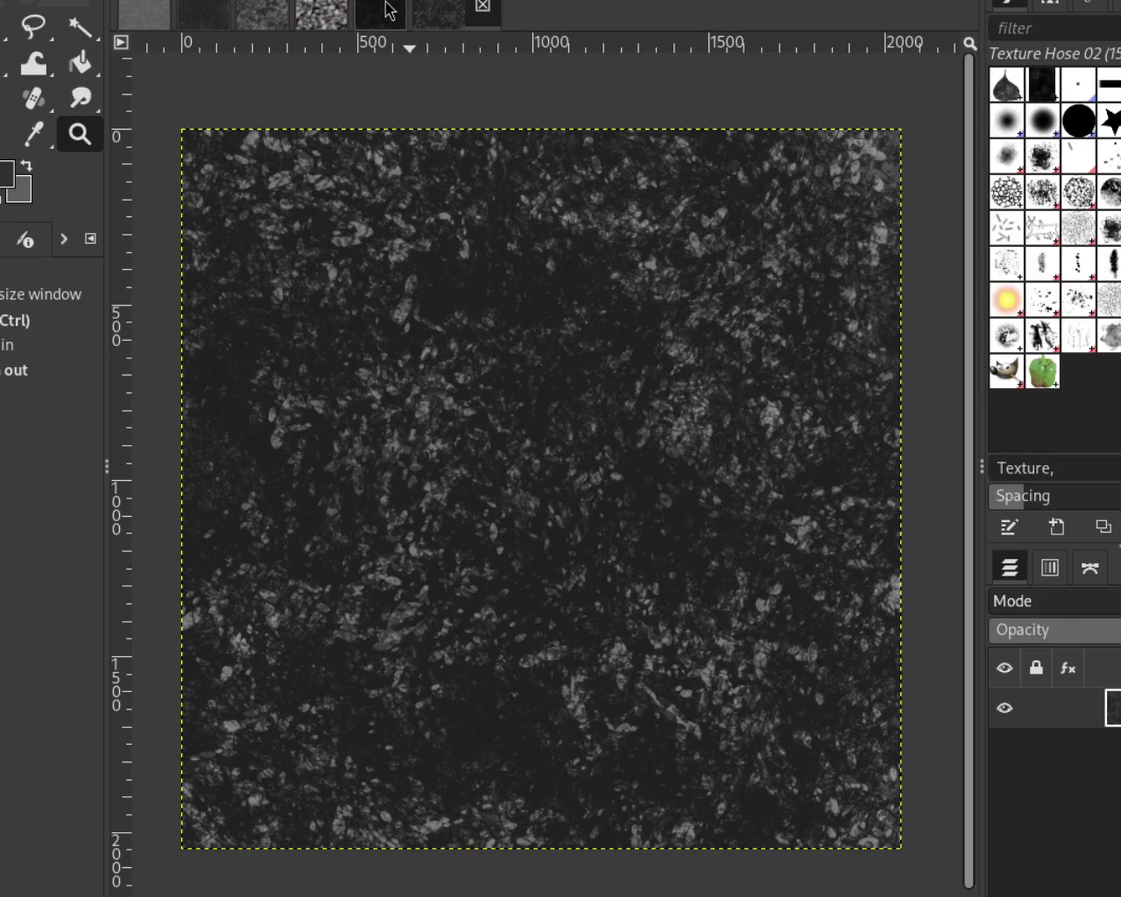
pyautogui.click(337, 18)
pyautogui.click(418, 21)
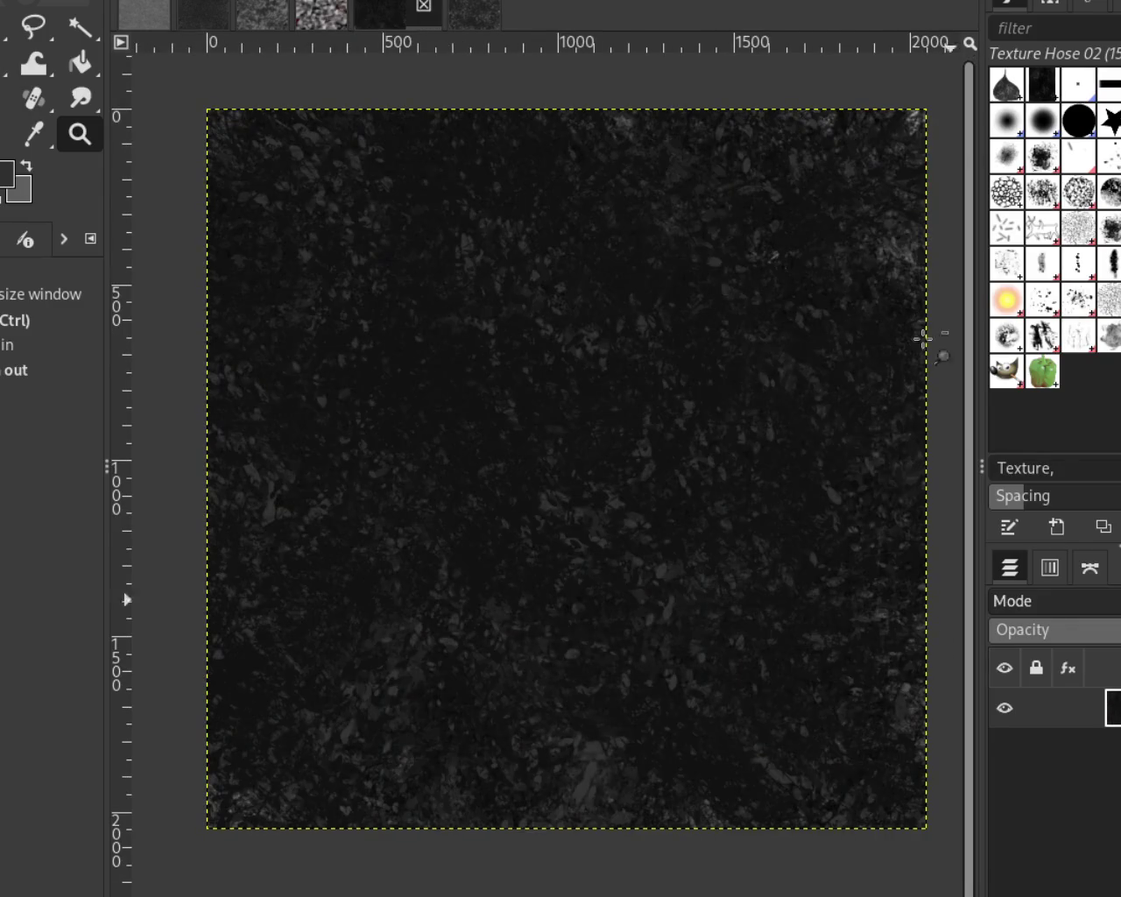
pyautogui.click(471, 18)
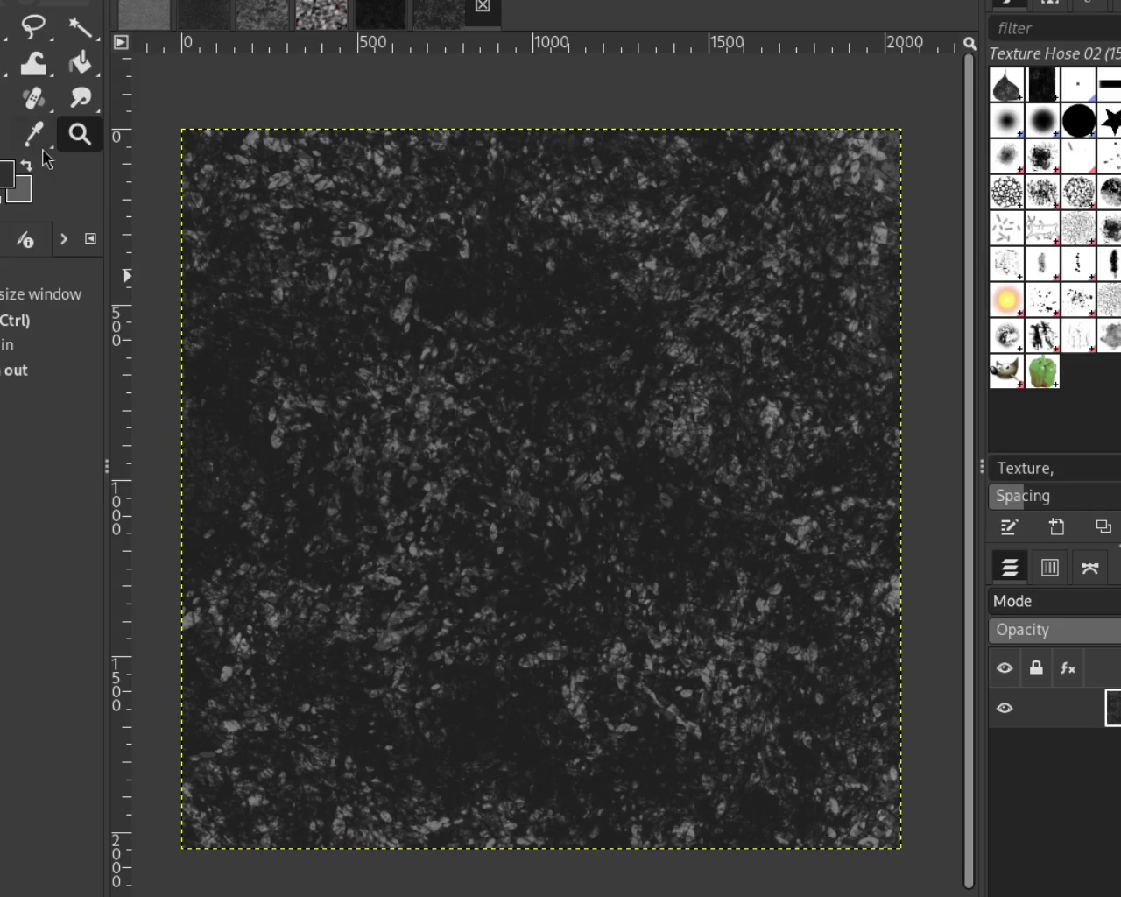
pyautogui.hotkey('shift', 'c')
pyautogui.press('p')
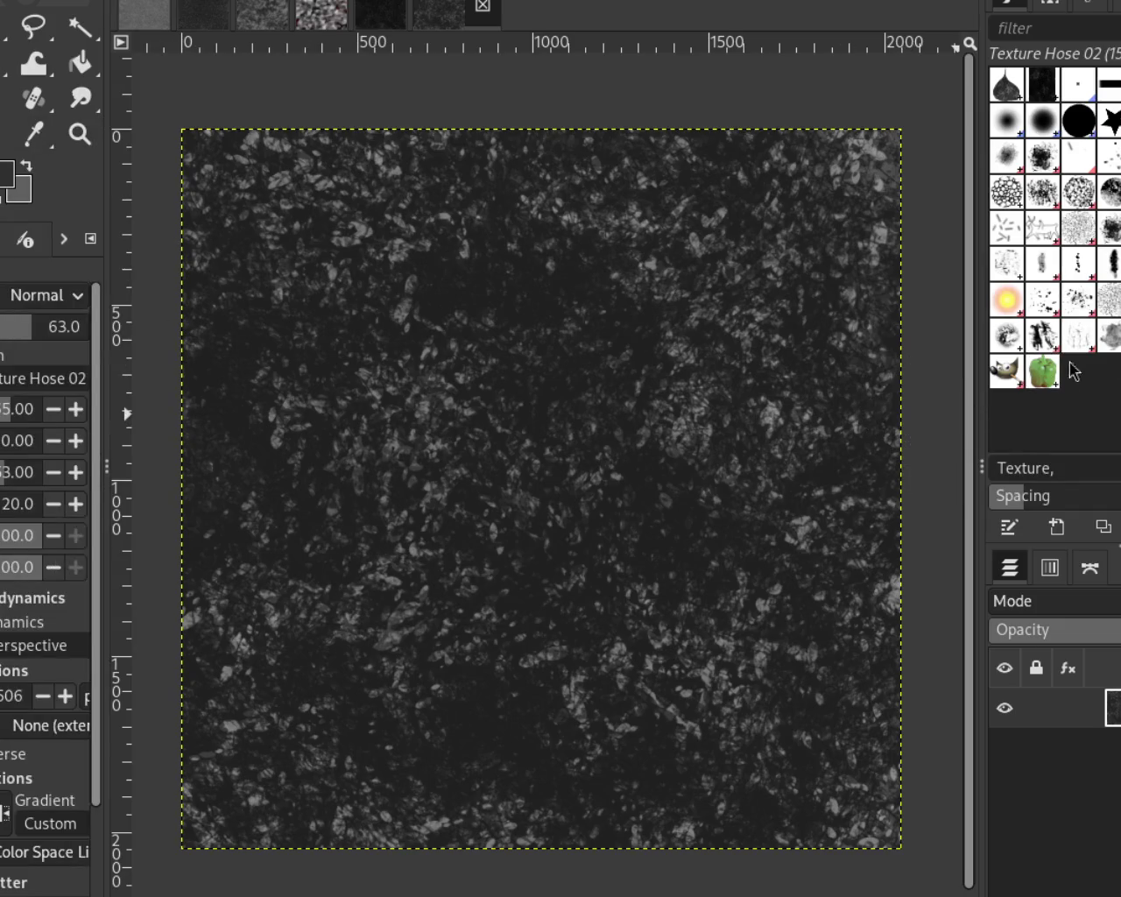
pyautogui.click(1080, 317)
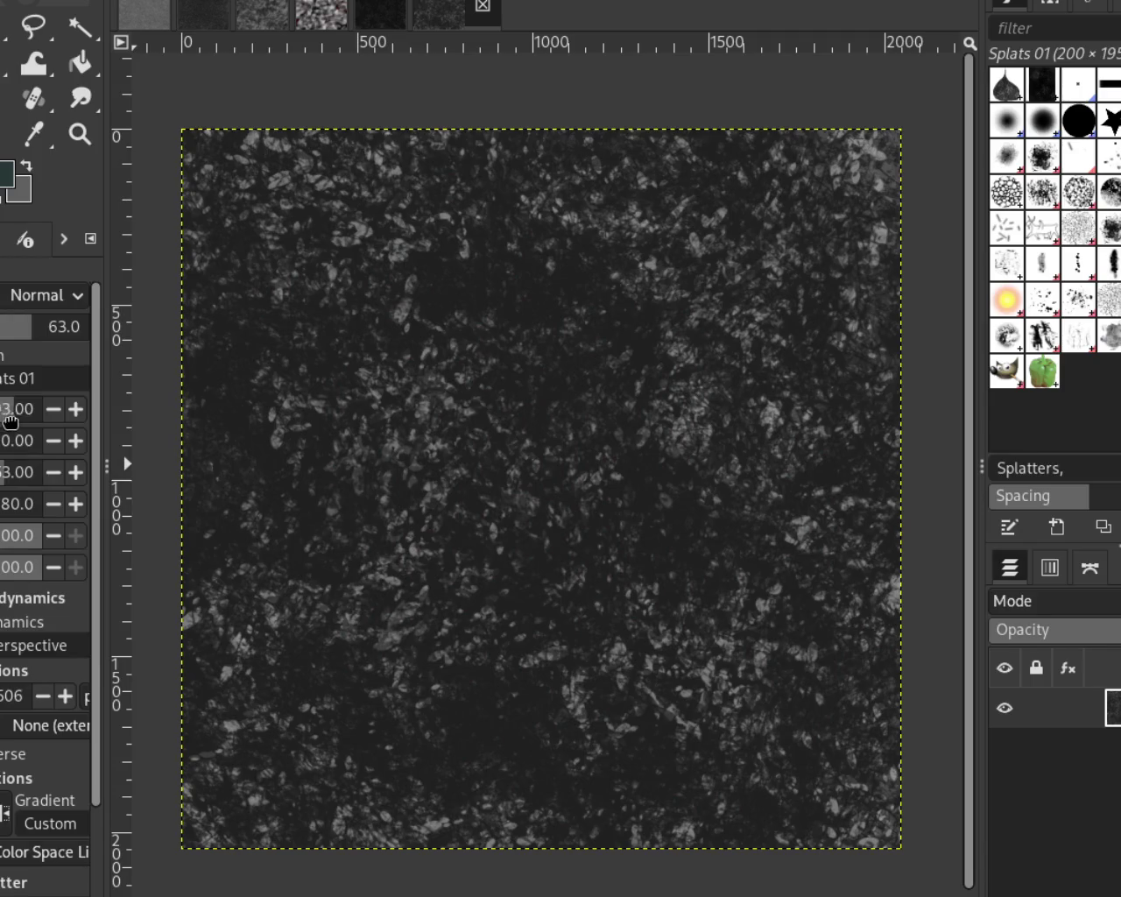
# Splatter dark green Splats 01 marks over the texture, undo the reddish strokes, and pick muted green
pyautogui.moveTo(350, 717); pyautogui.dragTo(436, 422)
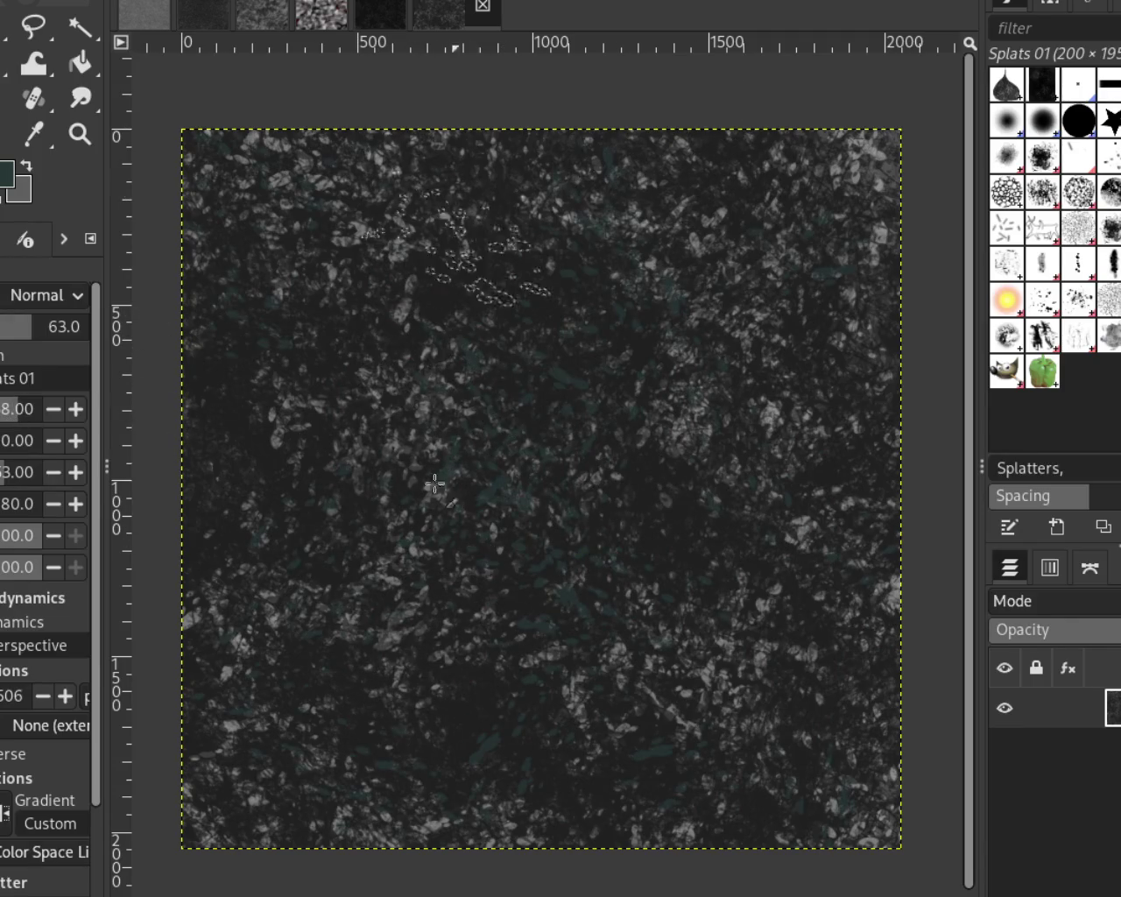
pyautogui.moveTo(436, 422)
pyautogui.mouseDown()
pyautogui.moveTo(650, 776)
pyautogui.moveTo(243, 267)
pyautogui.moveTo(521, 727)
pyautogui.mouseUp()
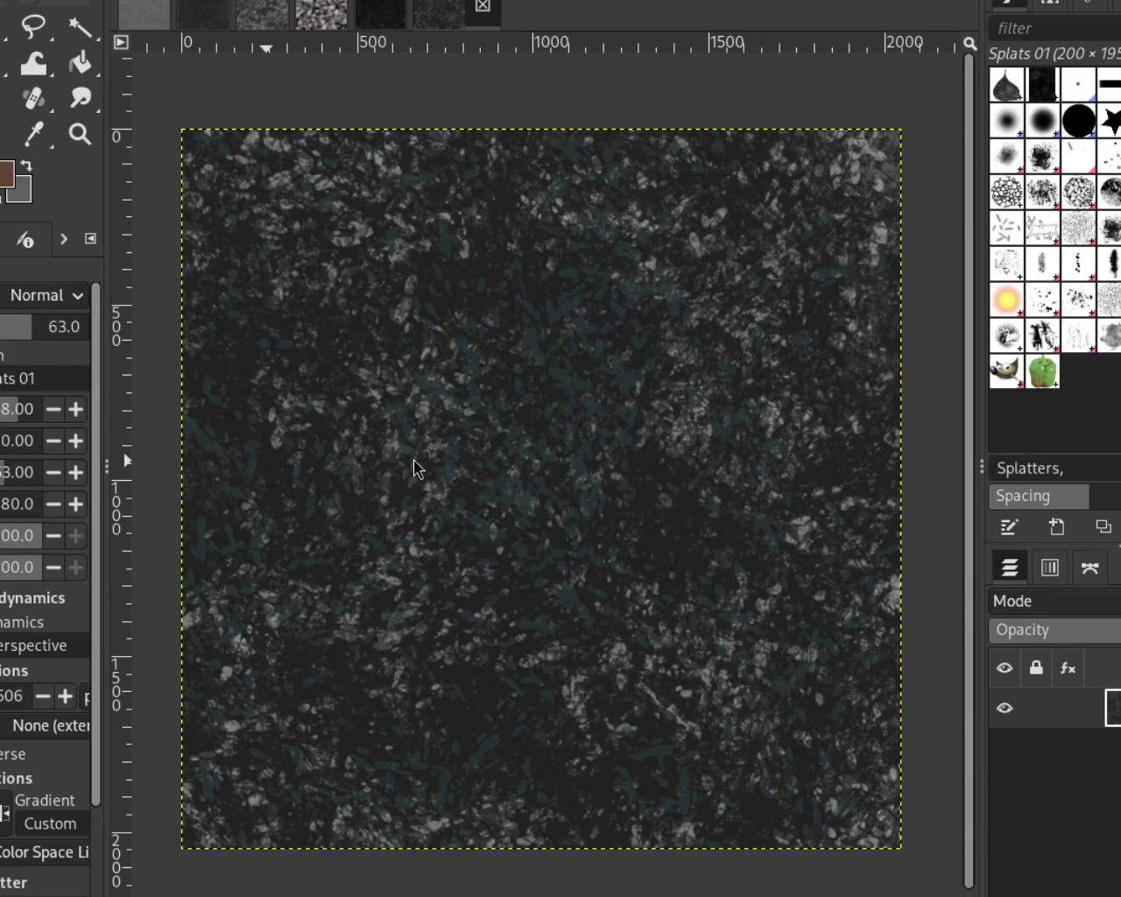
pyautogui.hotkey('ctrl', 'z')
pyautogui.hotkey('ctrl', 'z')
pyautogui.hotkey('ctrl', 'z')
pyautogui.hotkey('ctrl', 'z')
pyautogui.moveTo(598, 565)
pyautogui.mouseDown()
pyautogui.moveTo(651, 736)
pyautogui.moveTo(728, 381)
pyautogui.moveTo(701, 486)
pyautogui.mouseUp()
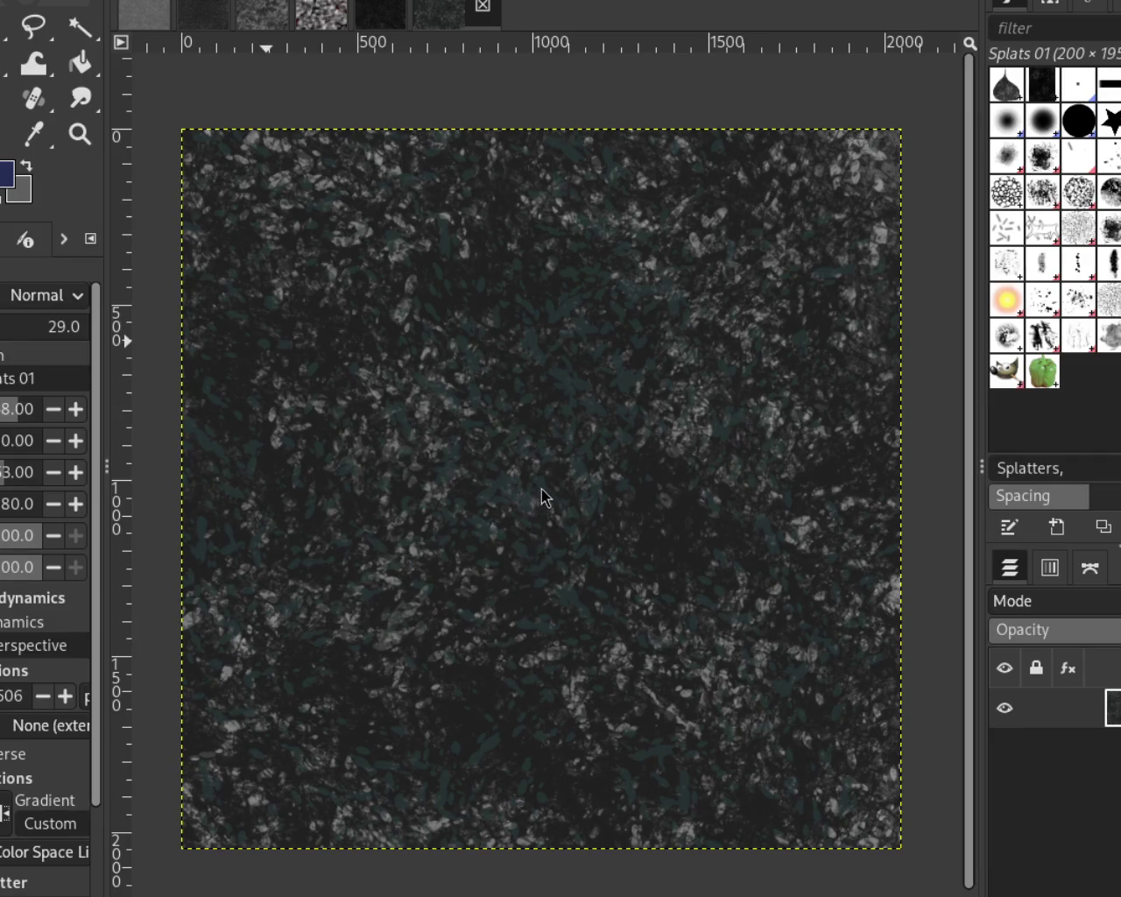
pyautogui.keyDown('ctrl'); pyautogui.click(490, 467); pyautogui.keyUp('ctrl')
# Splatter muted green dabs across the canvas toward the upper right, then reselect the Texture Hose 02 brush
pyautogui.moveTo(579, 493)
pyautogui.mouseDown()
pyautogui.moveTo(564, 557)
pyautogui.moveTo(289, 788)
pyautogui.mouseUp()
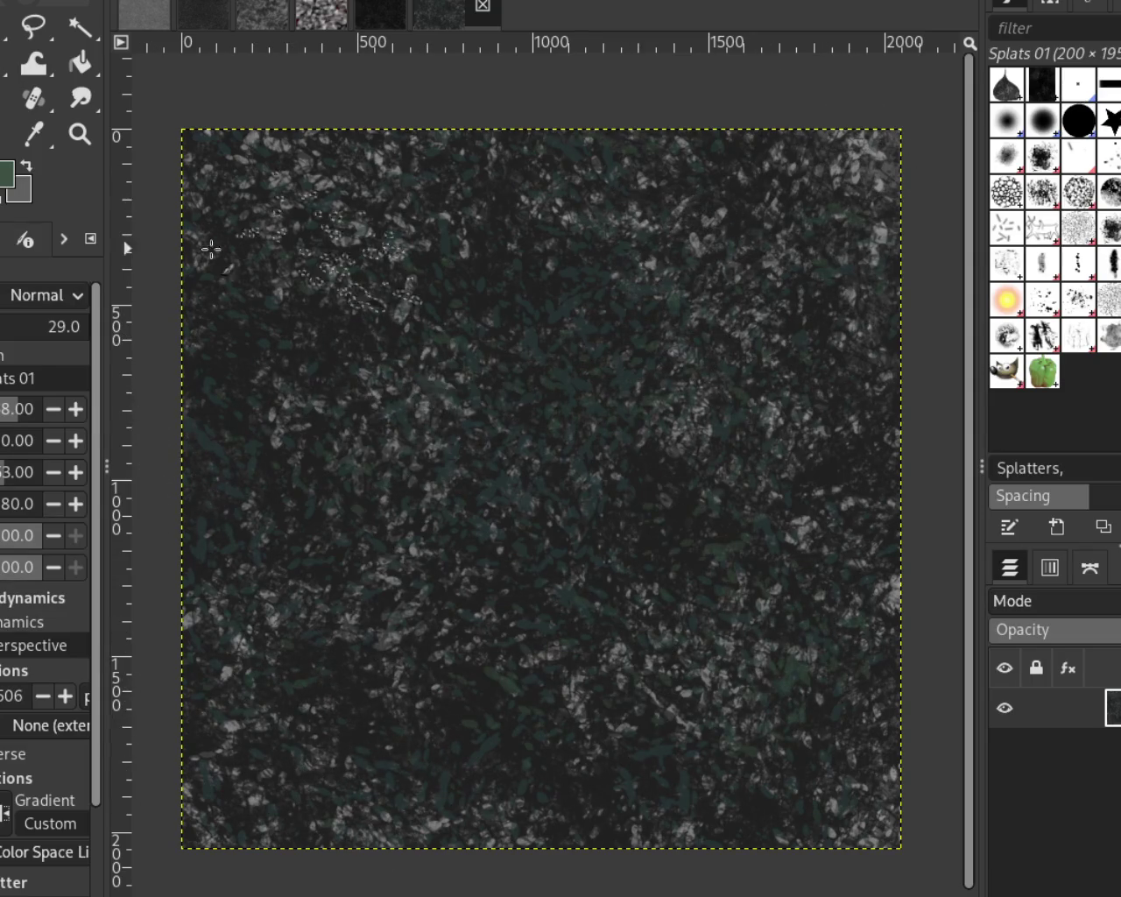
pyautogui.moveTo(298, 863)
pyautogui.mouseDown()
pyautogui.moveTo(340, 748)
pyautogui.moveTo(675, 577)
pyautogui.moveTo(587, 751)
pyautogui.moveTo(722, 272)
pyautogui.mouseUp()
pyautogui.moveTo(631, 398)
pyautogui.mouseDown()
pyautogui.moveTo(645, 470)
pyautogui.moveTo(738, 232)
pyautogui.mouseUp()
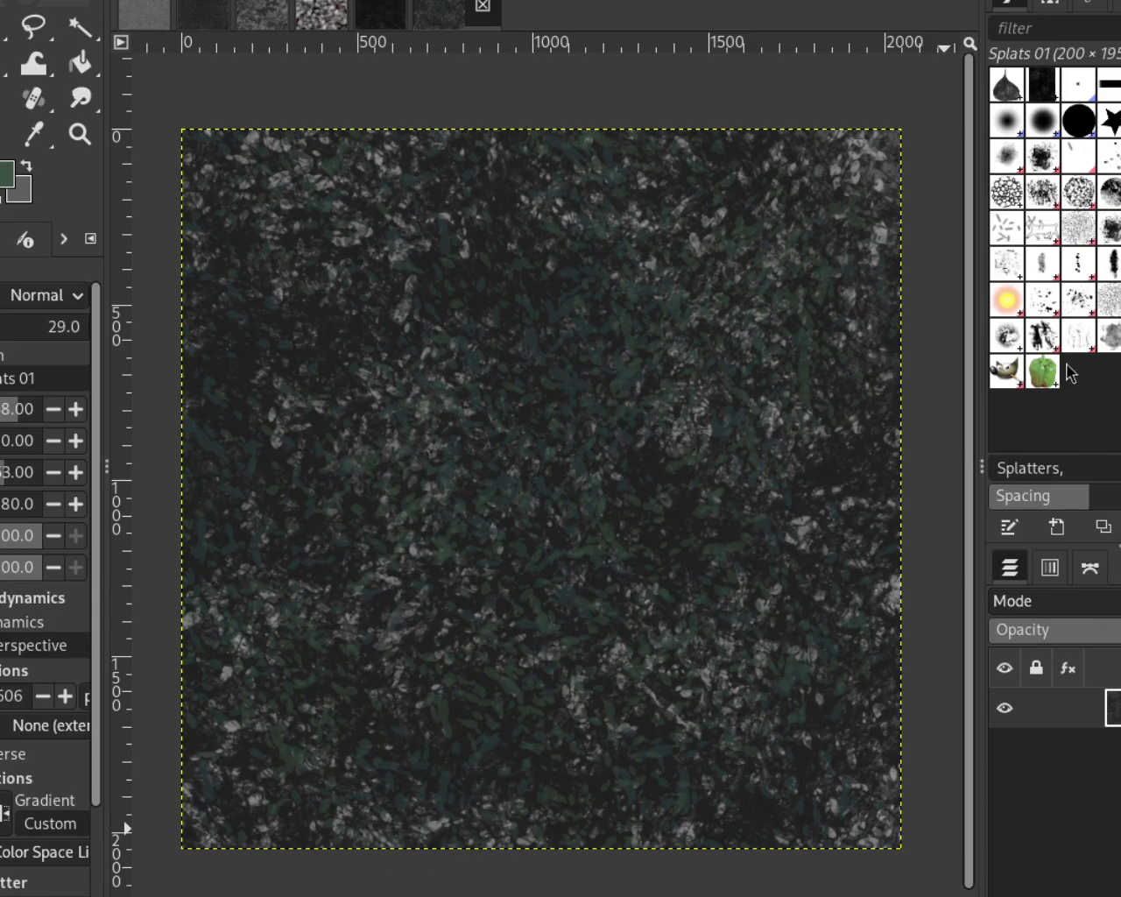
pyautogui.click(1082, 340)
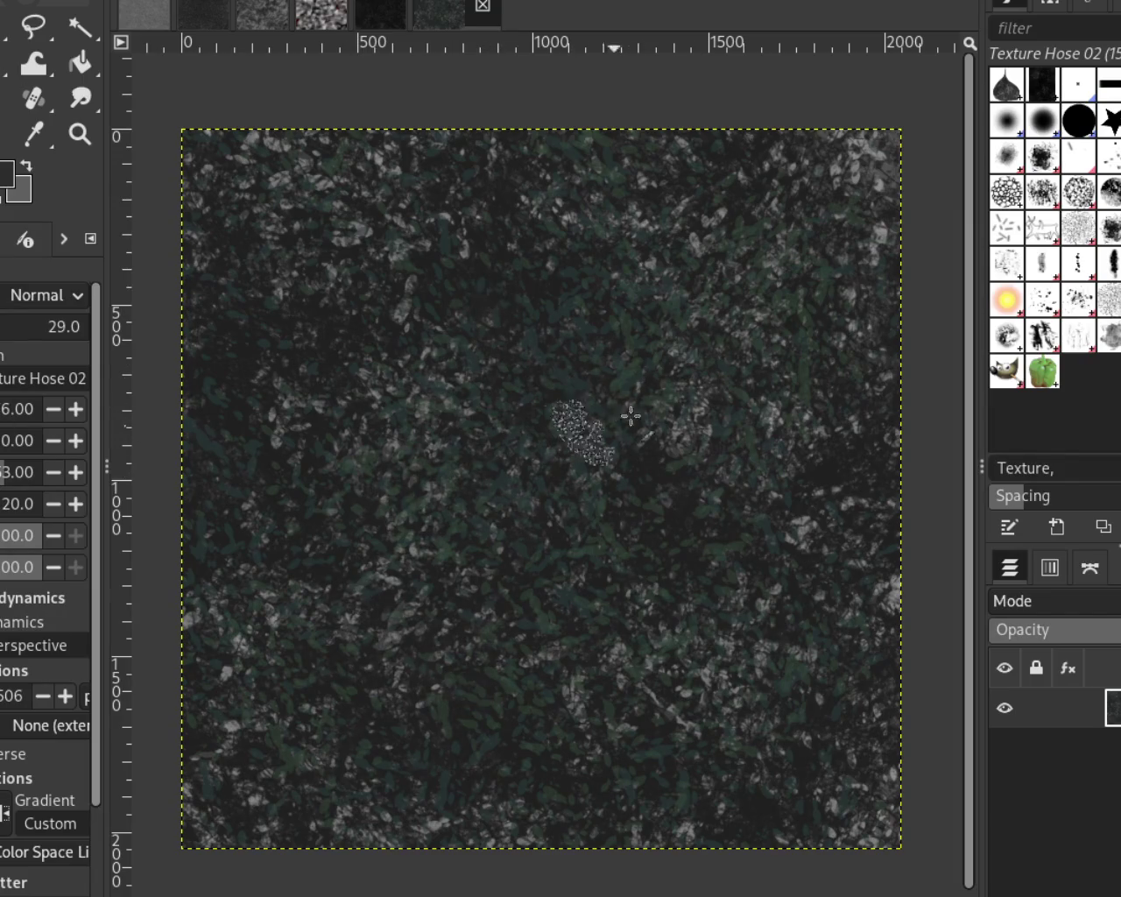
# At 100 opacity with Splats 01, splatter a red-orange stroke from upper right to lower left
pyautogui.click(86, 326)
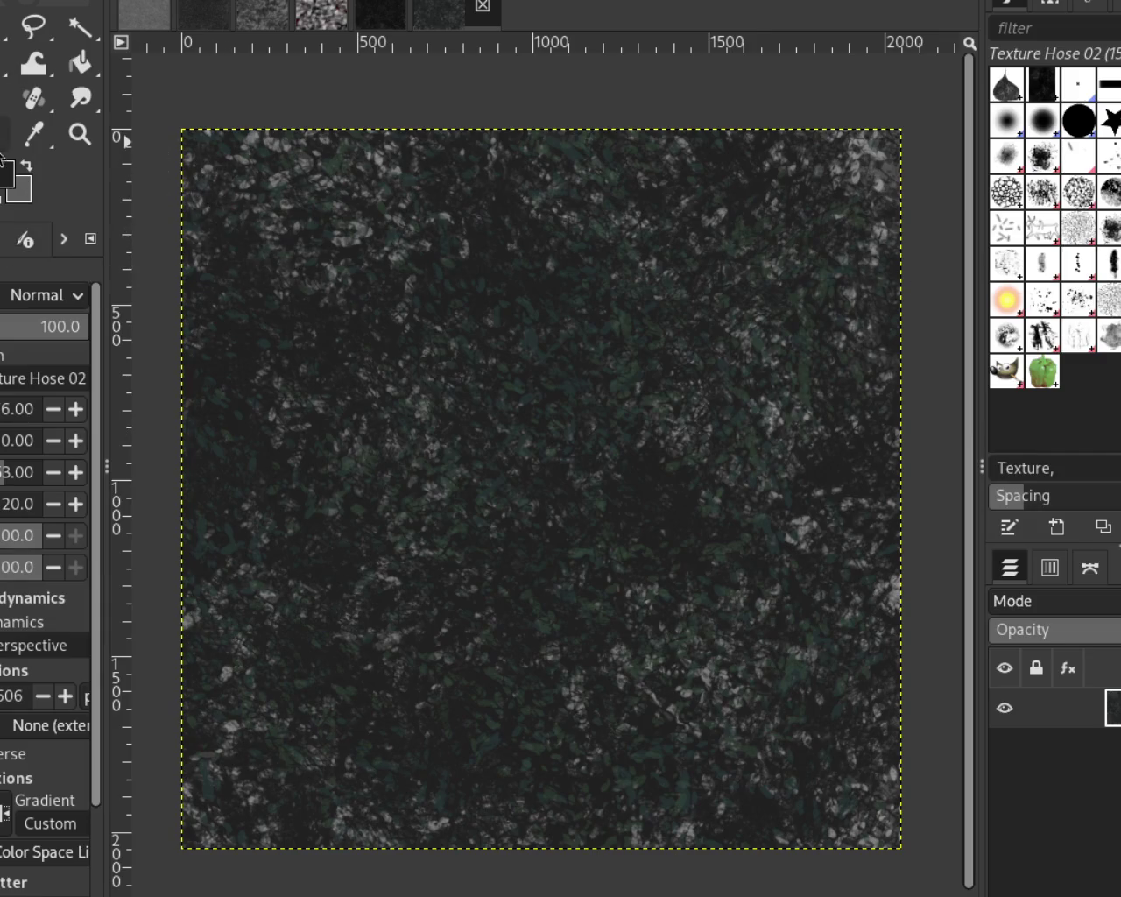
pyautogui.click(1057, 309)
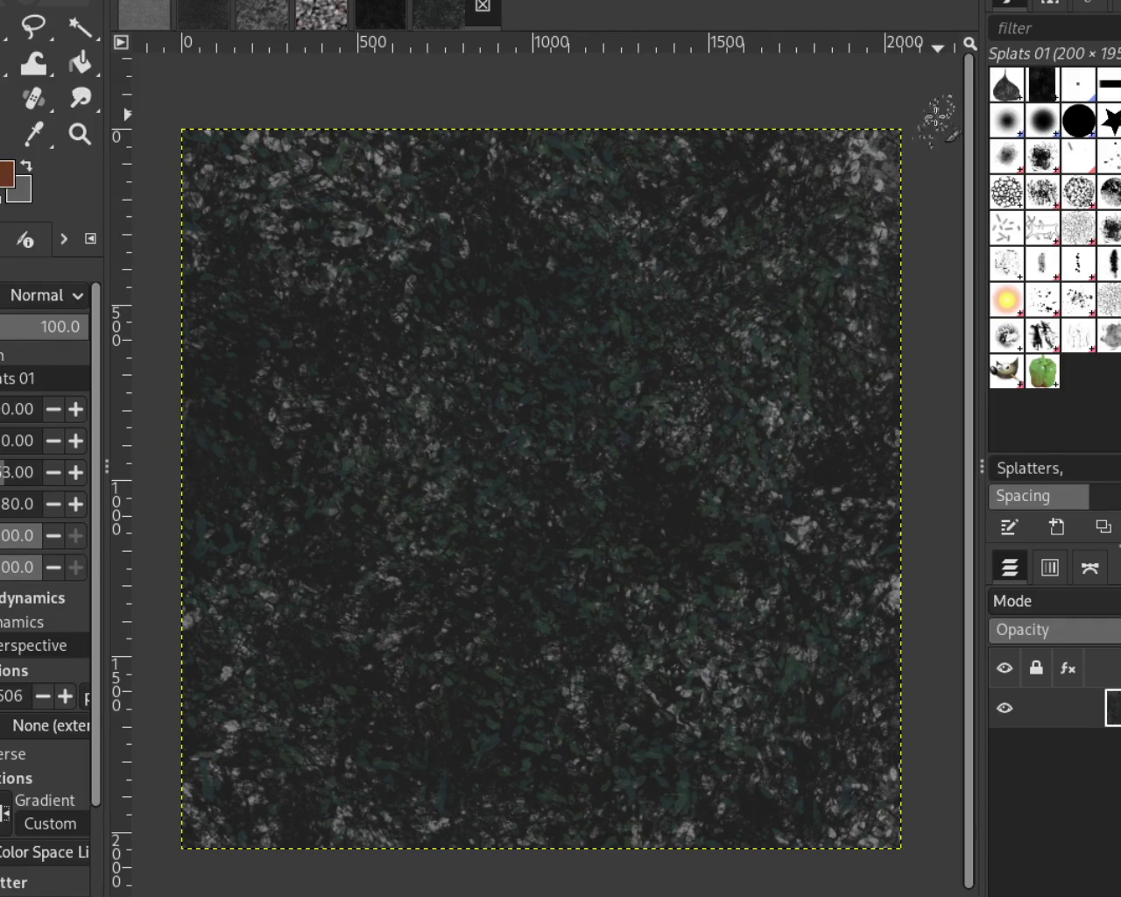
pyautogui.moveTo(863, 225)
pyautogui.mouseDown()
pyautogui.moveTo(626, 482)
pyautogui.moveTo(341, 635)
pyautogui.mouseUp()
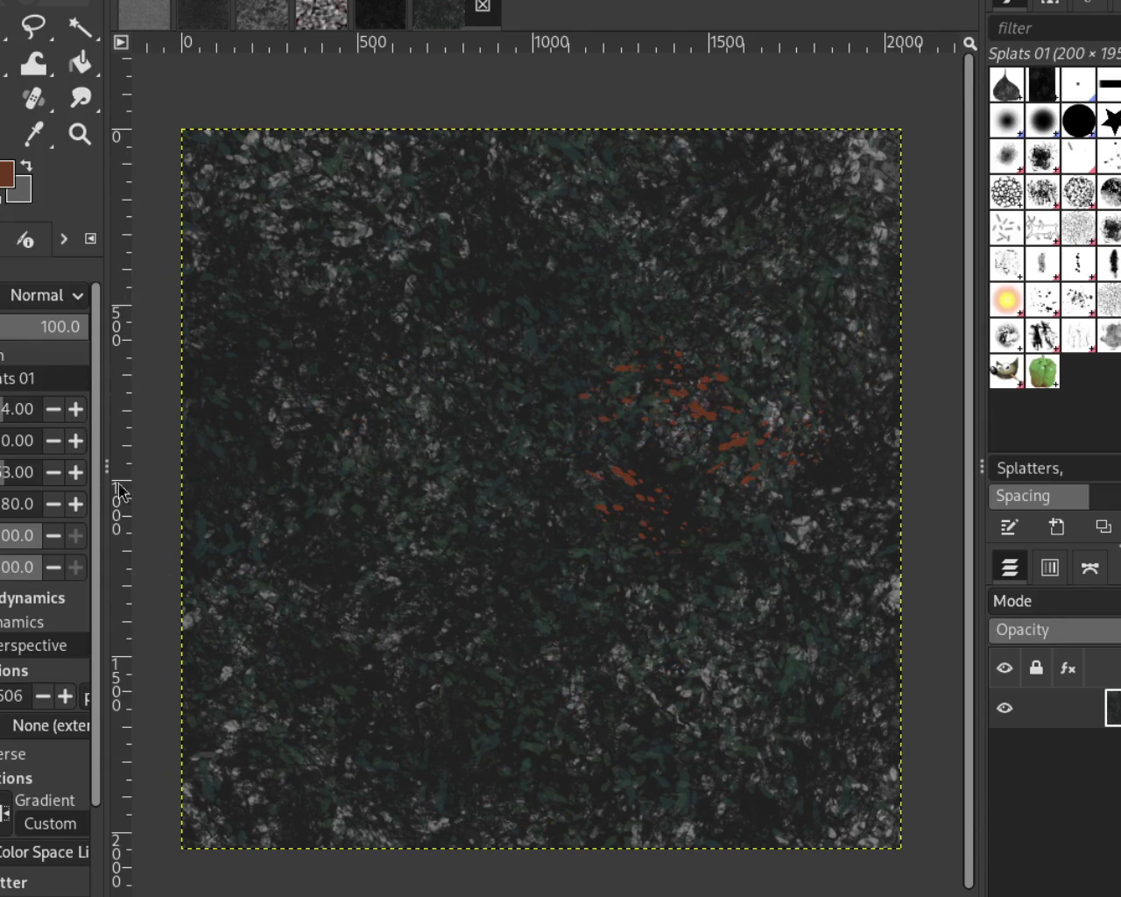
# At opacity 40, stamp about a dozen reddish-brown Splats 01 dabs, mostly over the lower-left canvas
pyautogui.click(35, 326)
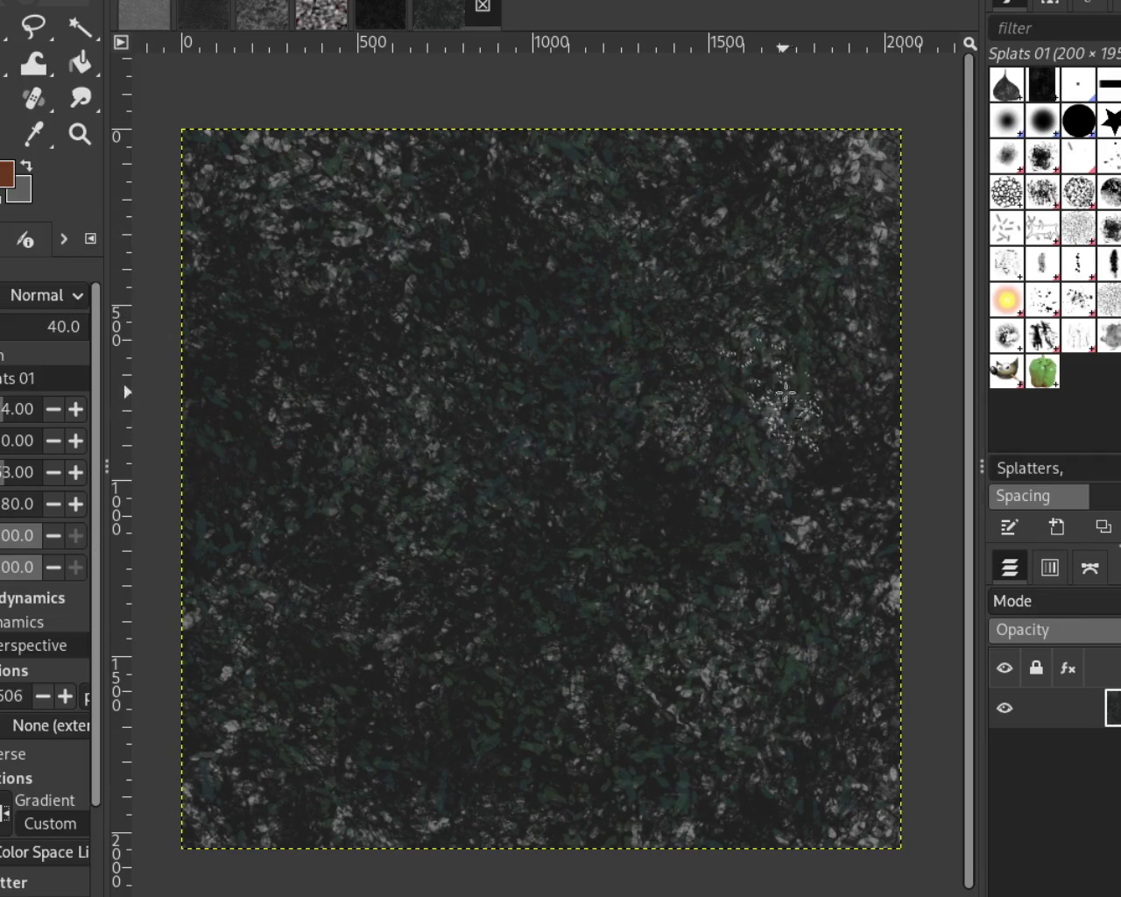
pyautogui.click(736, 585)
pyautogui.click(551, 674)
pyautogui.click(771, 507)
pyautogui.click(362, 739)
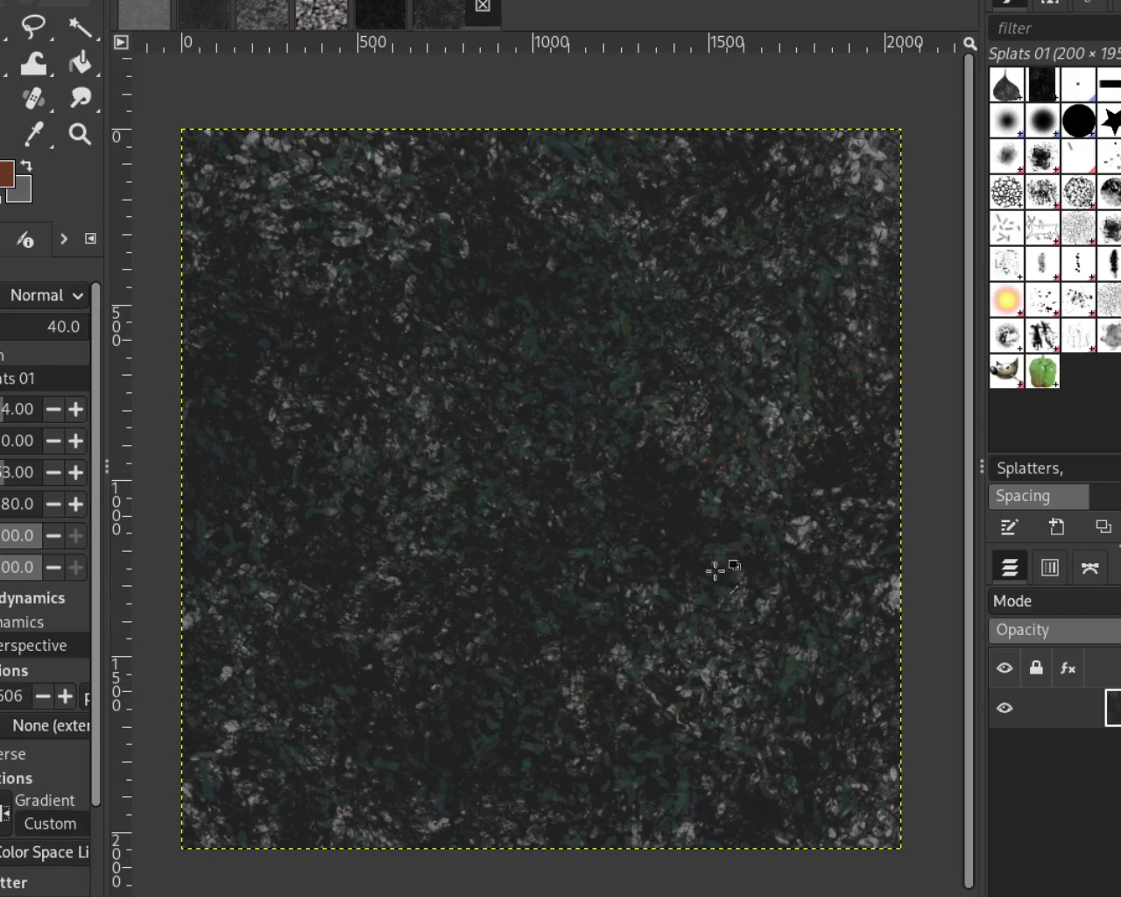
pyautogui.click(490, 705)
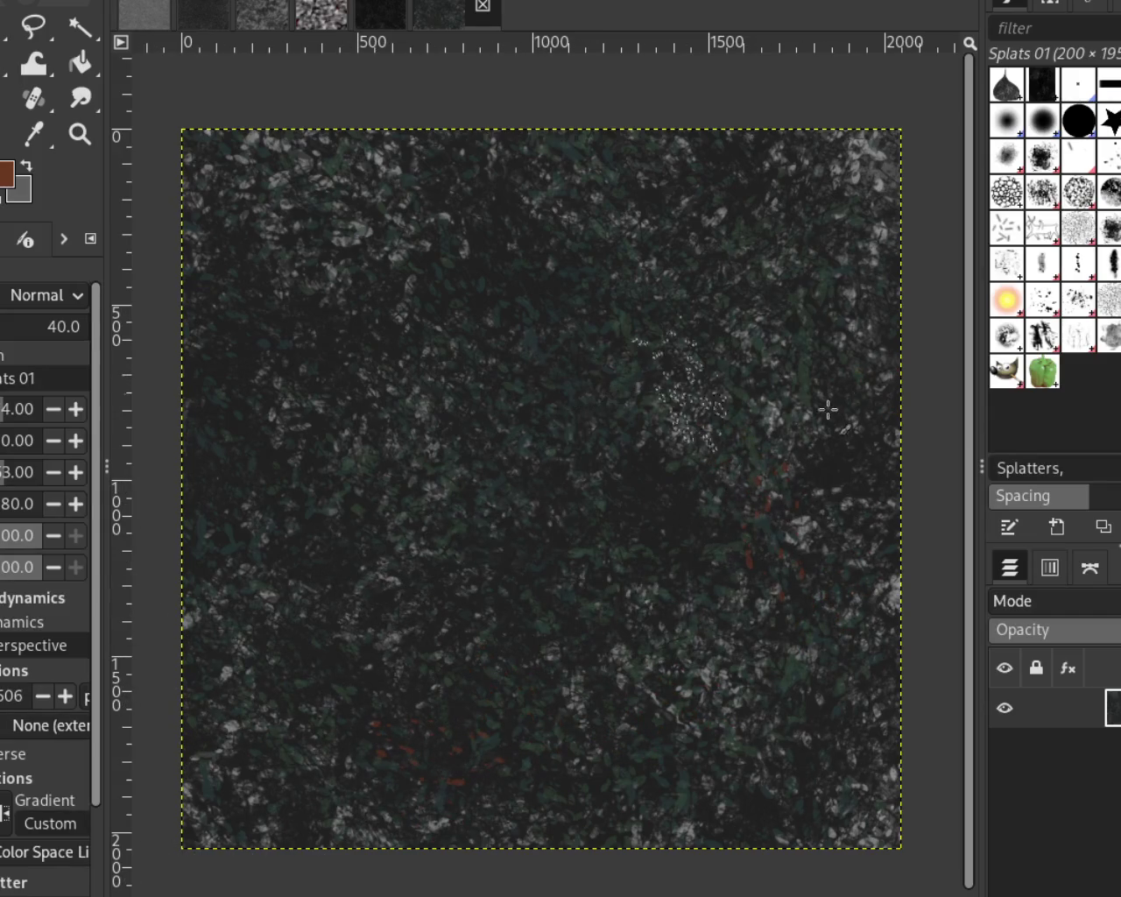
pyautogui.click(473, 350)
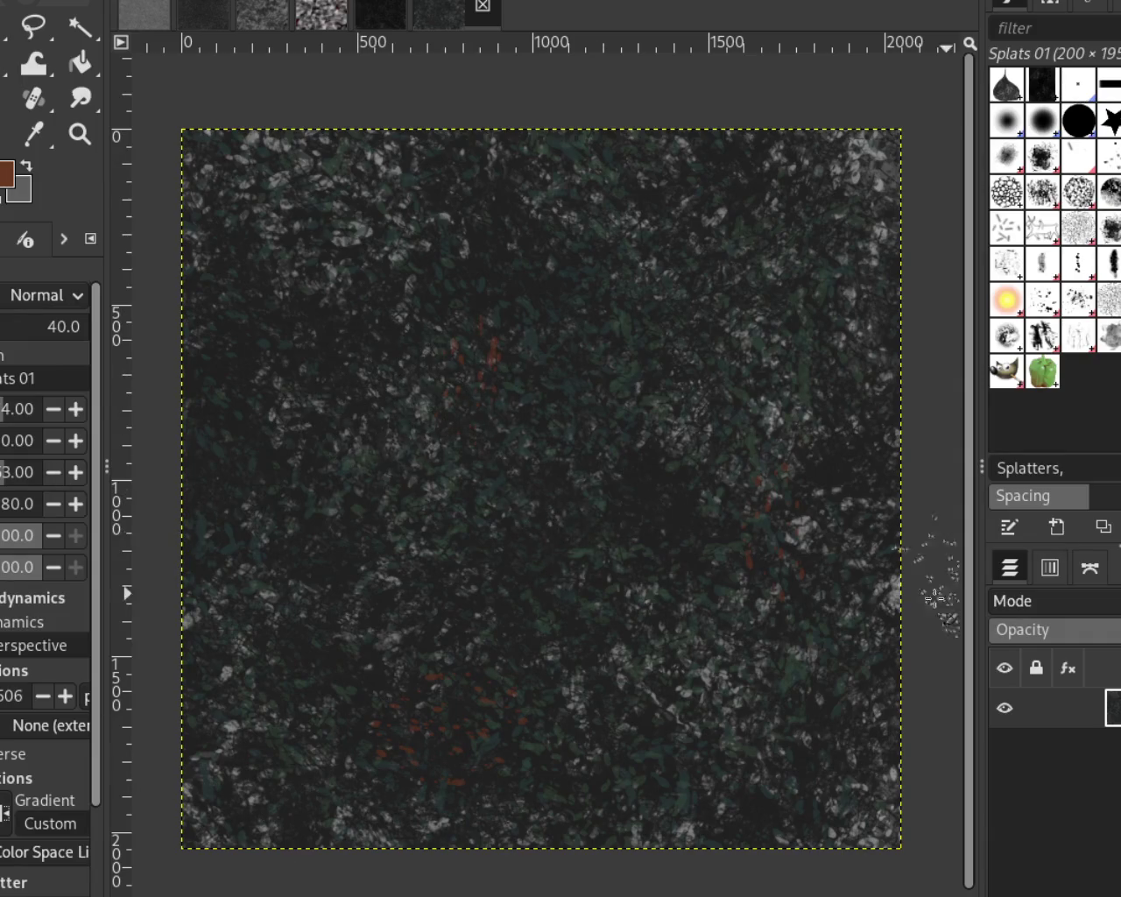
pyautogui.click(254, 385)
pyautogui.click(517, 268)
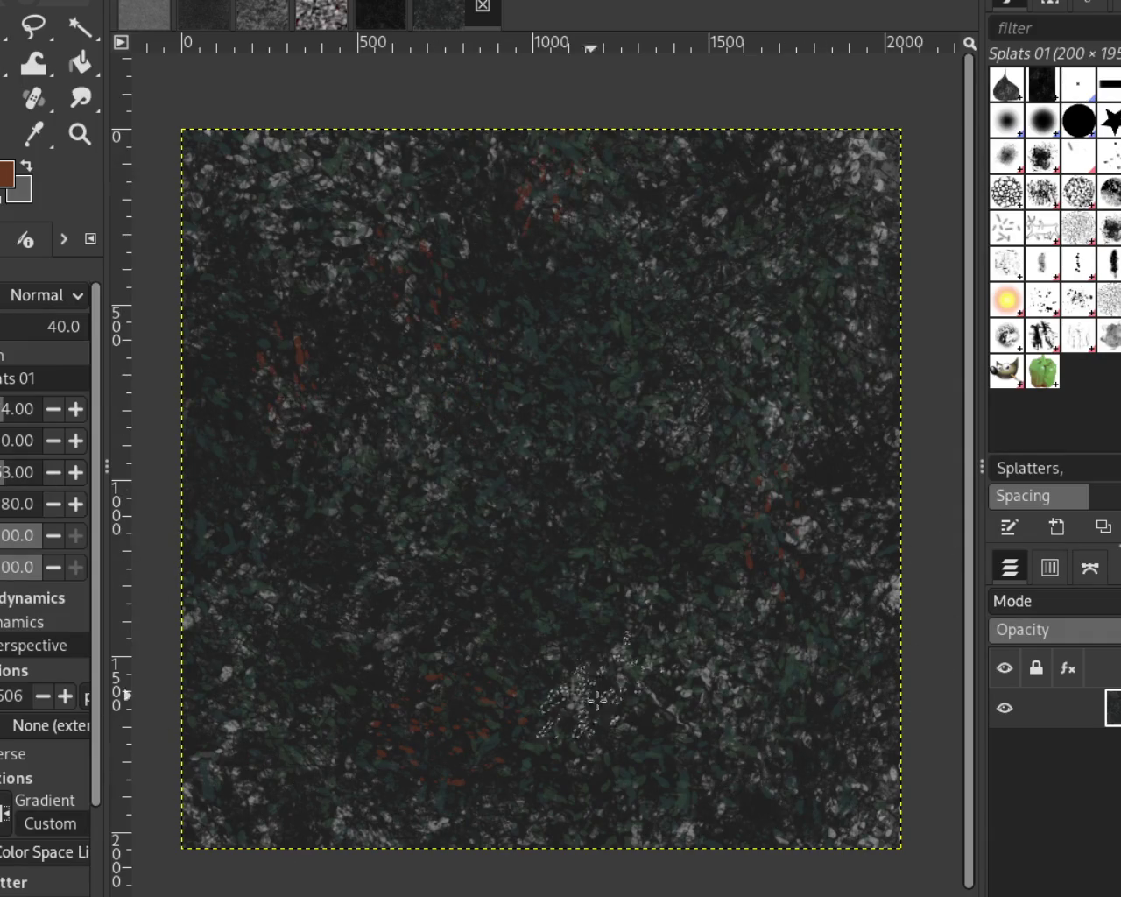
pyautogui.click(670, 450)
pyautogui.click(650, 313)
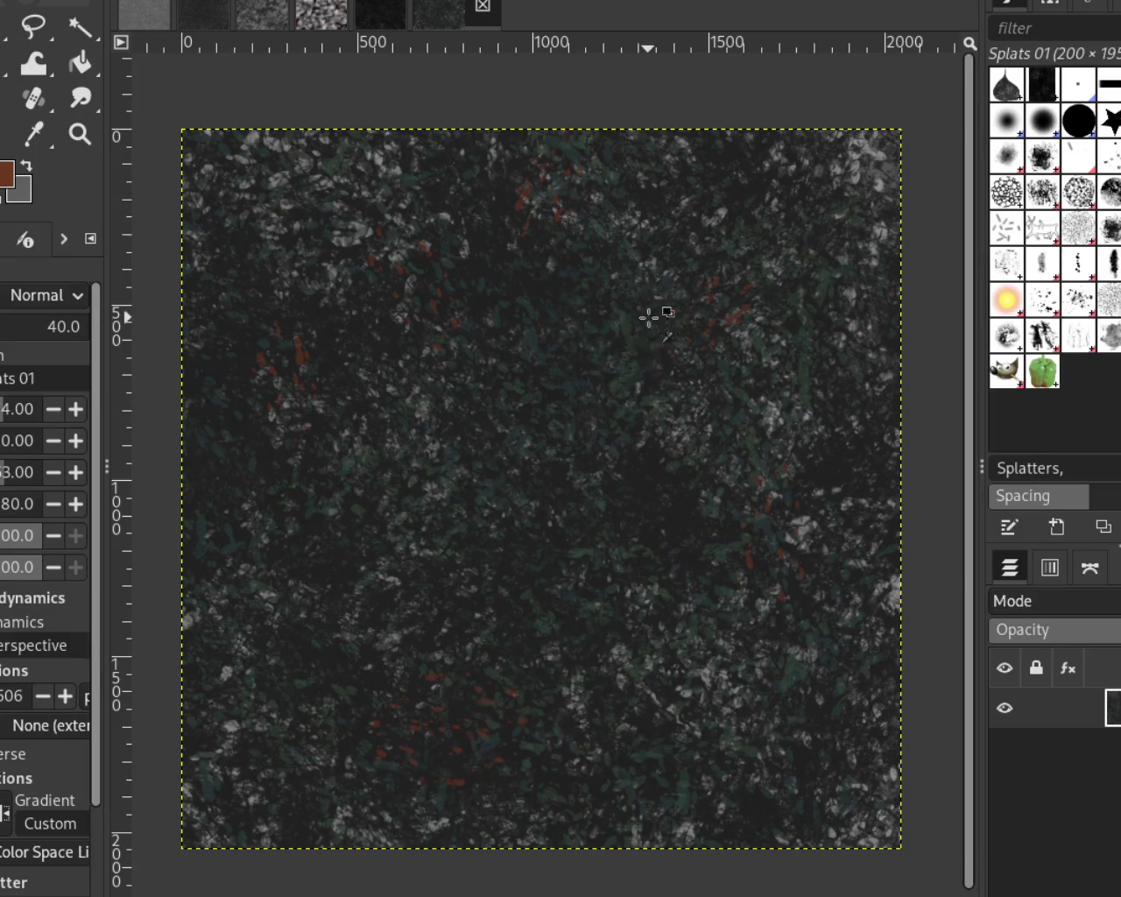
pyautogui.click(408, 514)
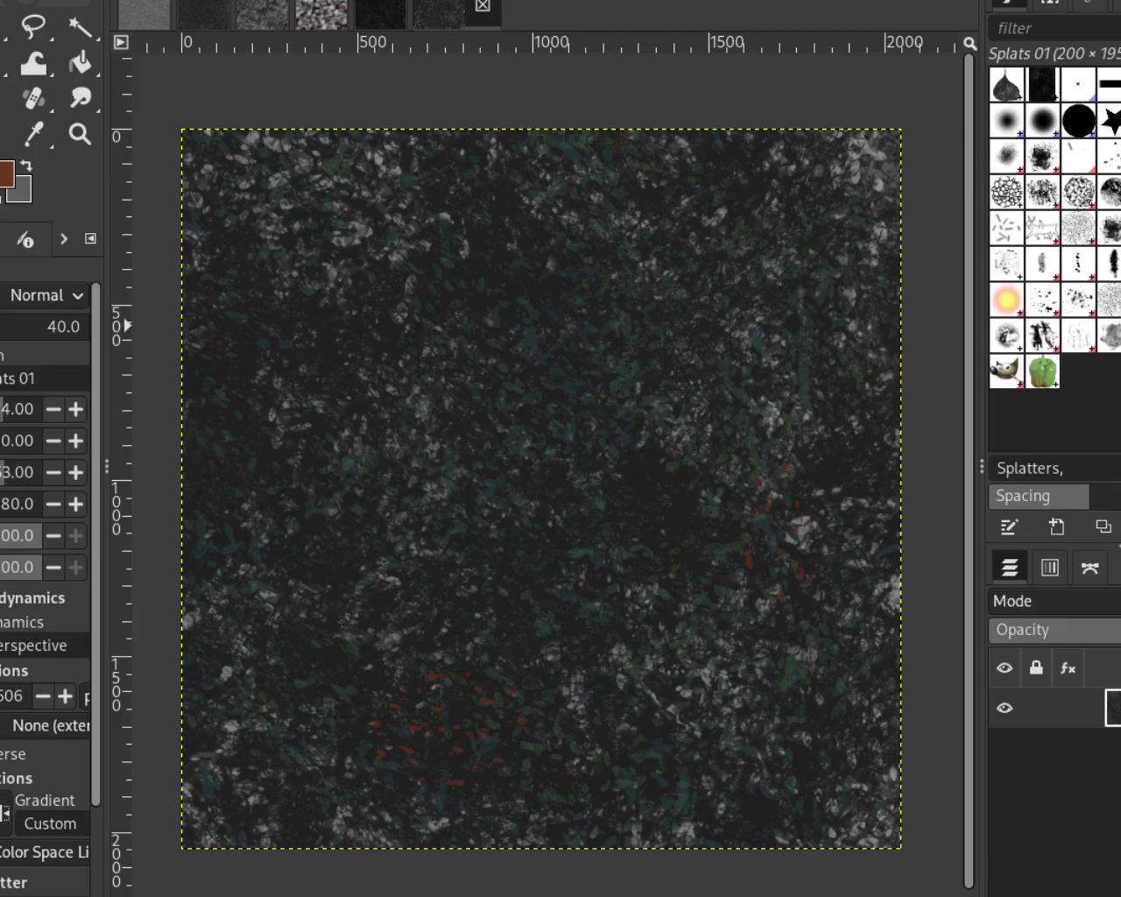
# Stamp faint reddish splats across the upper half, the sides and the bottom of the texture
pyautogui.click(416, 311)
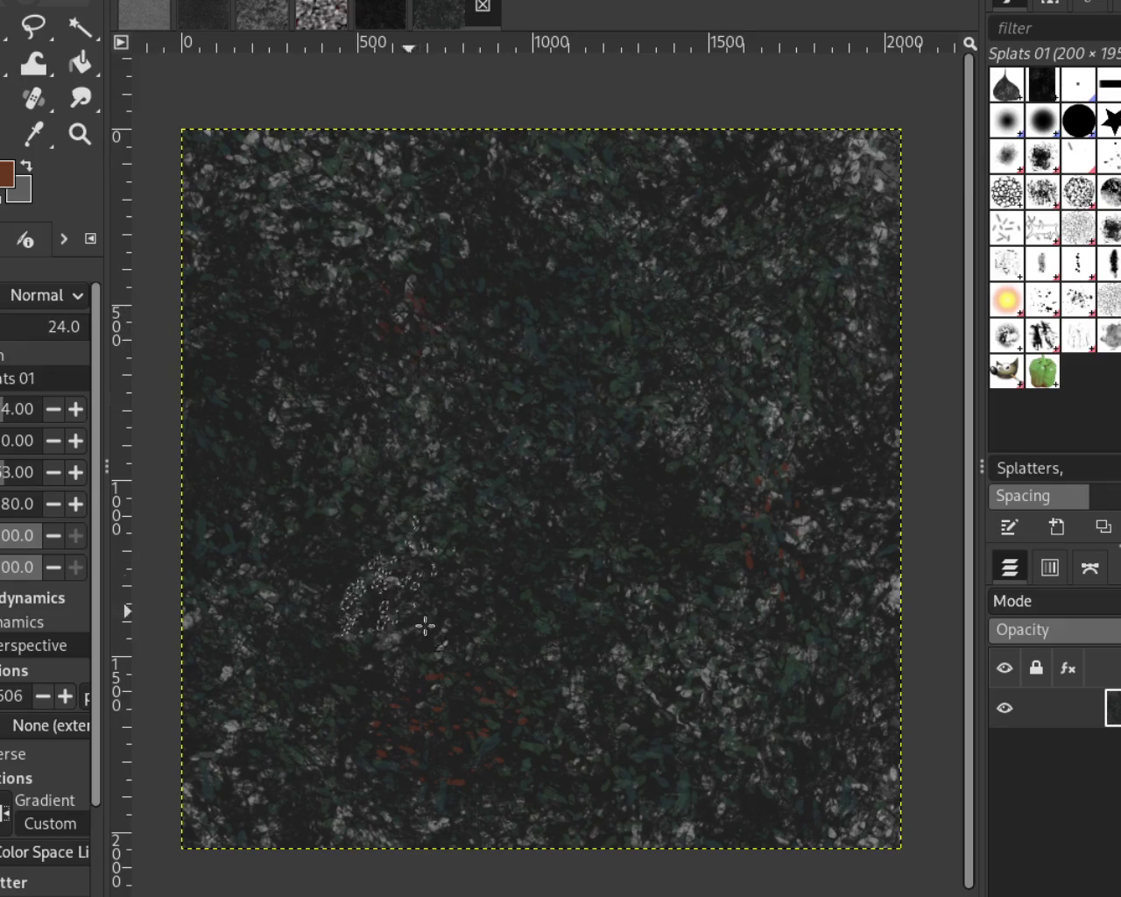
pyautogui.click(490, 263)
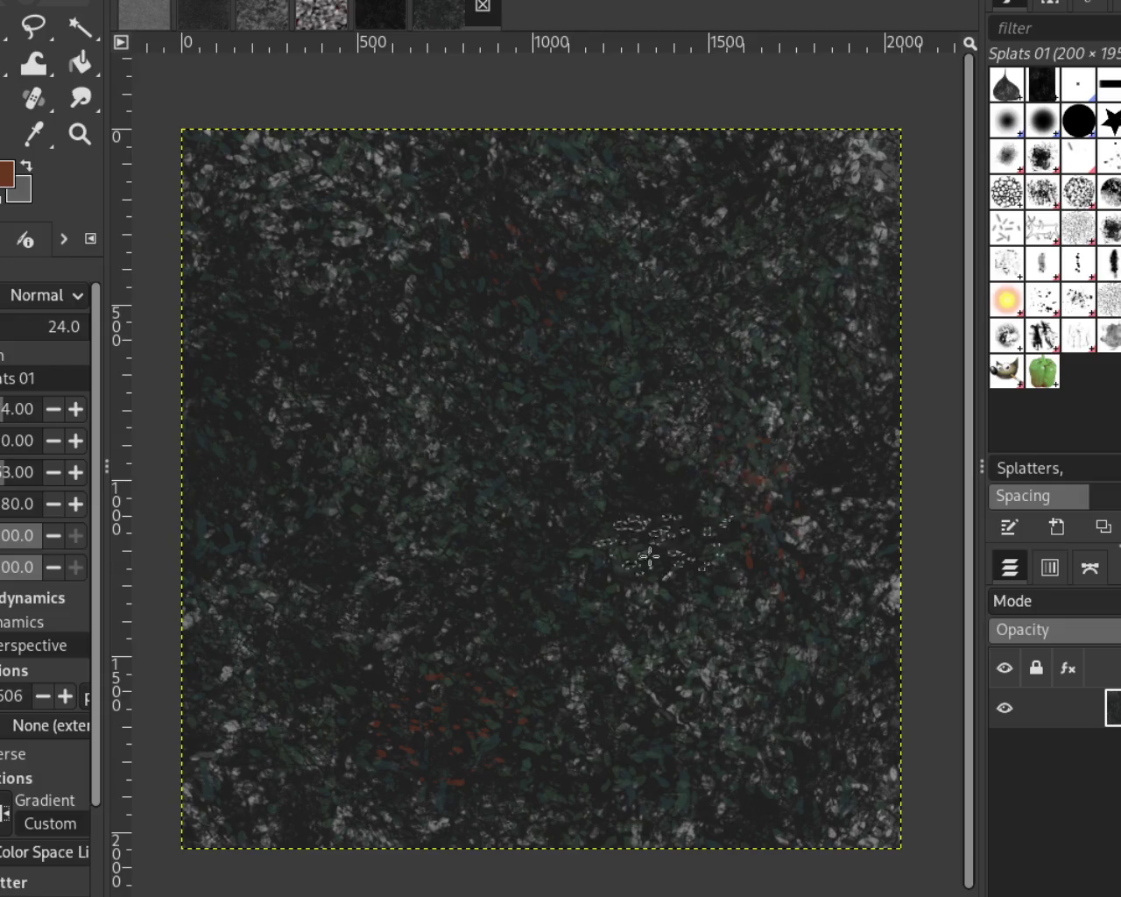
pyautogui.click(575, 367)
pyautogui.click(400, 368)
pyautogui.click(810, 543)
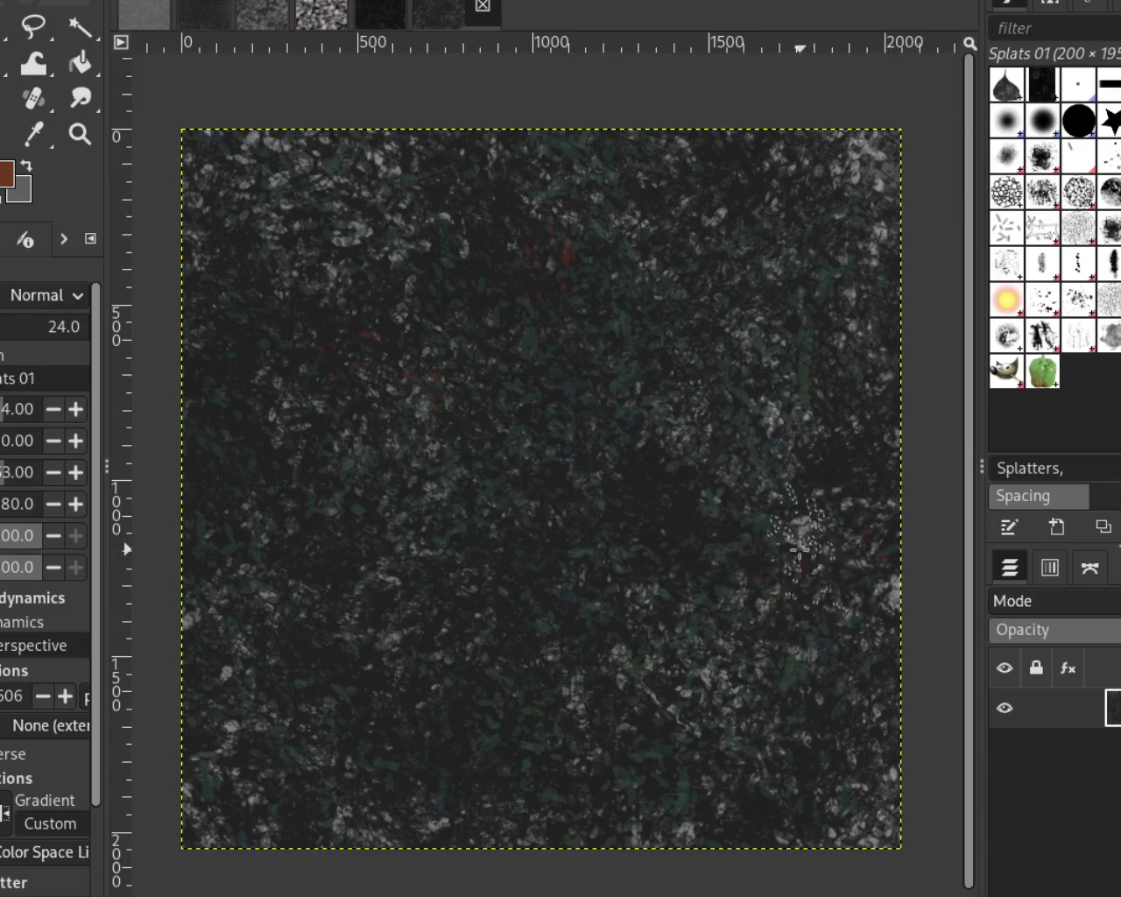
pyautogui.click(645, 755)
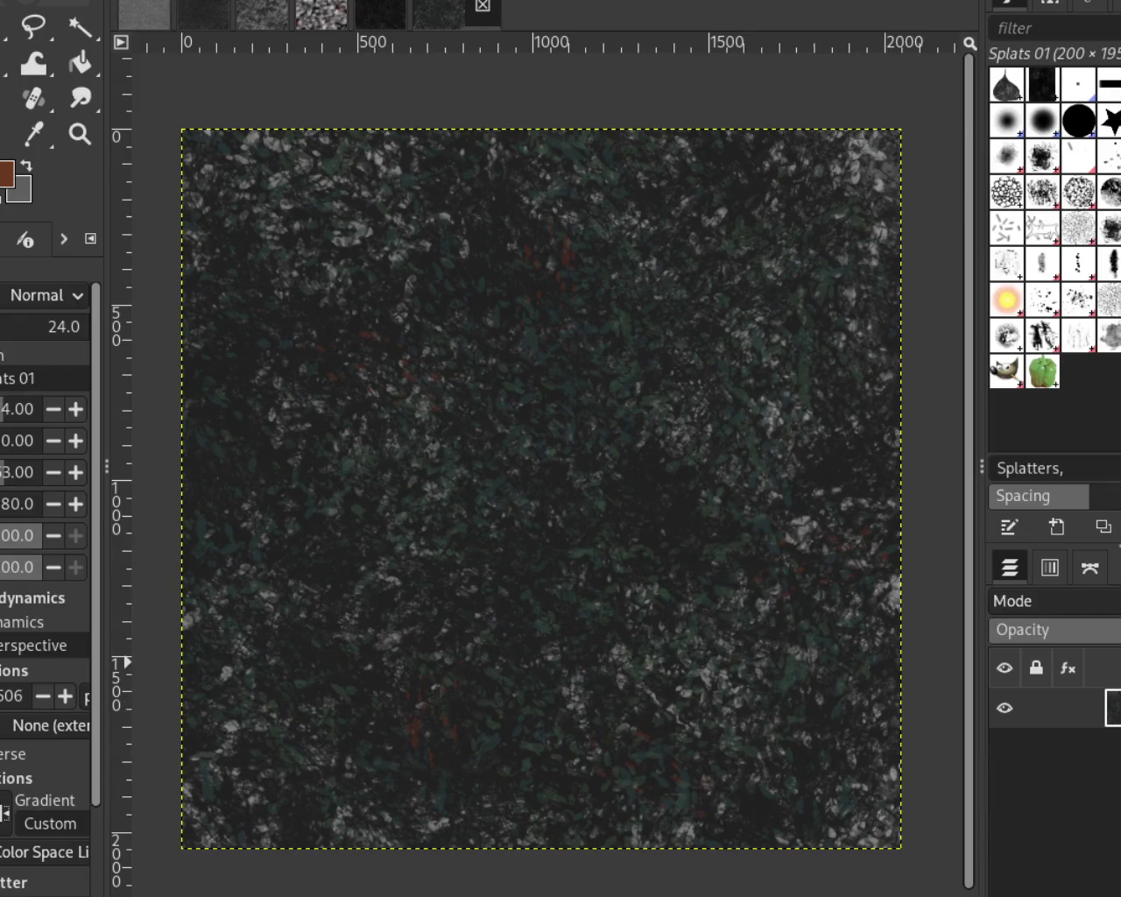
pyautogui.click(289, 556)
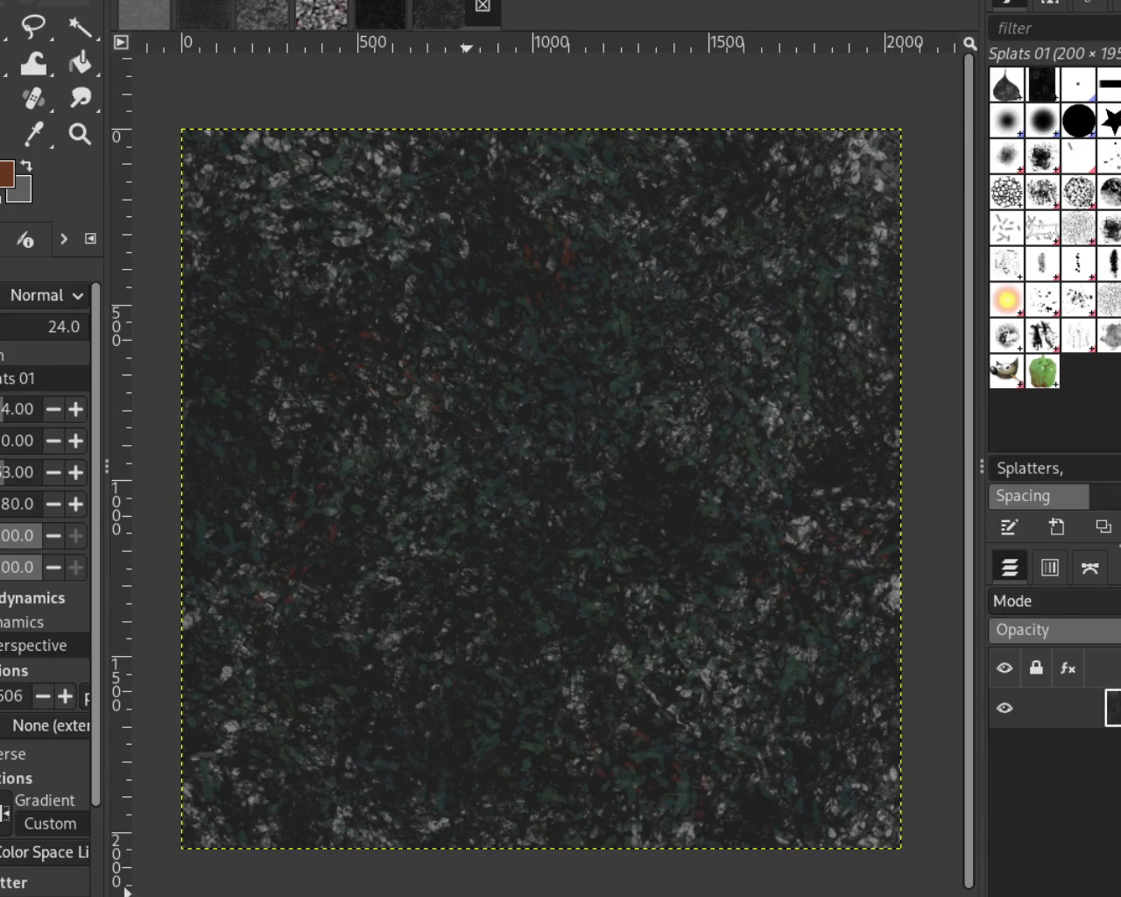
pyautogui.click(534, 801)
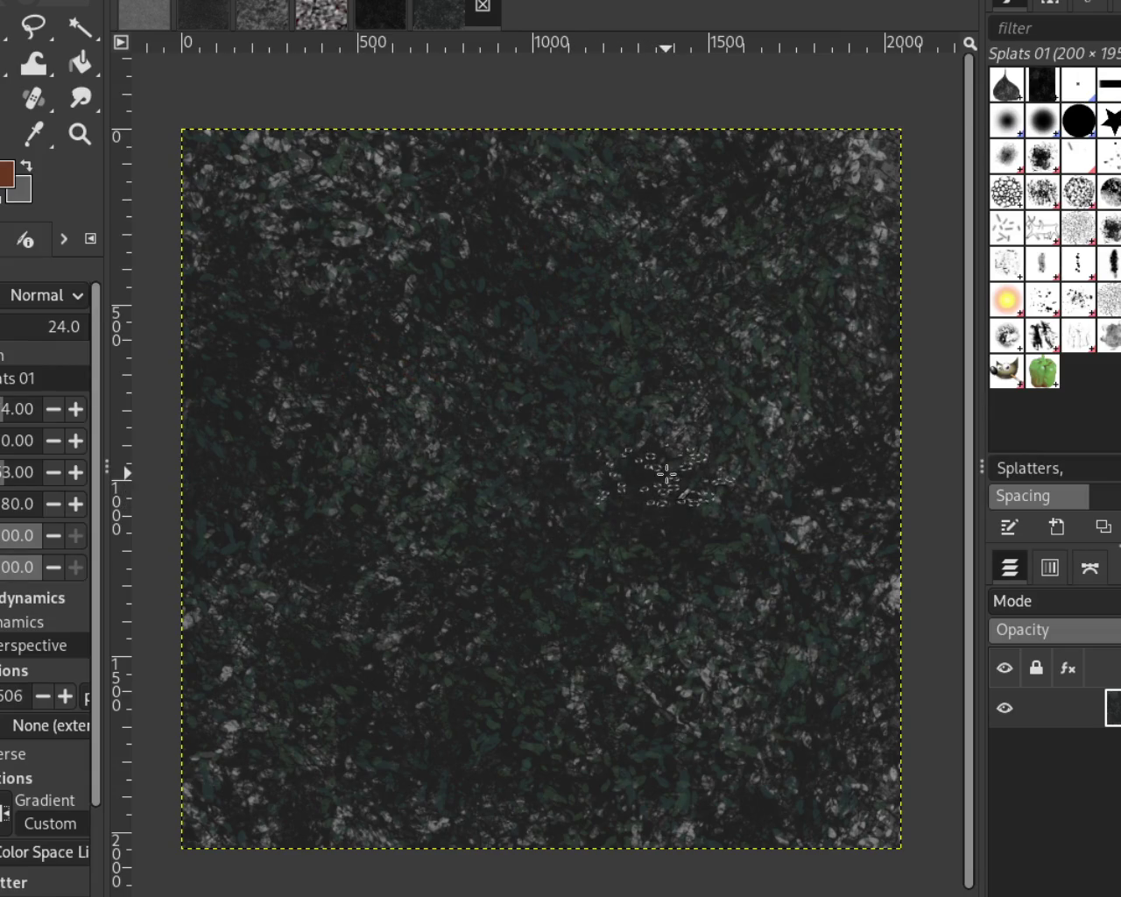
# Add small reddish splatter near the corners and mid-canvas, then change the painting colour to grey
pyautogui.click(652, 621)
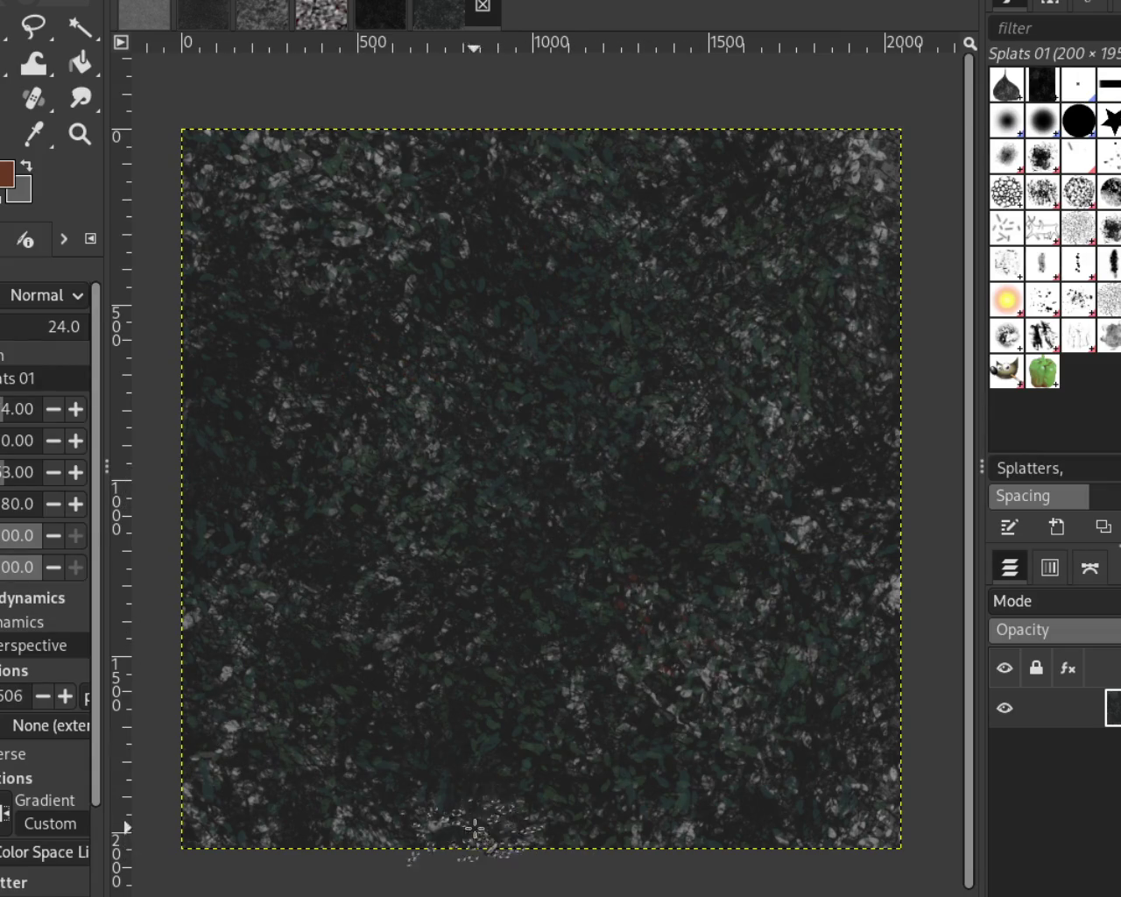
pyautogui.click(254, 744)
pyautogui.click(307, 373)
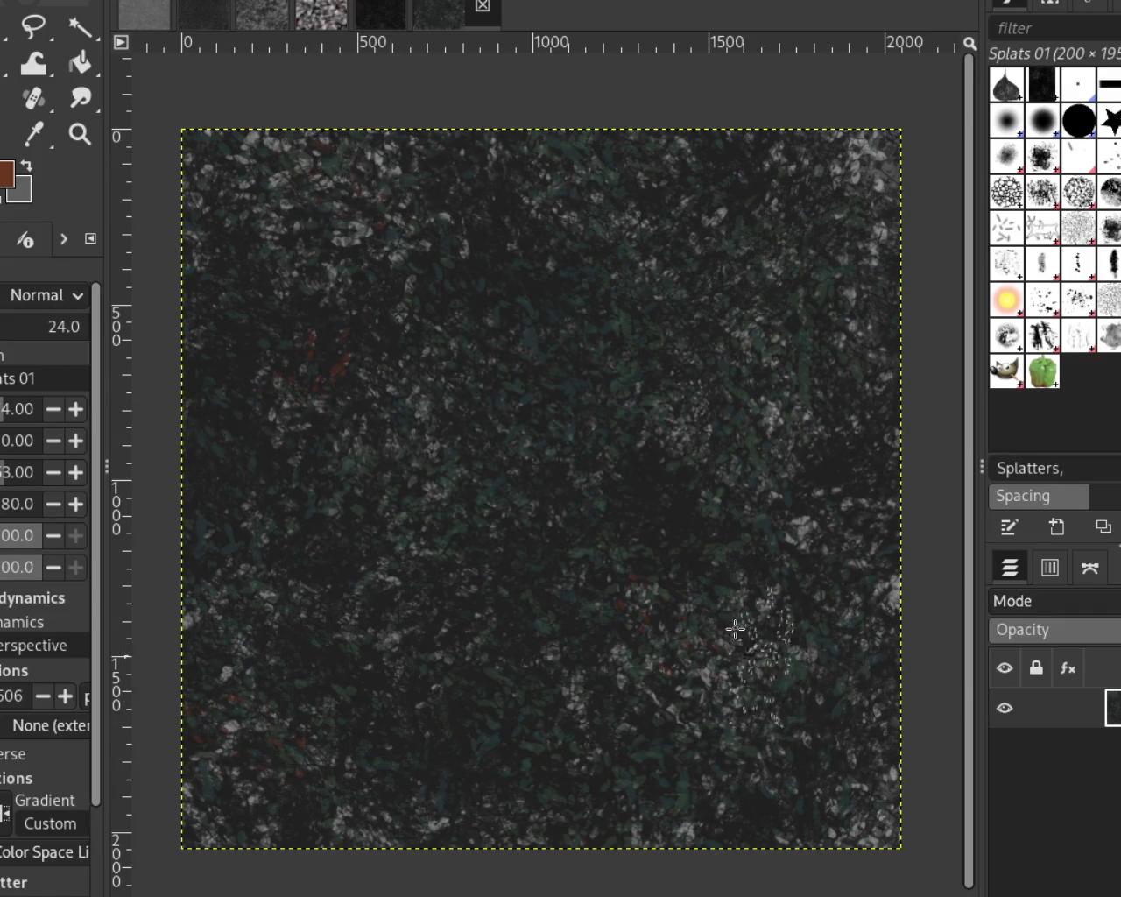
pyautogui.click(753, 210)
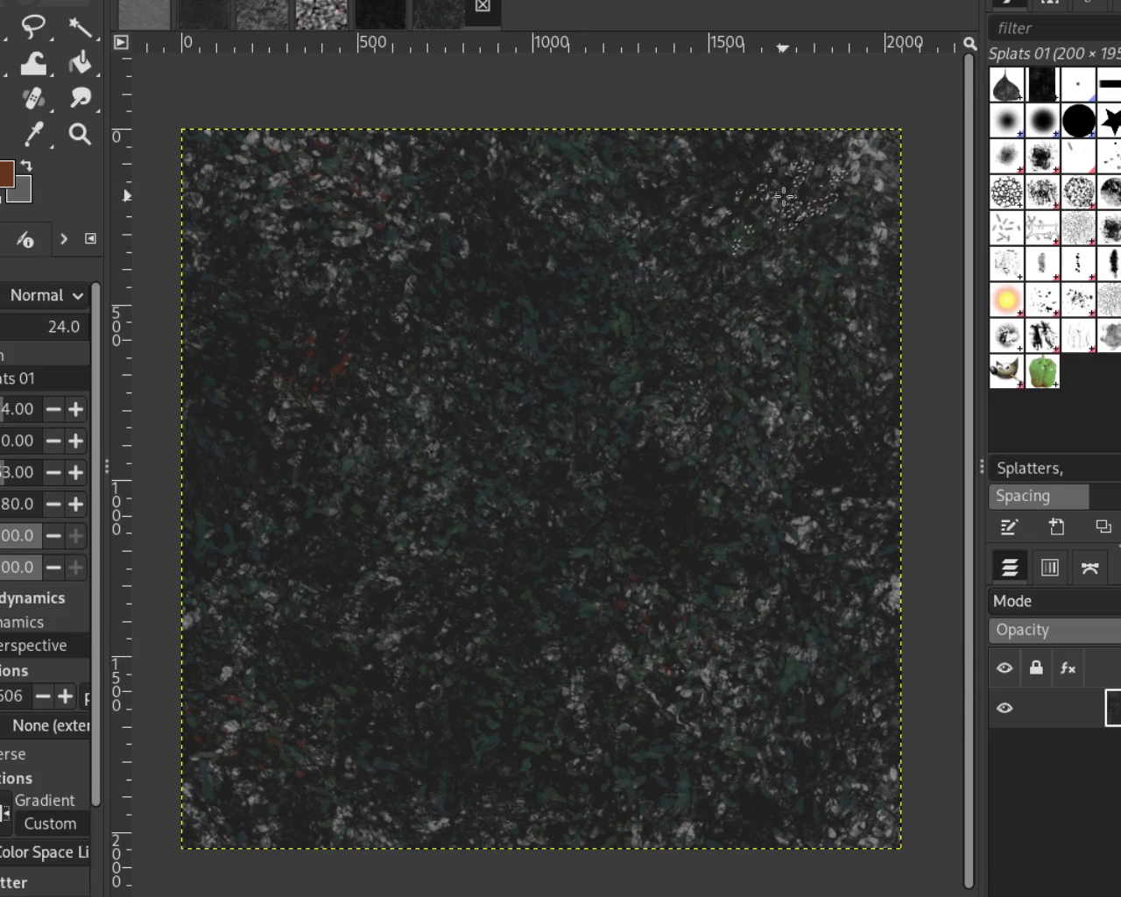
pyautogui.click(802, 775)
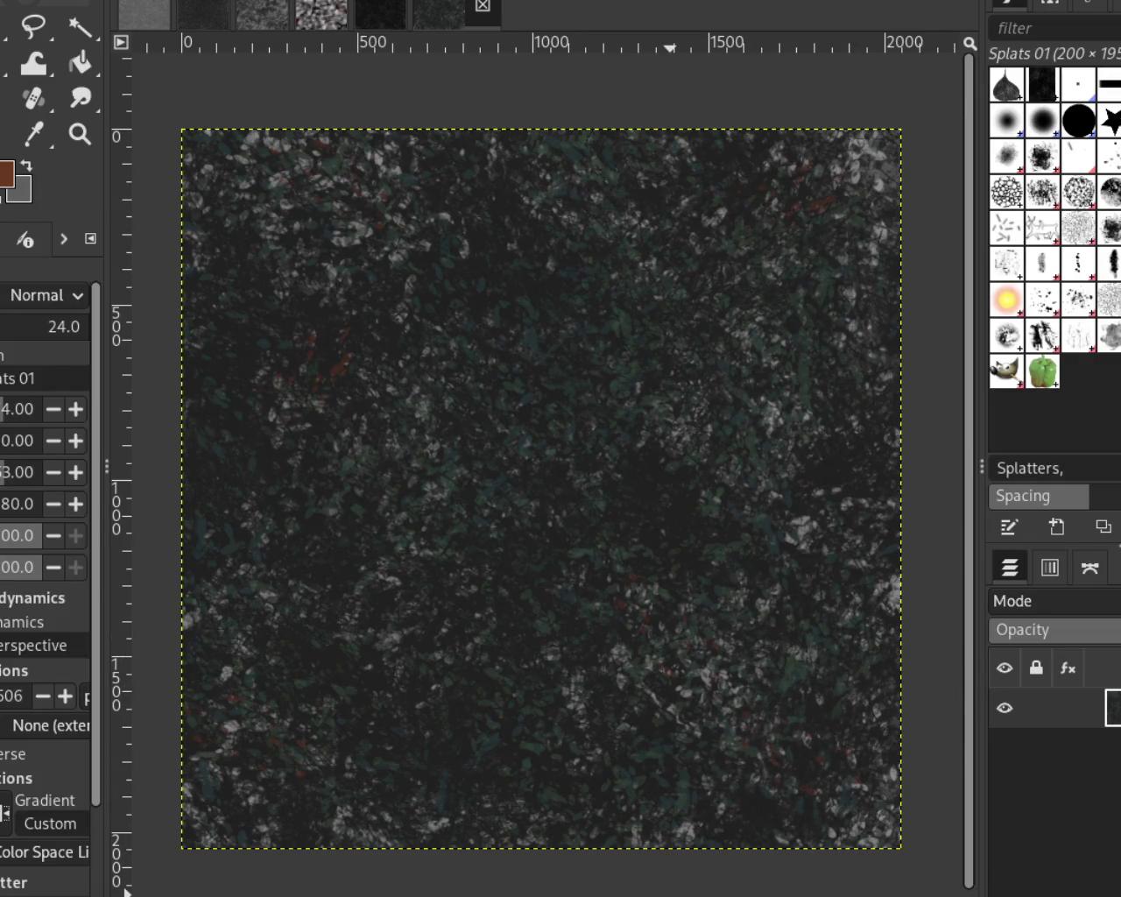
pyautogui.click(542, 403)
pyautogui.click(546, 405)
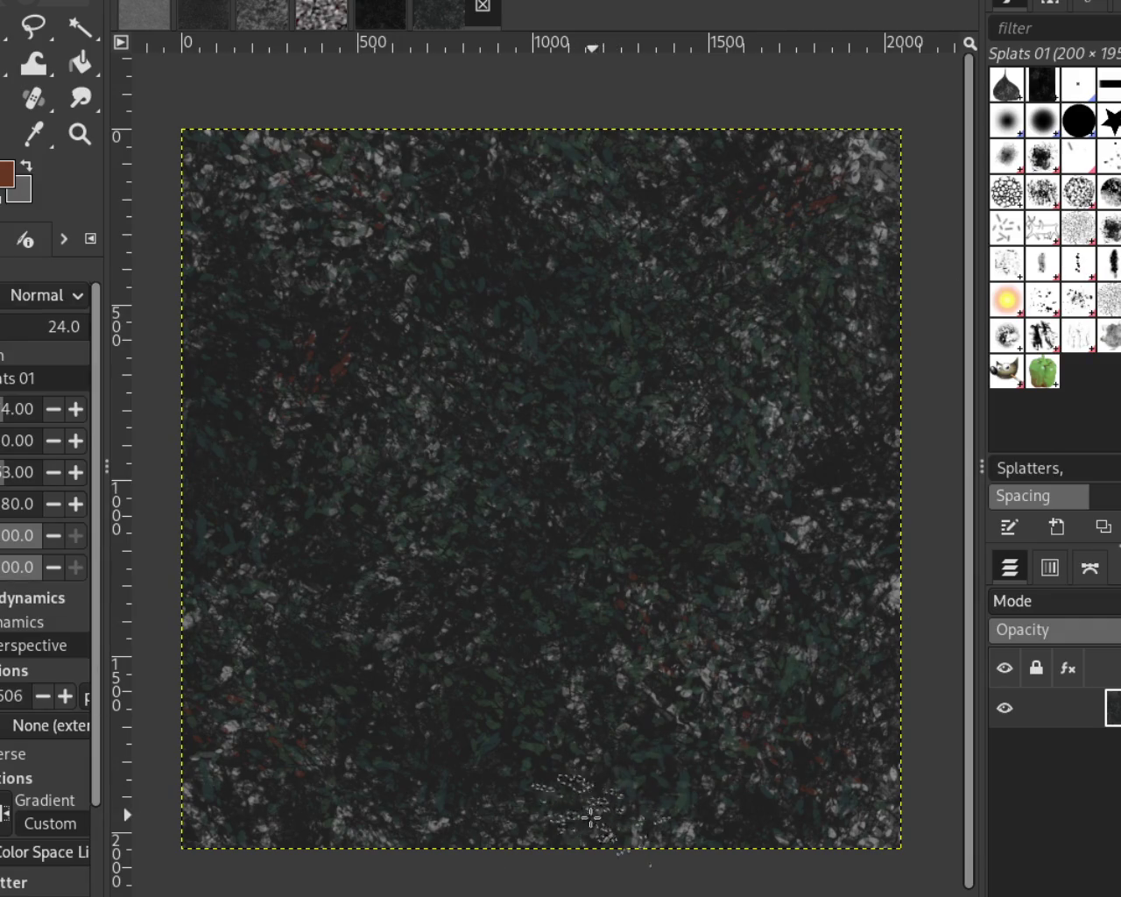
pyautogui.keyDown('ctrl'); pyautogui.click(372, 156); pyautogui.keyUp('ctrl')
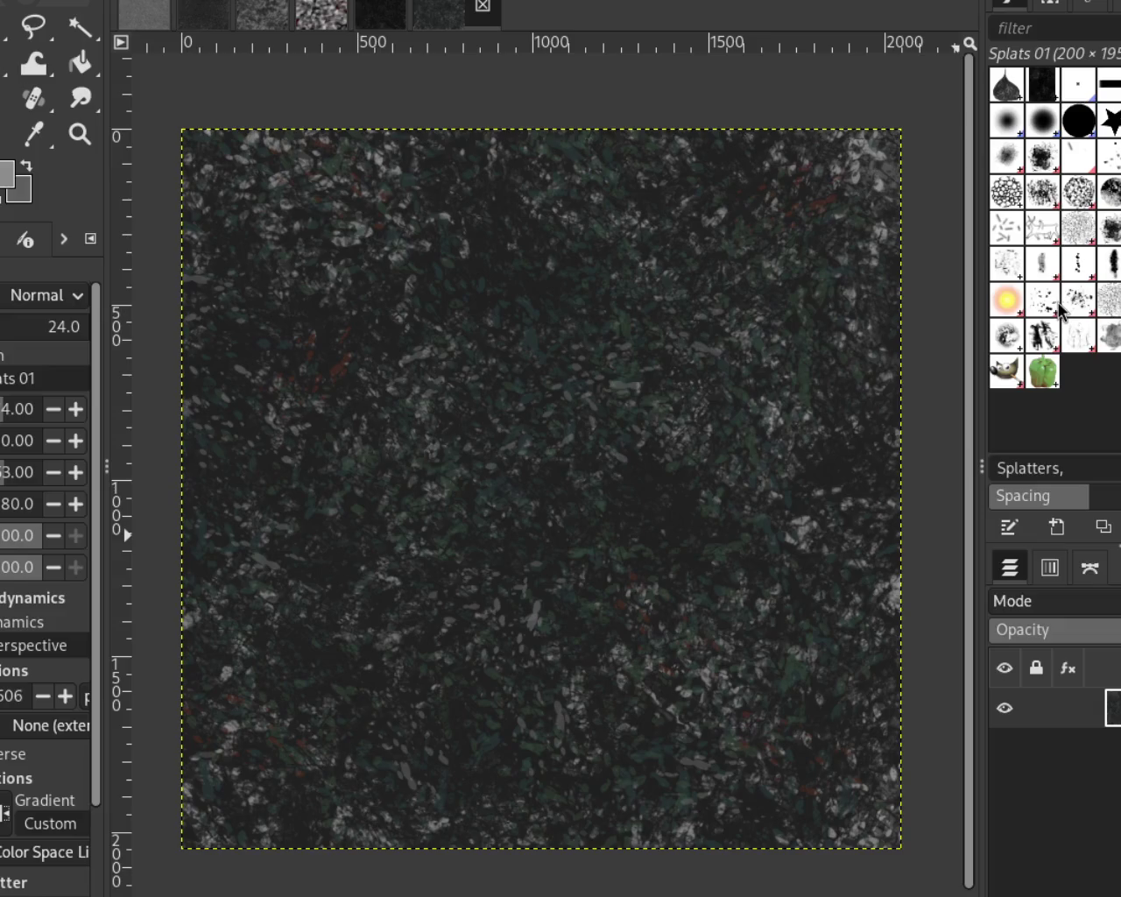
# Select the Texture Hose 02 brush and set the foreground colour to near-black
pyautogui.click(1077, 335)
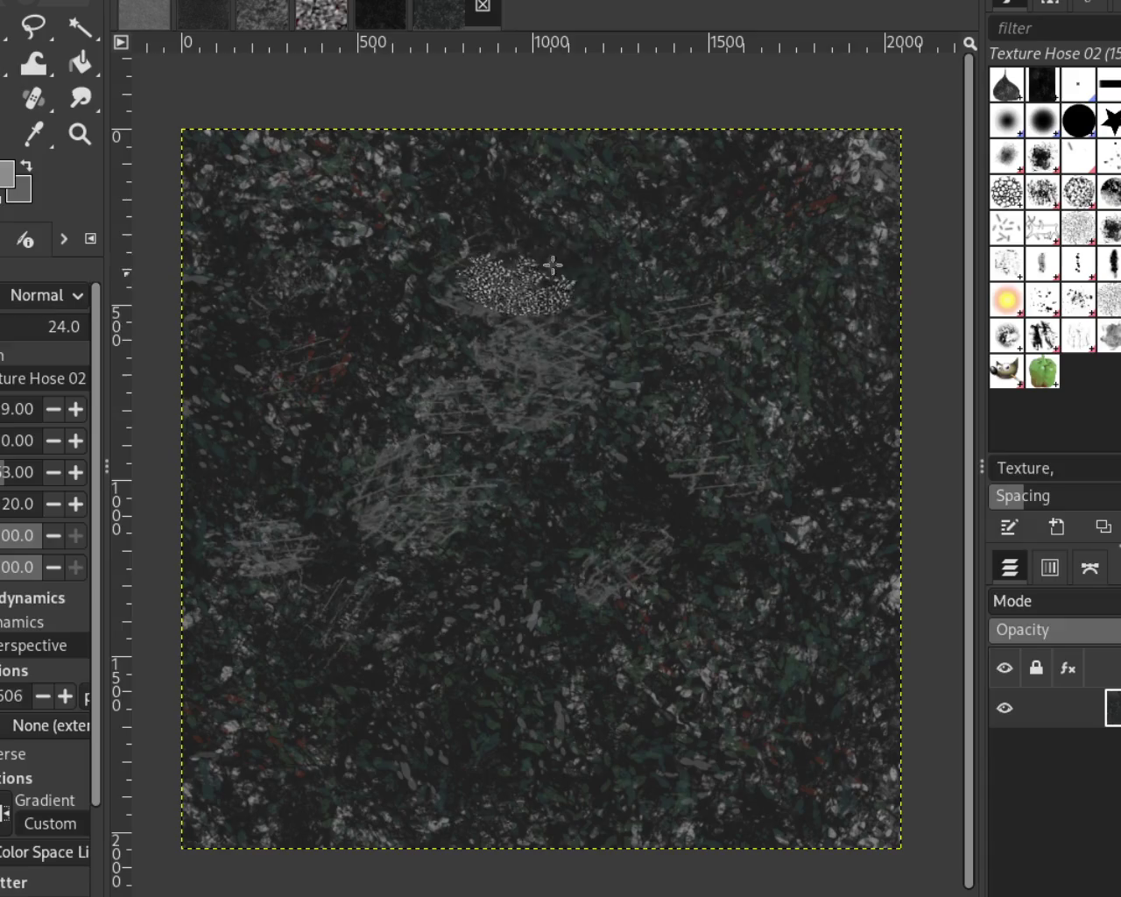
pyautogui.keyDown('ctrl'); pyautogui.click(376, 337); pyautogui.keyUp('ctrl')
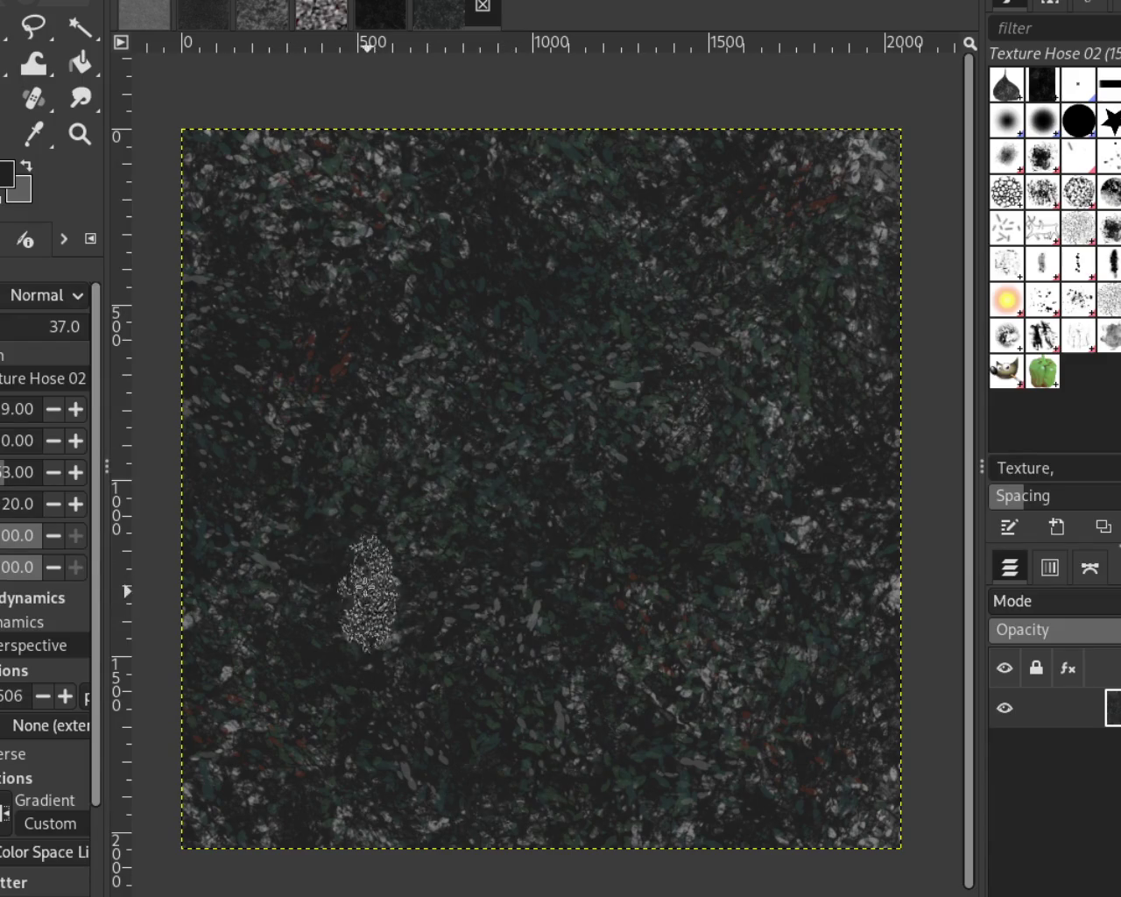
# Drag the Tool Options opacity slider from 37 up to 53
pyautogui.moveTo(4, 329); pyautogui.dragTo(16, 331)
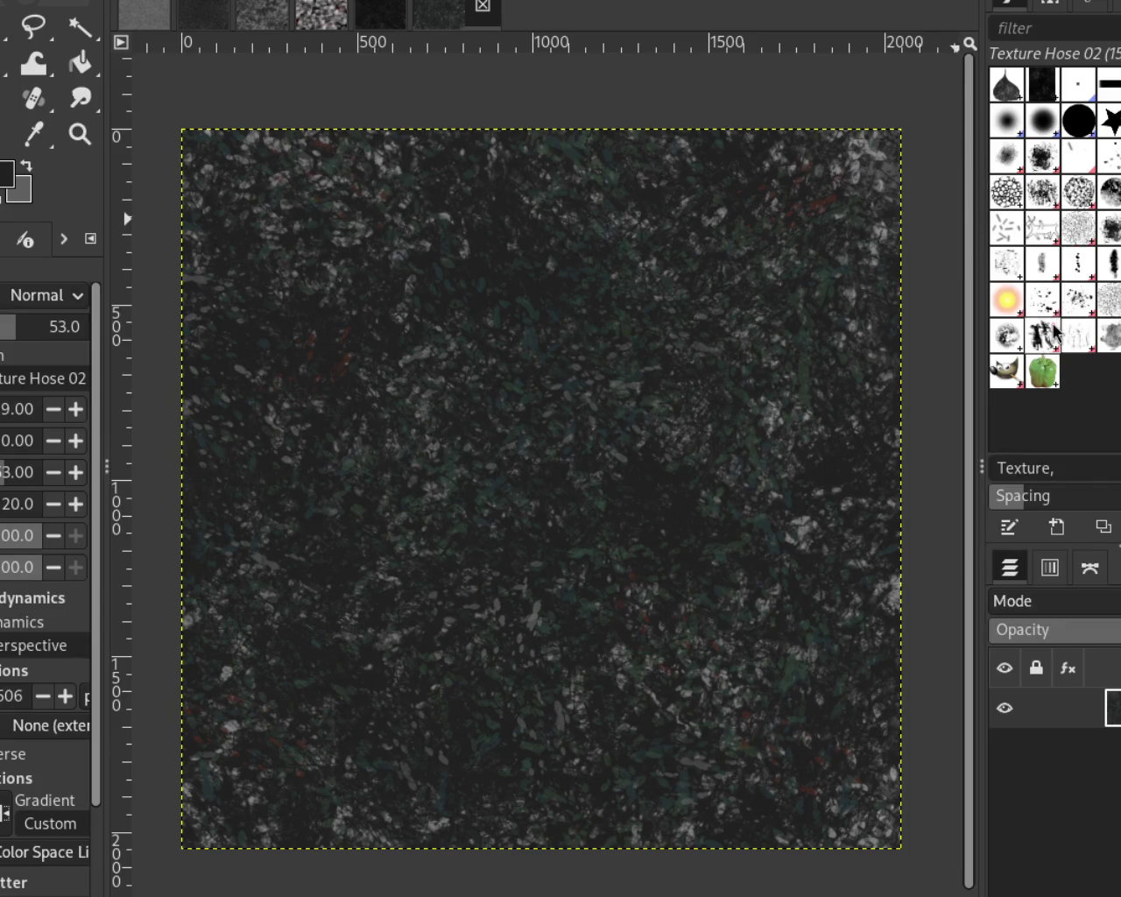
# Select Splats 01, sample a mid-grey from the texture as paint colour, and shrink the brush
pyautogui.click(1042, 299)
pyautogui.keyDown('ctrl'); pyautogui.click(860, 159); pyautogui.keyUp('ctrl')
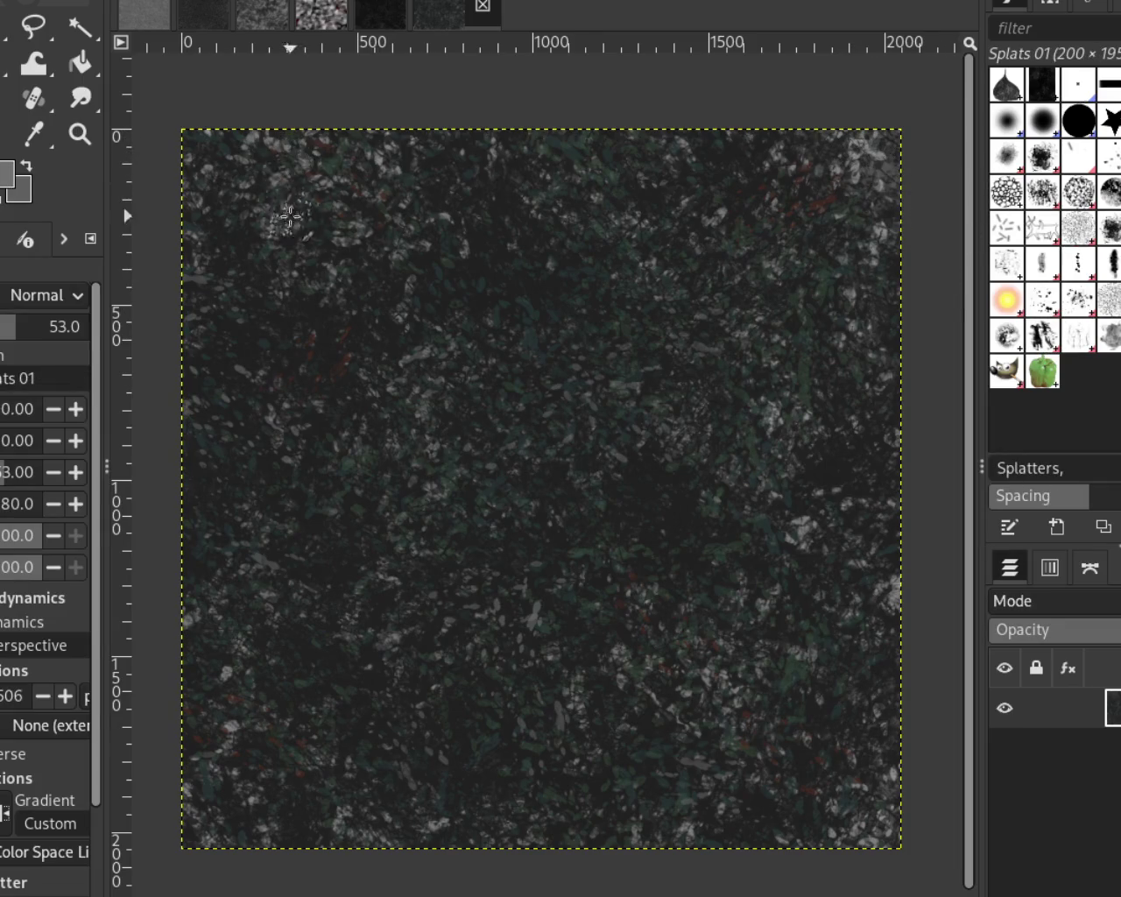
pyautogui.press('[')
pyautogui.press('[')
pyautogui.press('[')
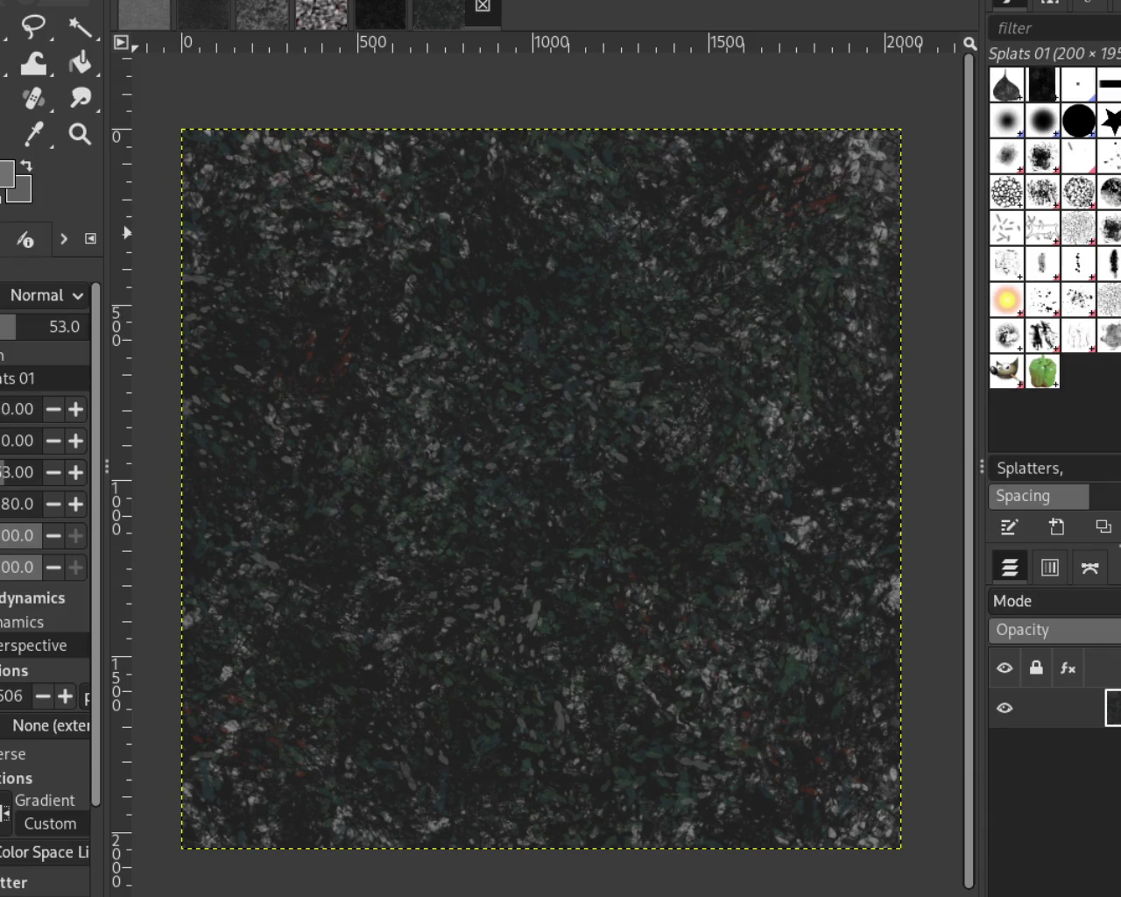